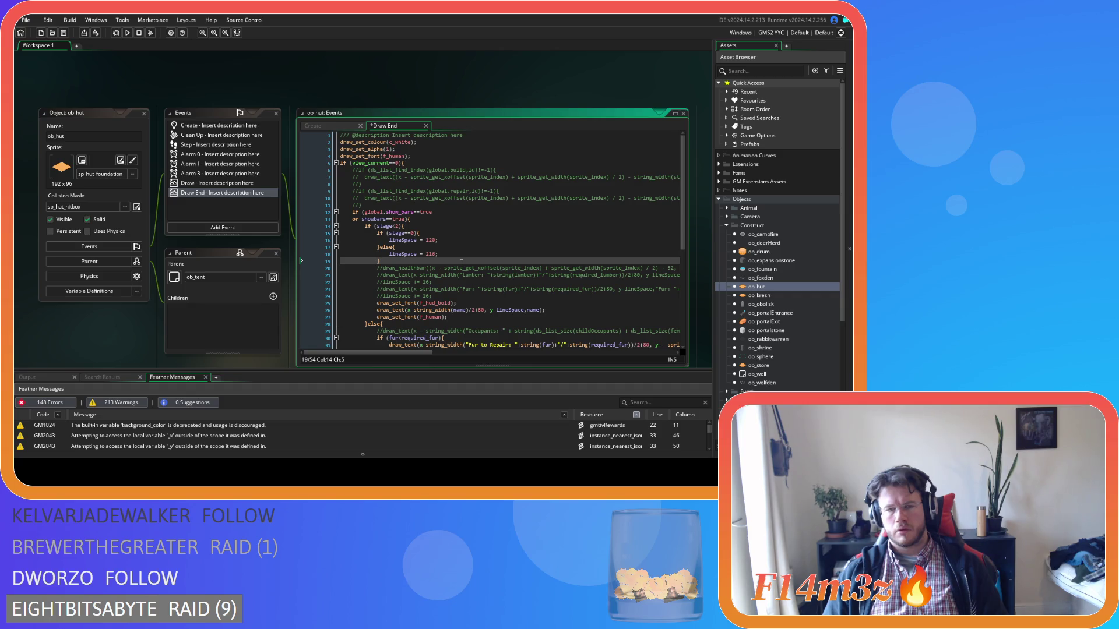
# Review ob_hut's Draw End code and dismiss the string_width help popup
pyautogui.scroll(-3, 461, 262)
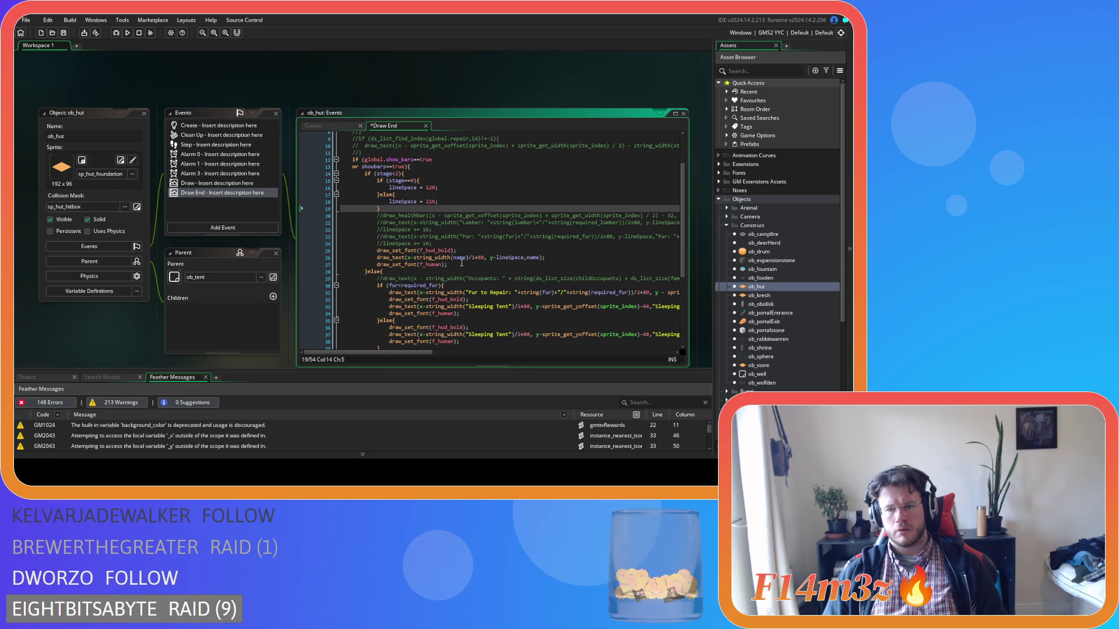
pyautogui.scroll(-3, 461, 263)
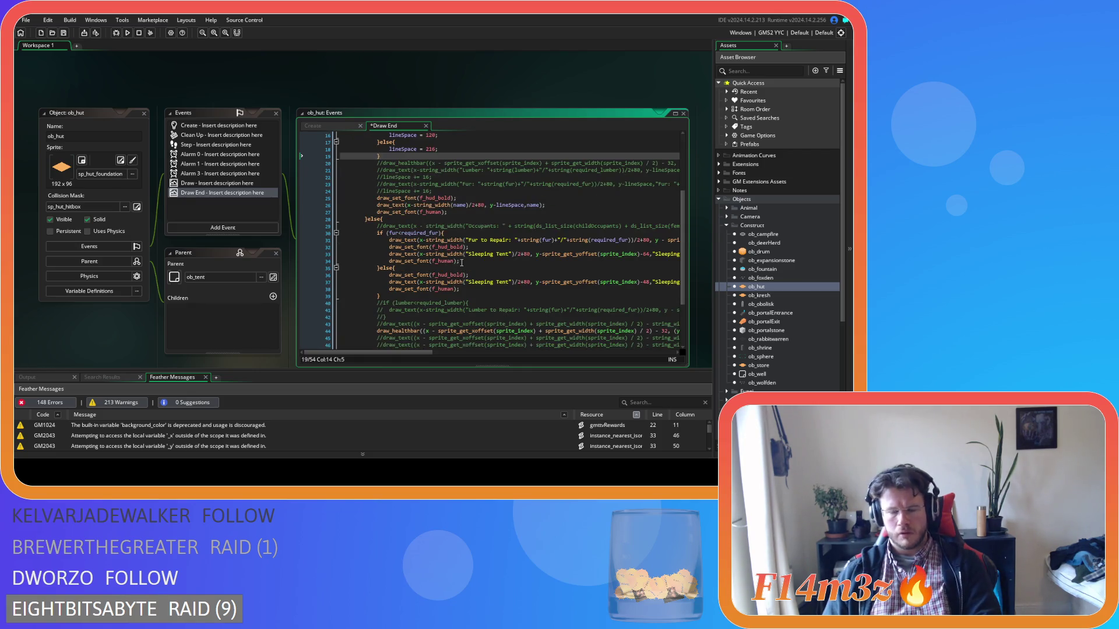
pyautogui.scroll(-3, 481, 298)
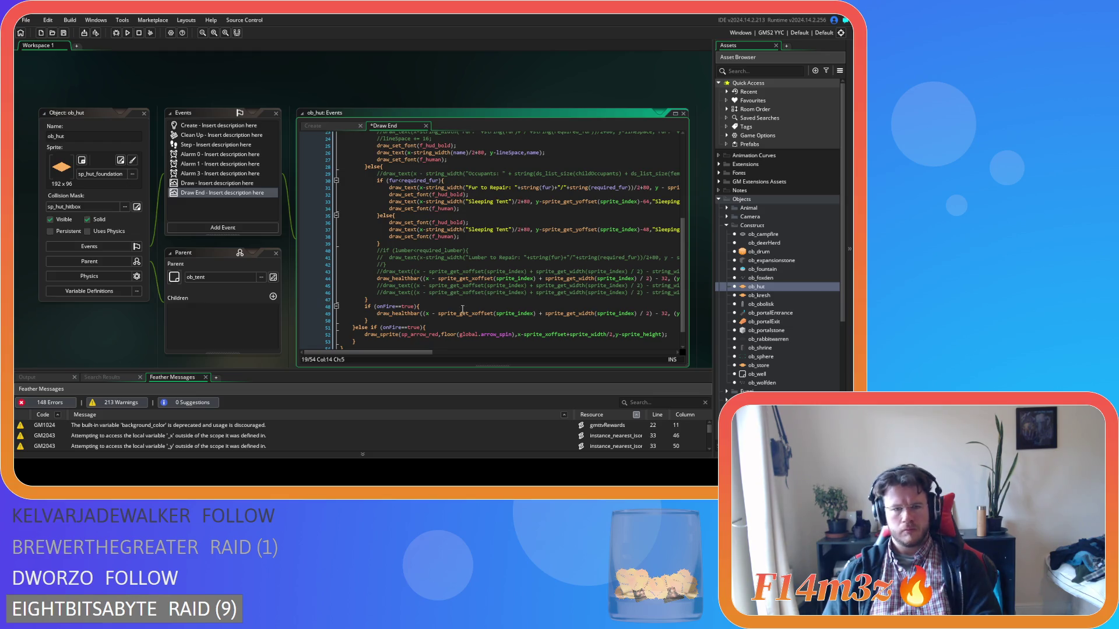
pyautogui.click(353, 327)
pyautogui.scroll(1, 419, 331)
pyautogui.scroll(7, 419, 331)
pyautogui.scroll(-8, 420, 331)
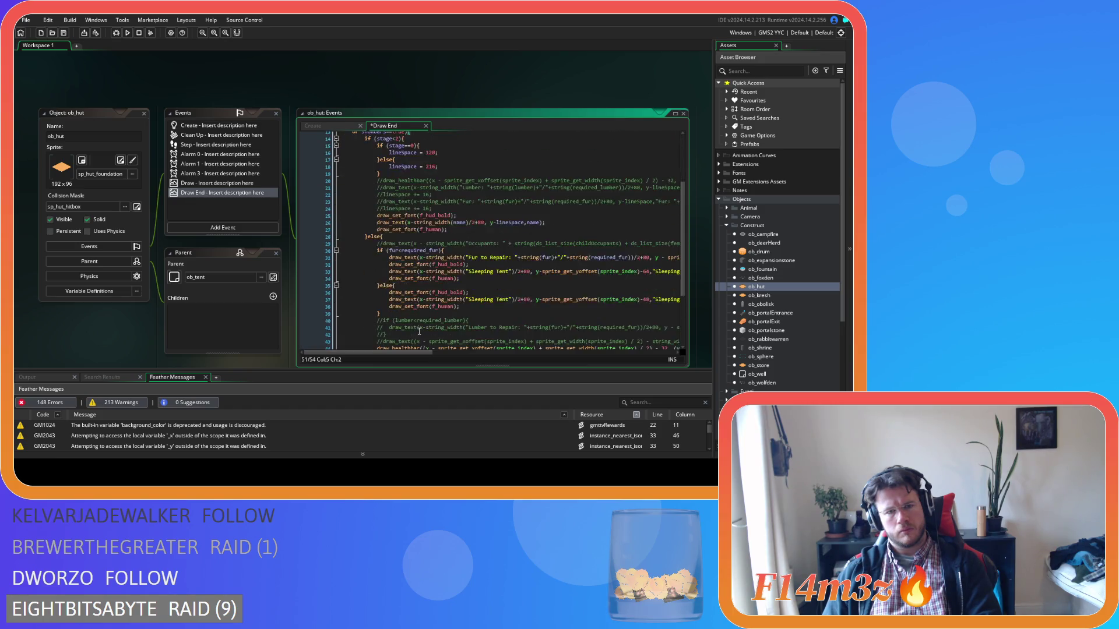
pyautogui.scroll(7, 420, 332)
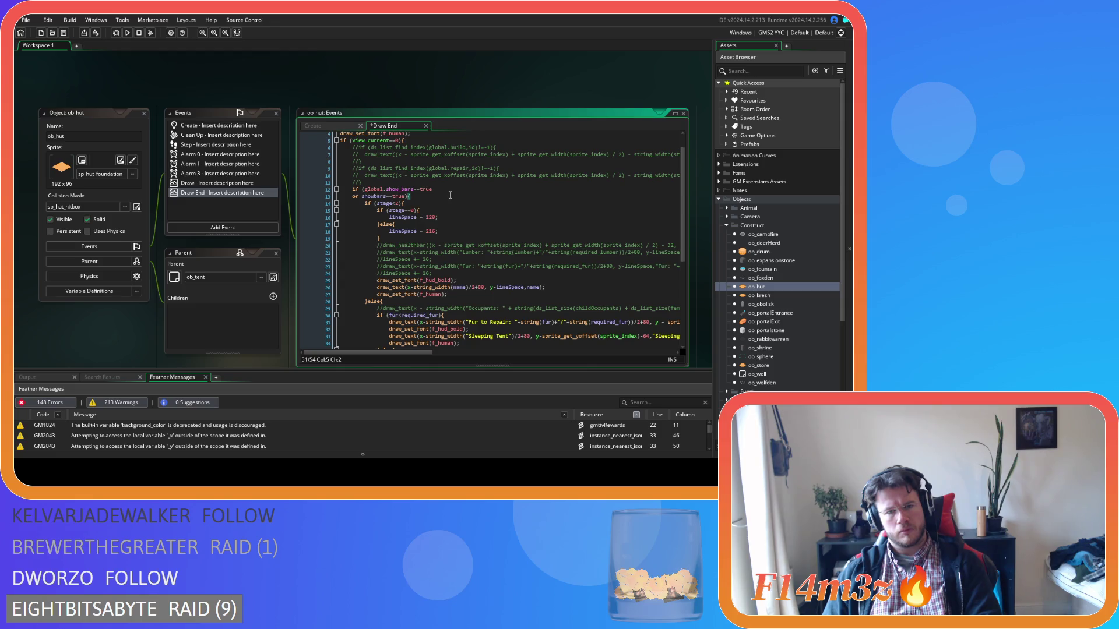
pyautogui.scroll(-7, 450, 195)
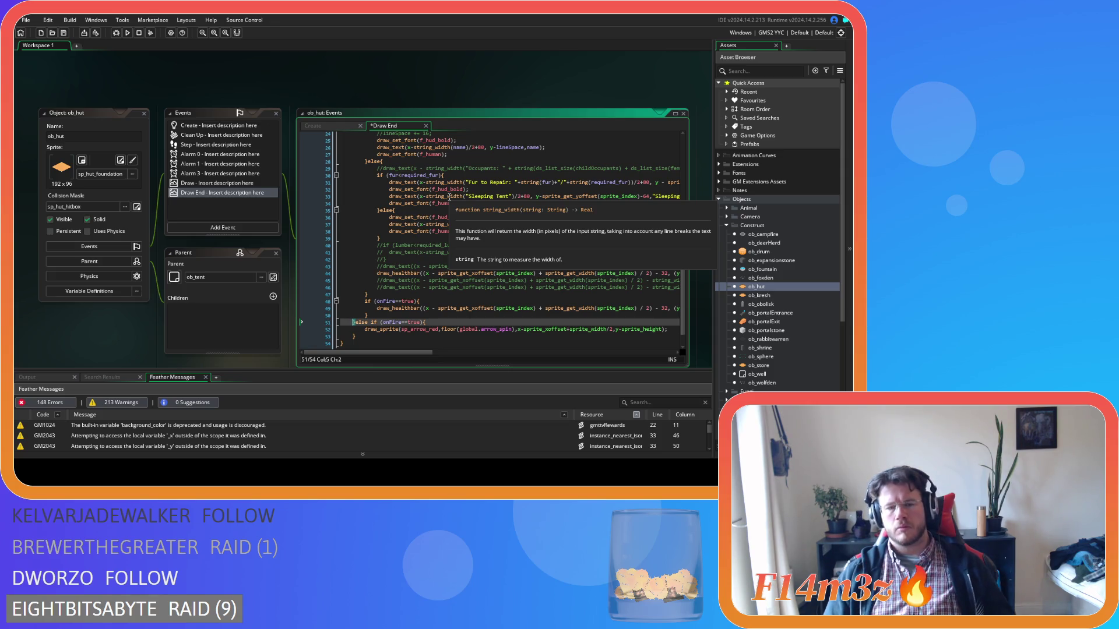
pyautogui.click(526, 210)
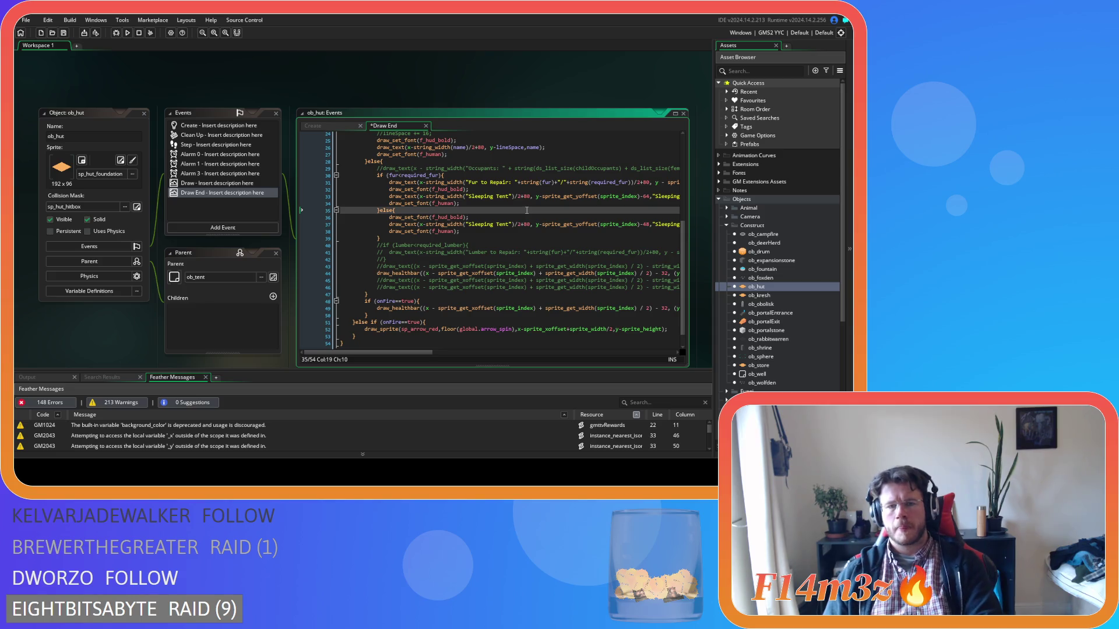
pyautogui.scroll(8, 526, 212)
pyautogui.scroll(-9, 525, 214)
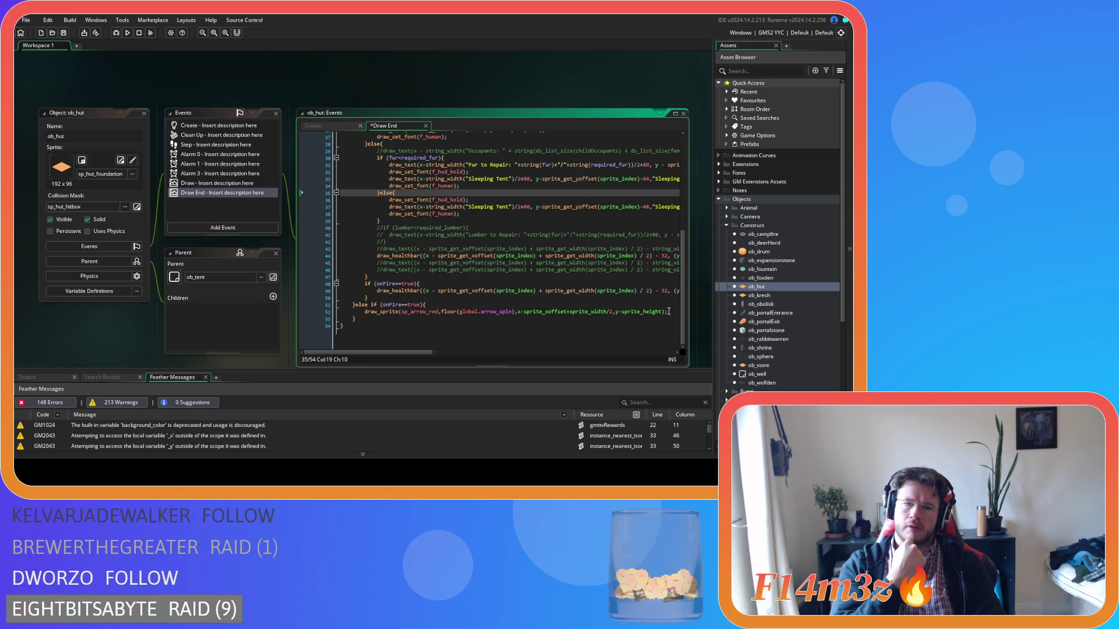
# Comment out lines 30–39, the fur<required_fur 'Fur to Repair' / 'Sleeping Tent' block, with Ctrl+K
pyautogui.scroll(5, 482, 295)
pyautogui.scroll(1, 473, 313)
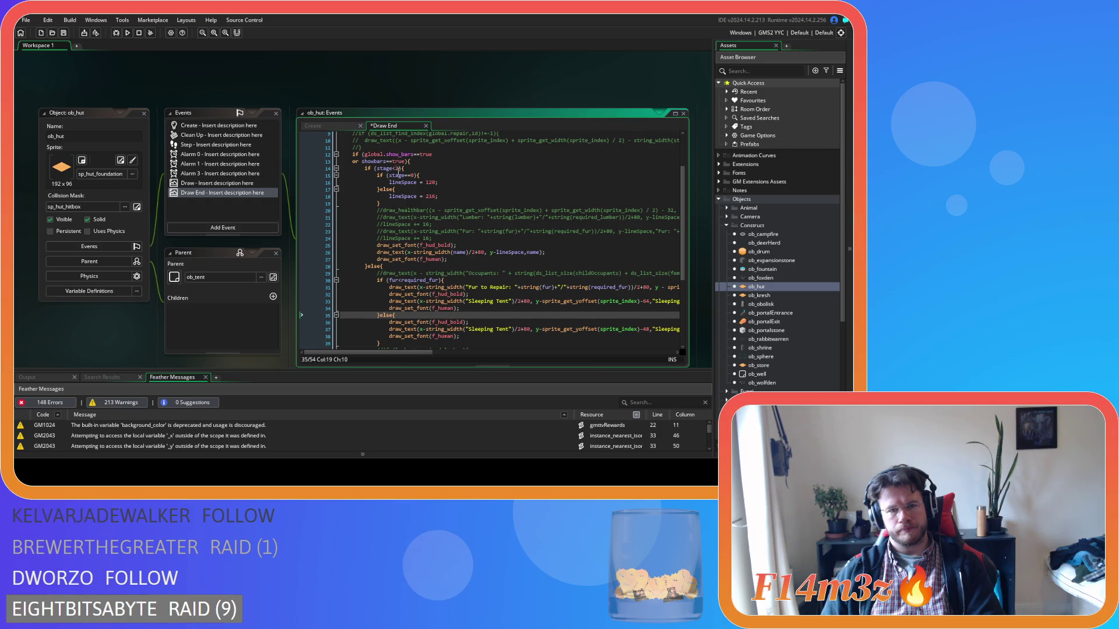
pyautogui.scroll(3, 402, 175)
pyautogui.scroll(-2, 407, 190)
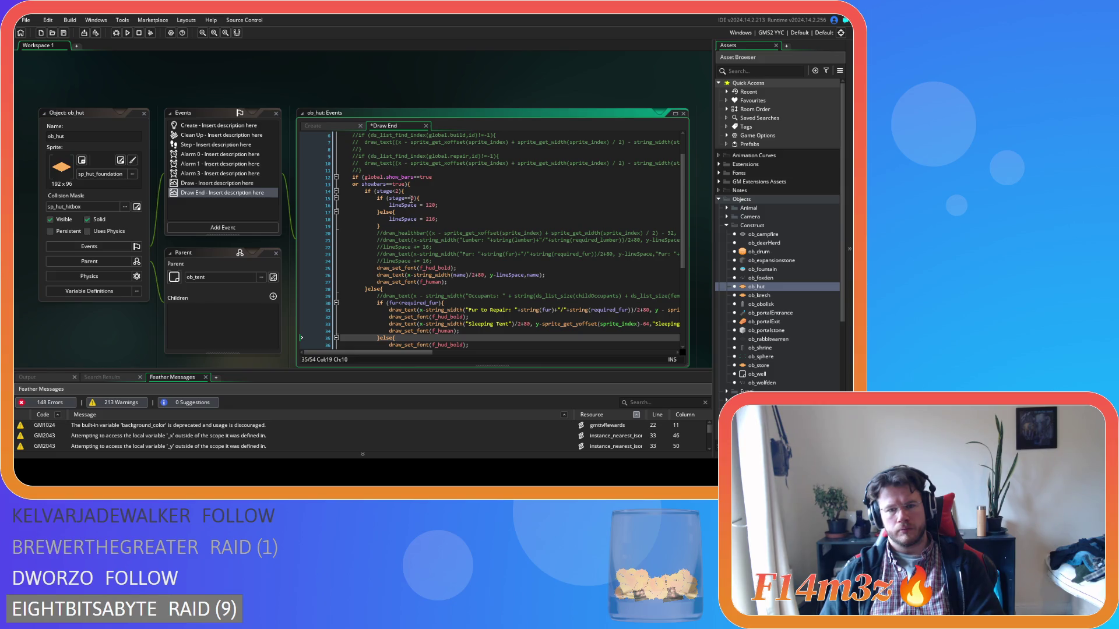
pyautogui.scroll(-3, 411, 198)
pyautogui.moveTo(380, 296); pyautogui.dragTo(378, 234)
pyautogui.click(379, 296)
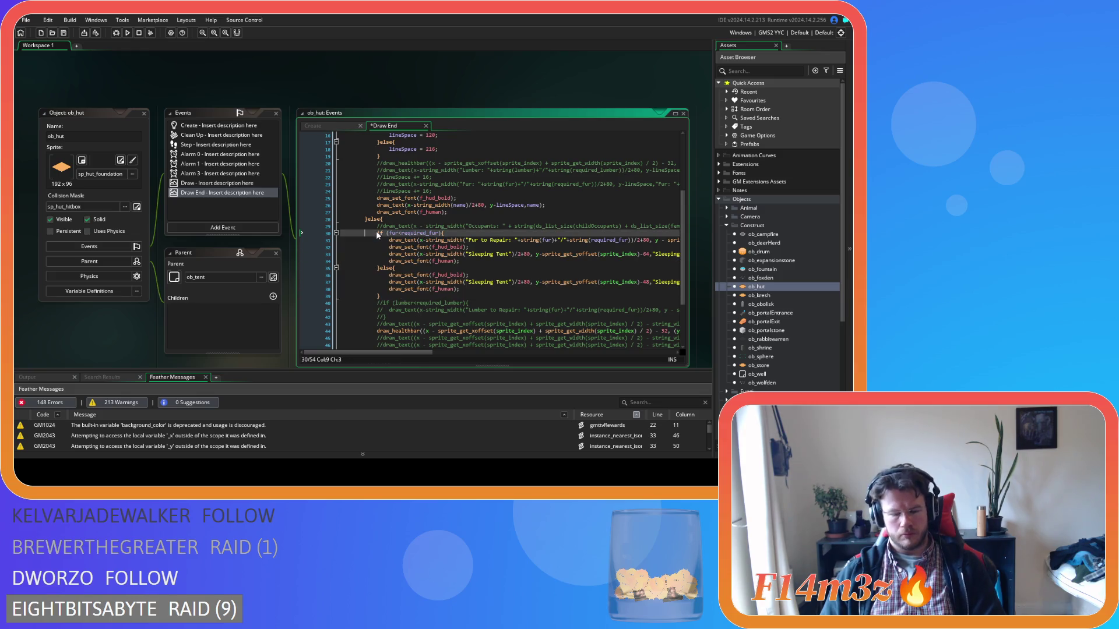
pyautogui.moveTo(380, 296); pyautogui.dragTo(373, 232)
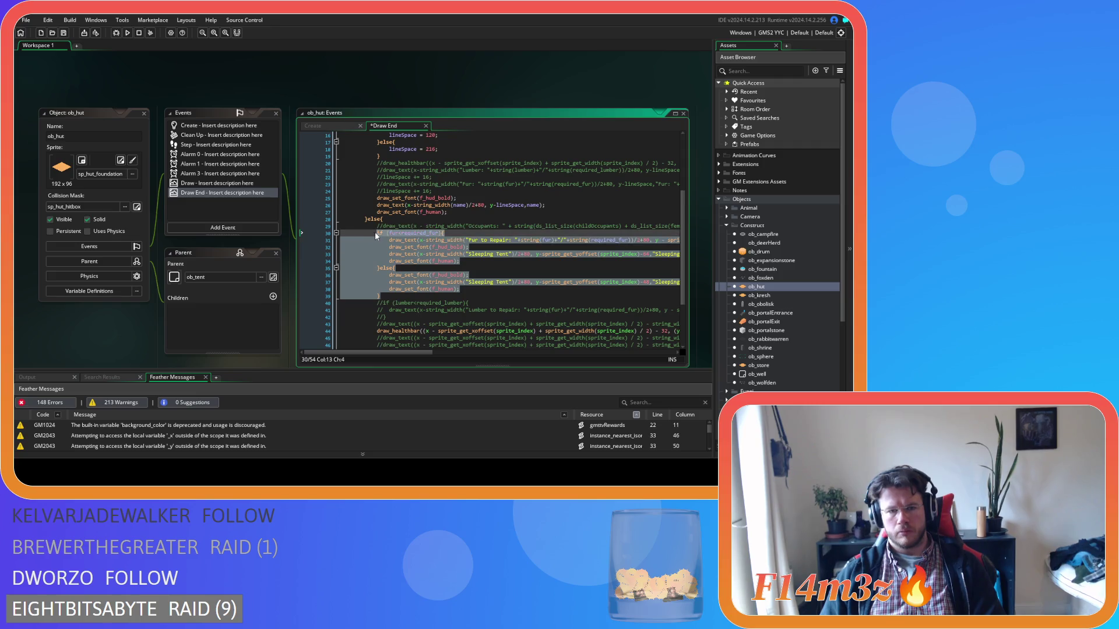
pyautogui.hotkey('ctrl', 'k')
# Select the 210 line-spacing value on line 18
pyautogui.scroll(3, 480, 275)
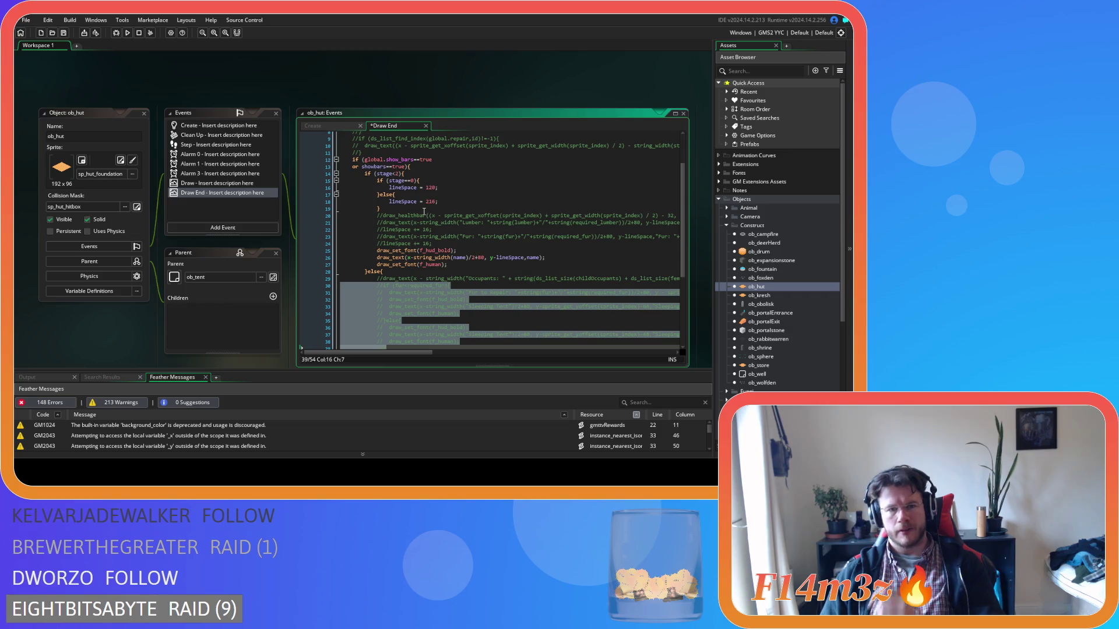
pyautogui.moveTo(435, 203); pyautogui.dragTo(393, 205)
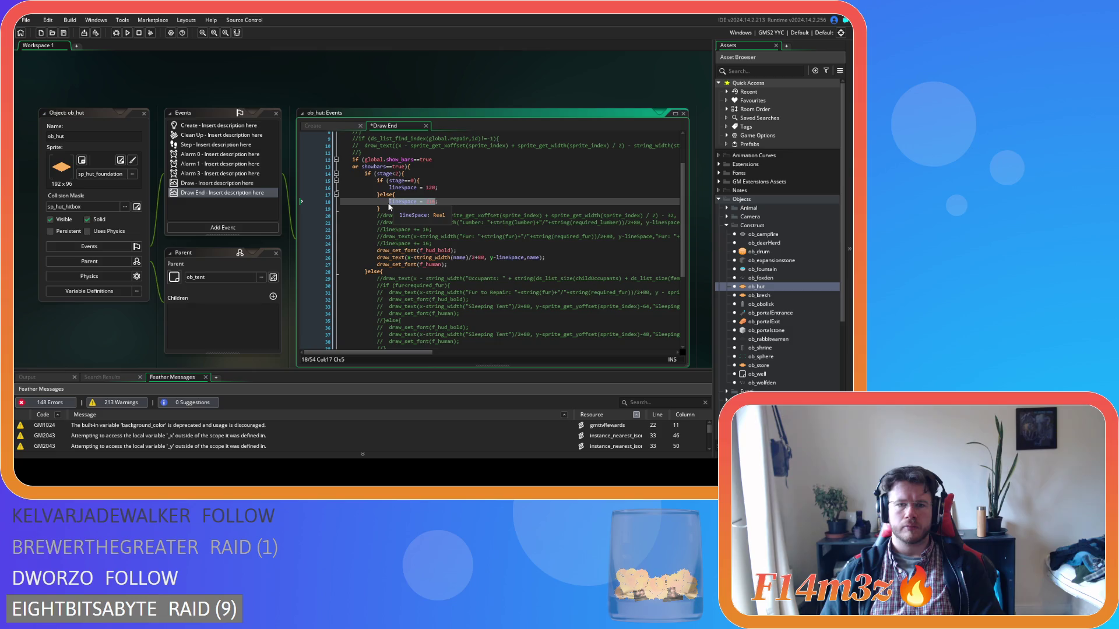
pyautogui.scroll(3, 447, 216)
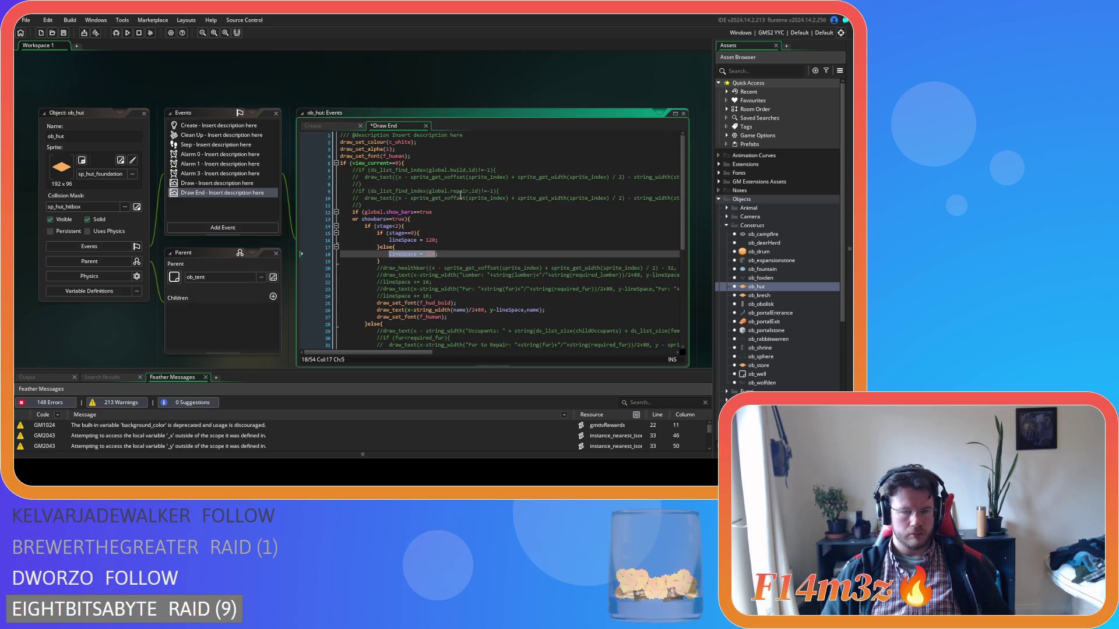
# Add a 'lineSpace = 216;' line right after the view_current check and save the Draw End event
pyautogui.click(425, 160)
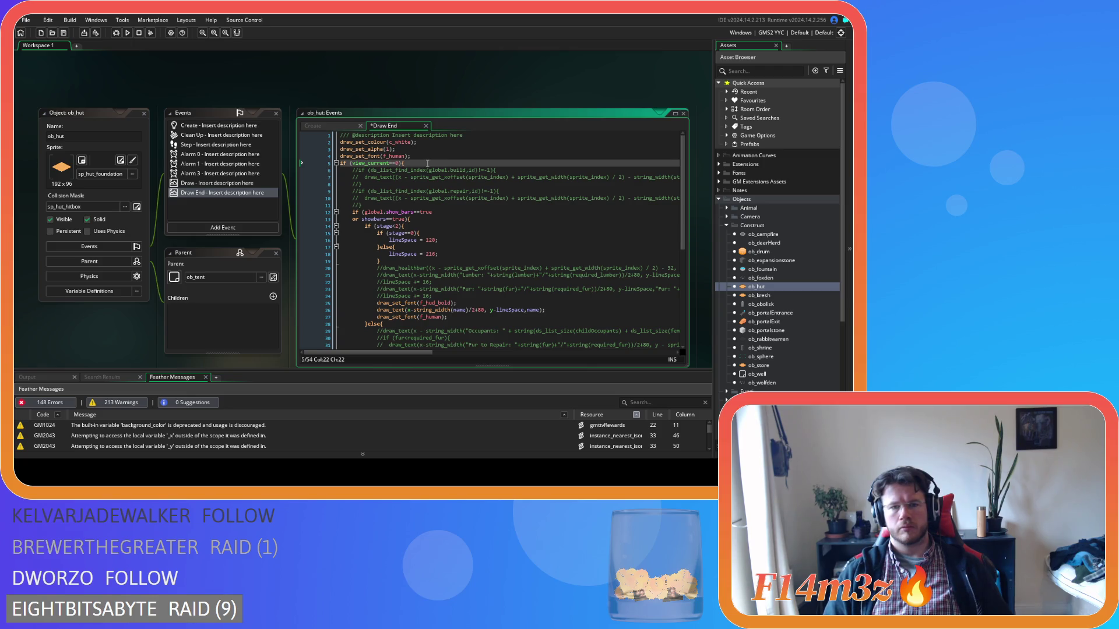
pyautogui.press('Return')
pyautogui.hotkey('ctrl', 'v')
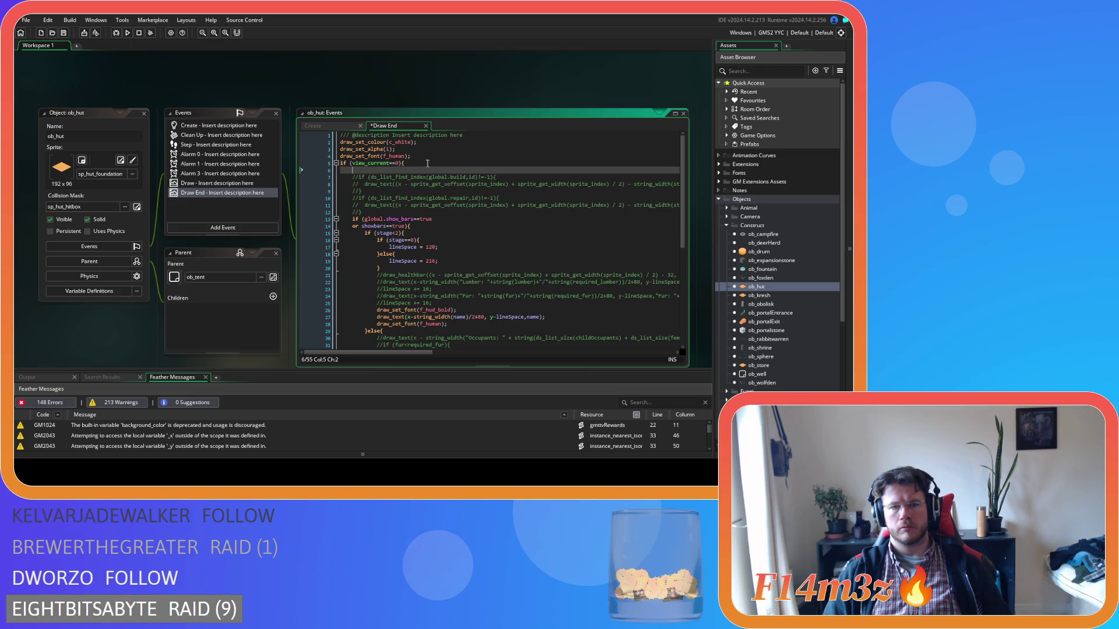
pyautogui.write(';')
pyautogui.click(439, 262)
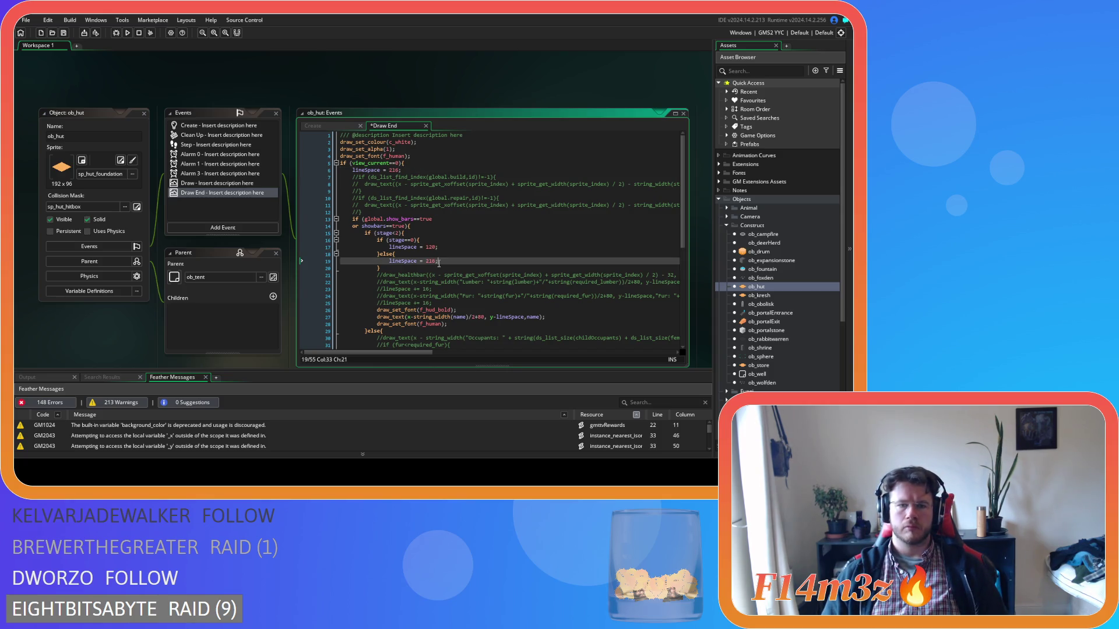
pyautogui.hotkey('ctrl', 's')
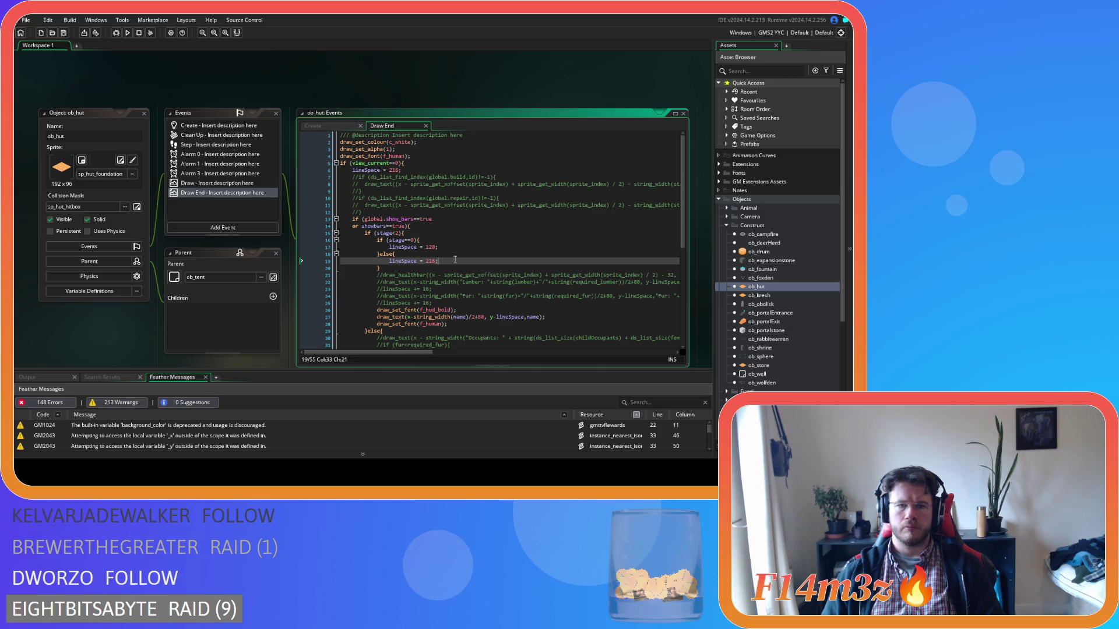
pyautogui.click(389, 240)
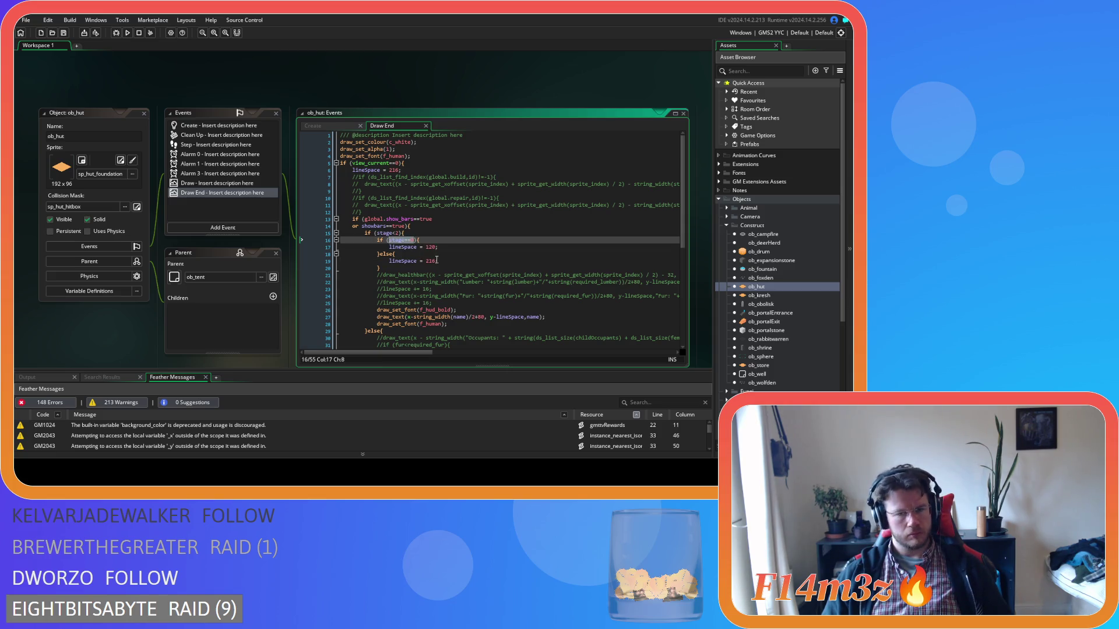
pyautogui.scroll(-3, 437, 260)
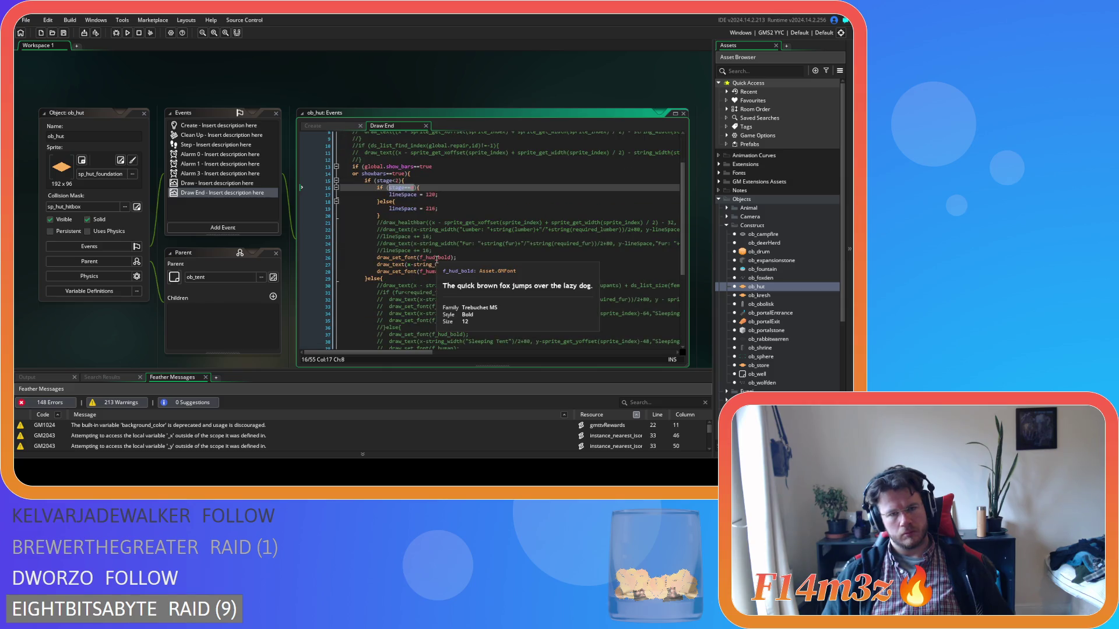
pyautogui.scroll(-2, 437, 260)
pyautogui.scroll(2, 436, 259)
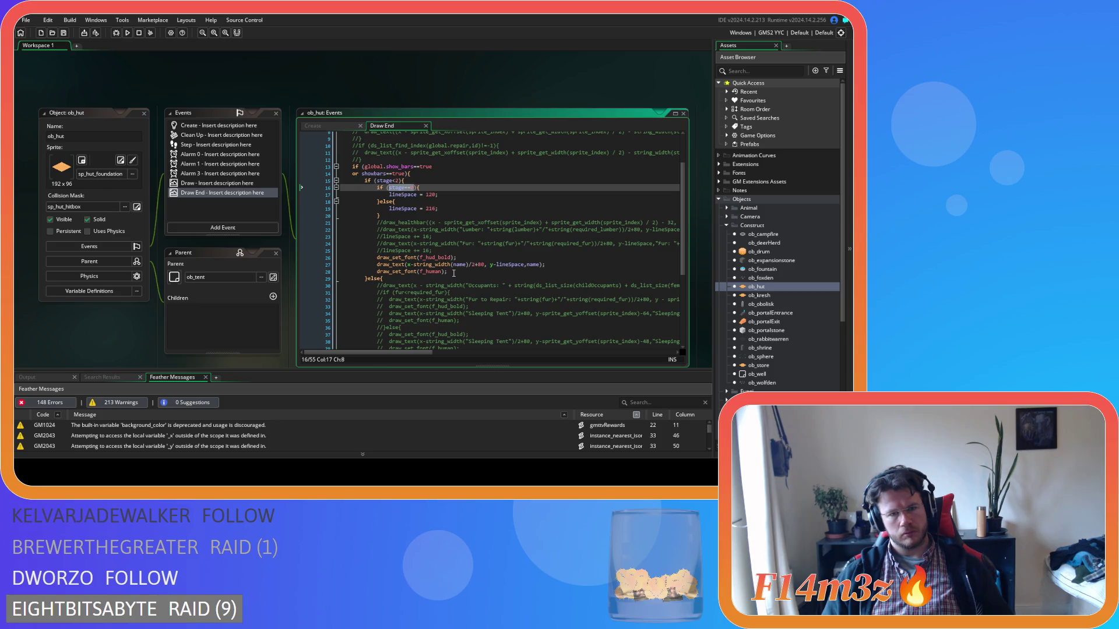
pyautogui.scroll(-4, 453, 273)
pyautogui.scroll(3, 454, 273)
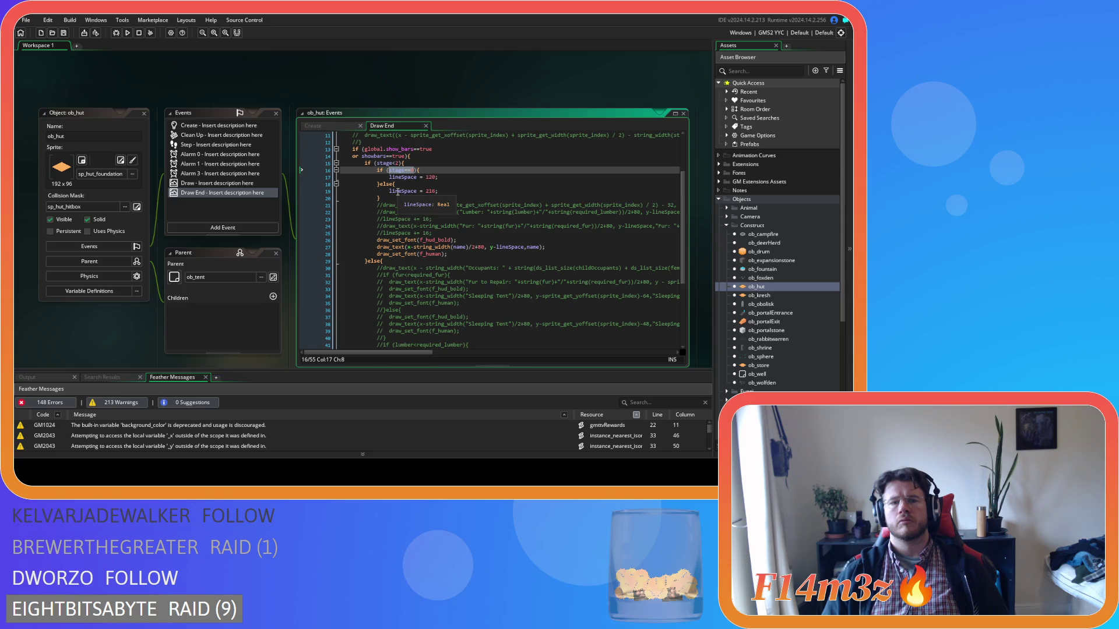
pyautogui.moveTo(380, 185); pyautogui.dragTo(379, 170)
pyautogui.scroll(3, 447, 205)
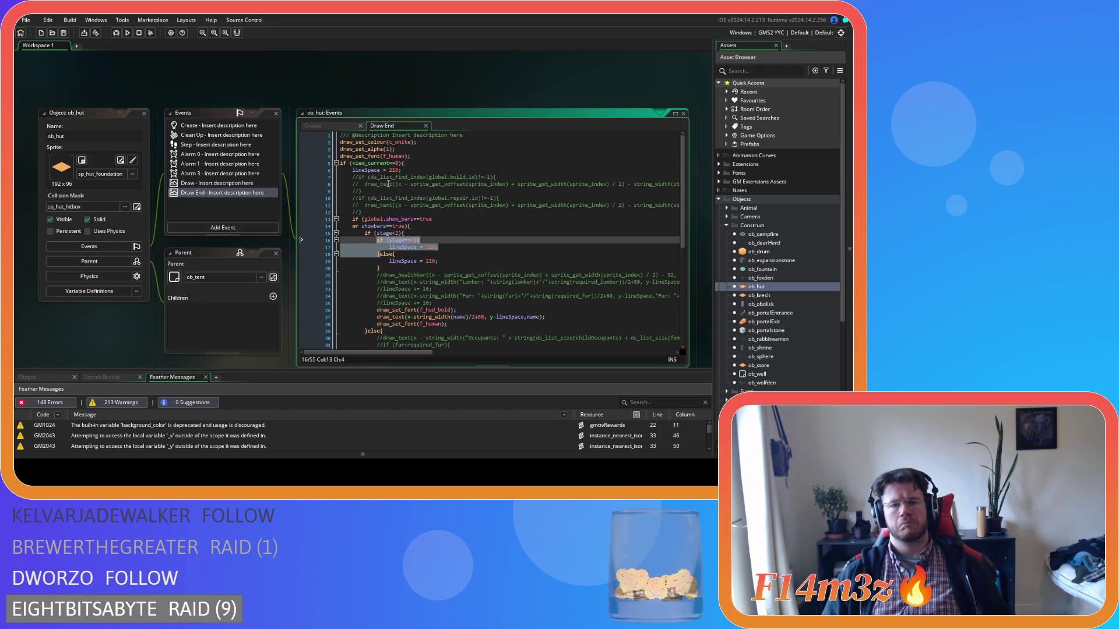
pyautogui.moveTo(399, 271); pyautogui.dragTo(429, 262)
pyautogui.hotkey('ctrl', 'c')
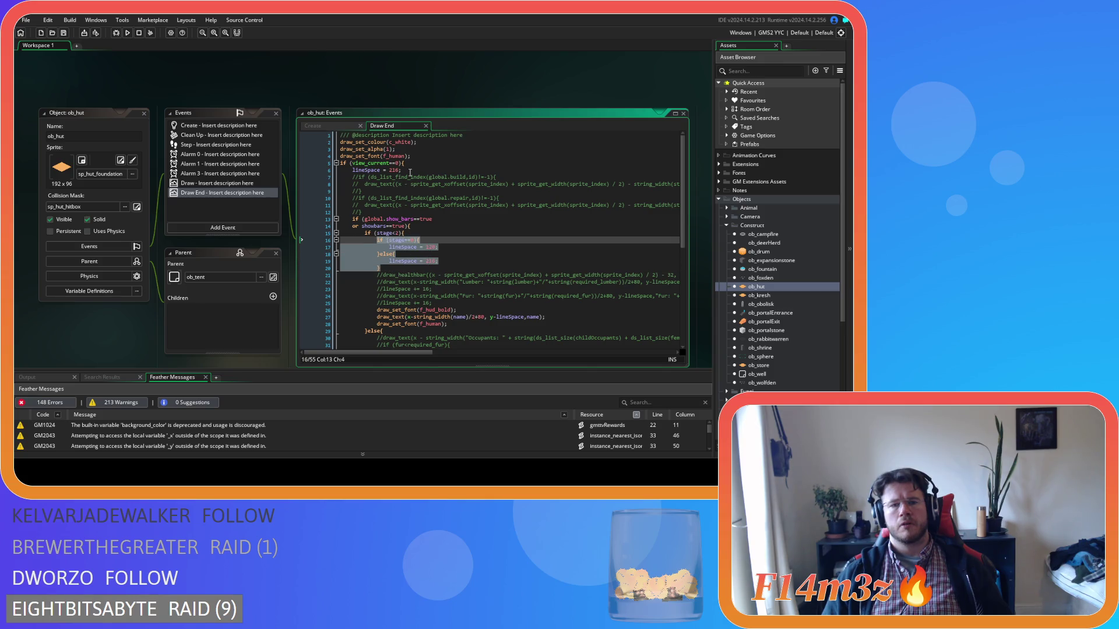
# Move the stage-based lineSpace if/else to replace the standalone lineSpace = 216 line, outdented
pyautogui.press('Delete')
pyautogui.click(345, 170)
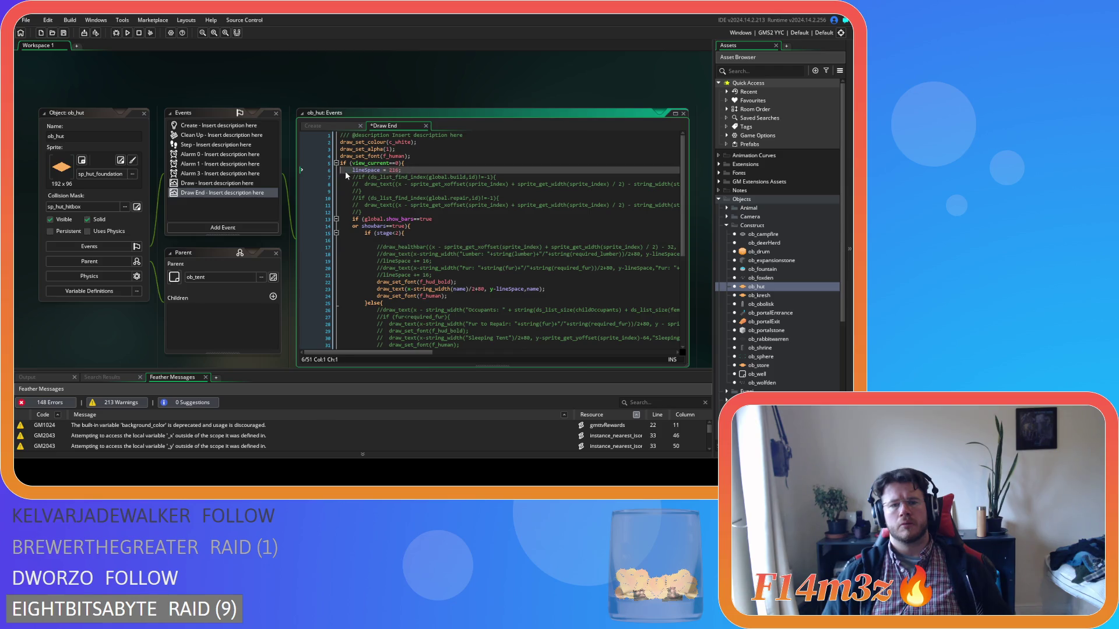
pyautogui.hotkey('ctrl', 'v')
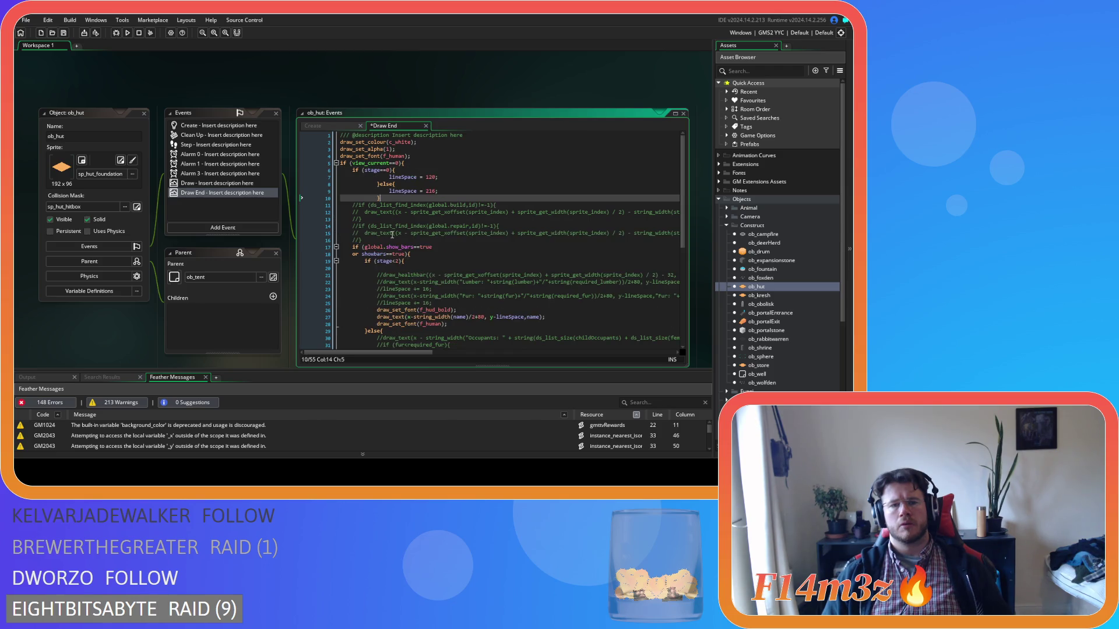
pyautogui.moveTo(381, 198)
pyautogui.mouseDown()
pyautogui.moveTo(338, 183)
pyautogui.moveTo(359, 189)
pyautogui.moveTo(365, 177)
pyautogui.mouseUp()
pyautogui.hotkey('shift', 'Tab')
pyautogui.hotkey('shift', 'Tab')
# Relocate the lineSpace if/else inside the showbars check, save, and remove the leftover blank line
pyautogui.press('BackSpace')
pyautogui.press('BackSpace')
pyautogui.press('BackSpace')
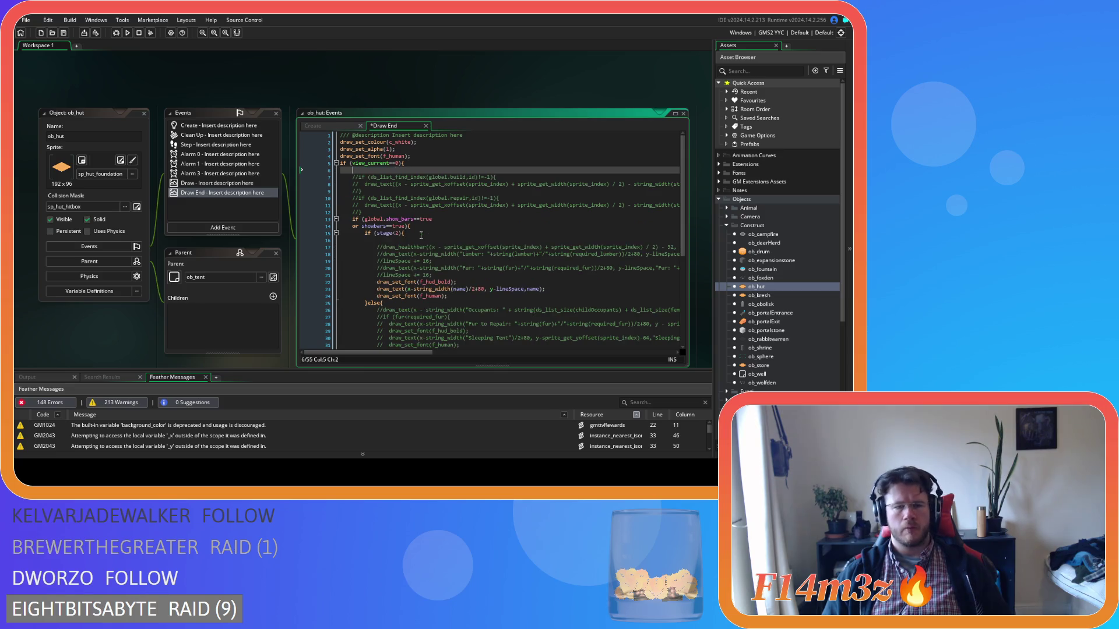
pyautogui.click(420, 220)
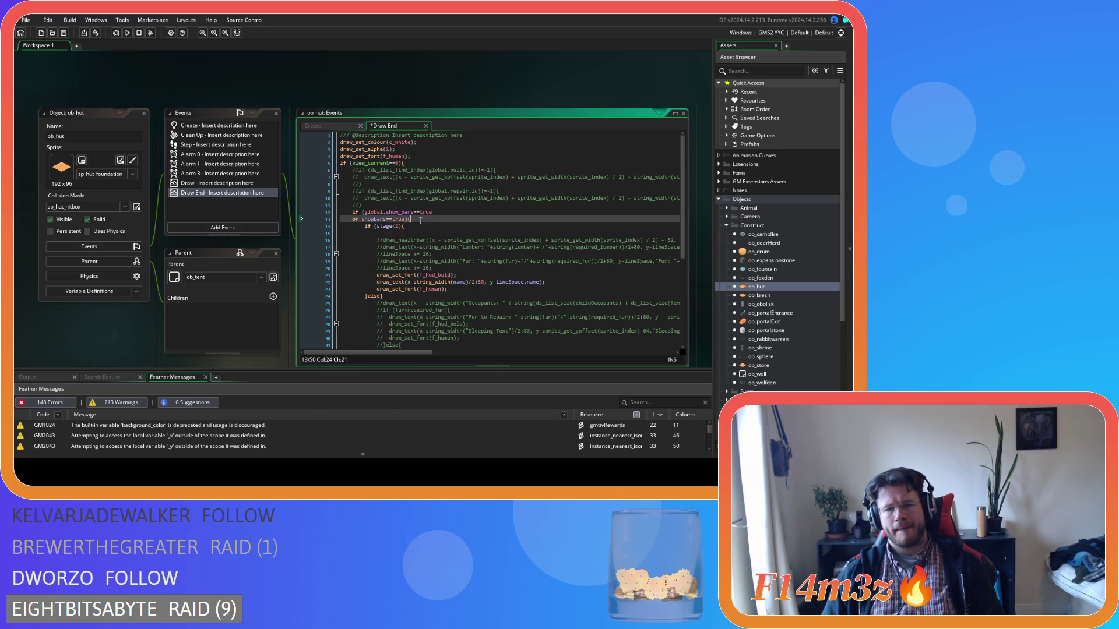
pyautogui.hotkey('ctrl', 'v')
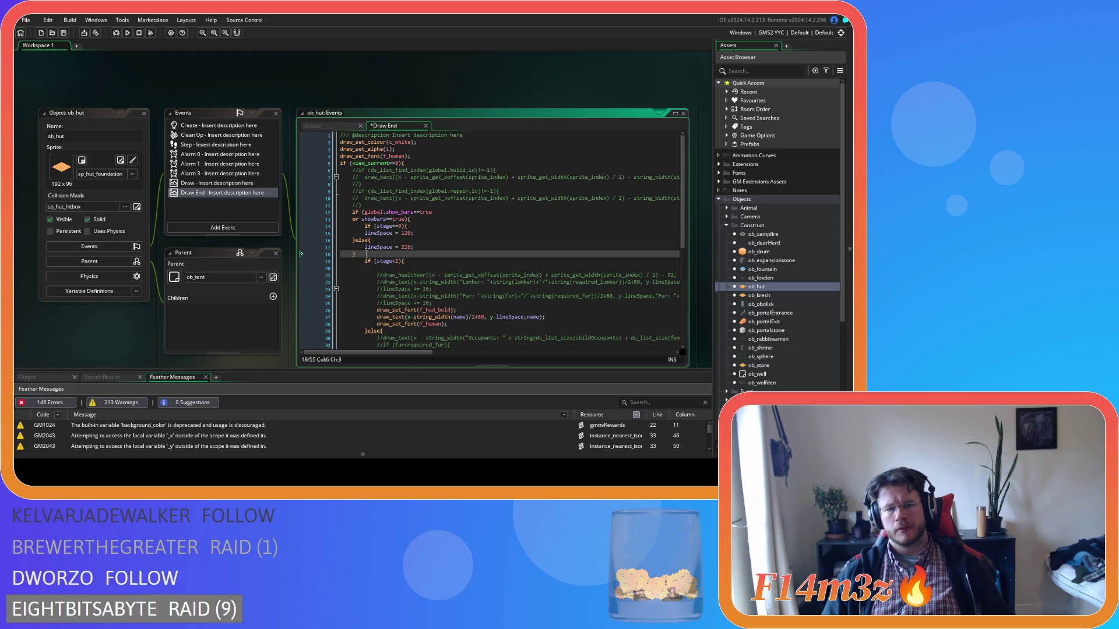
pyautogui.click(458, 248)
pyautogui.hotkey('ctrl', 's')
pyautogui.scroll(-4, 458, 250)
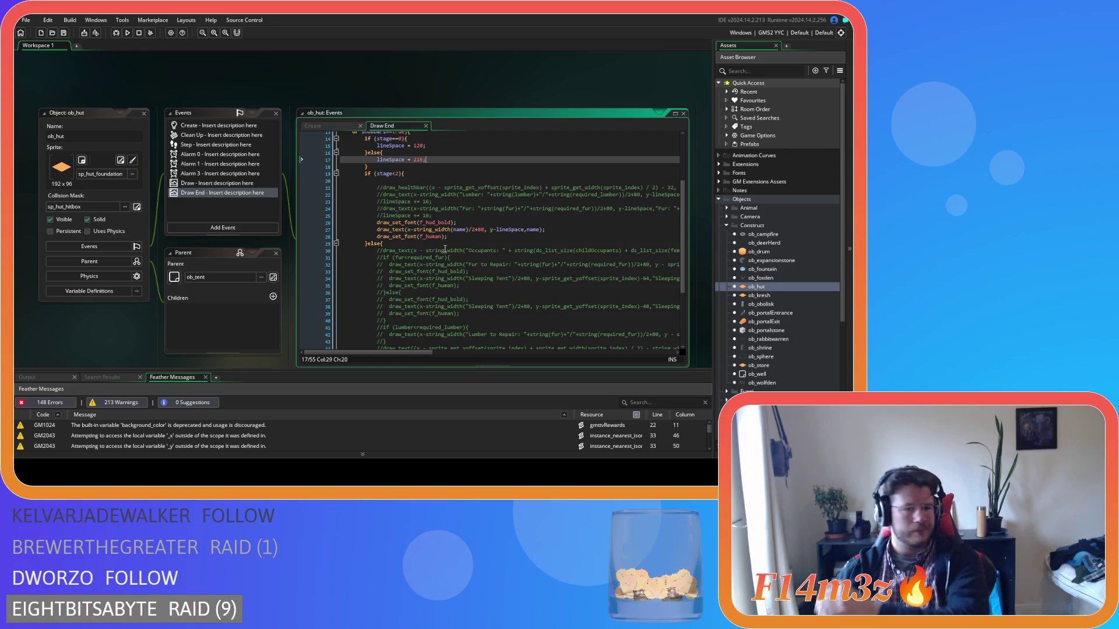
pyautogui.scroll(1, 410, 222)
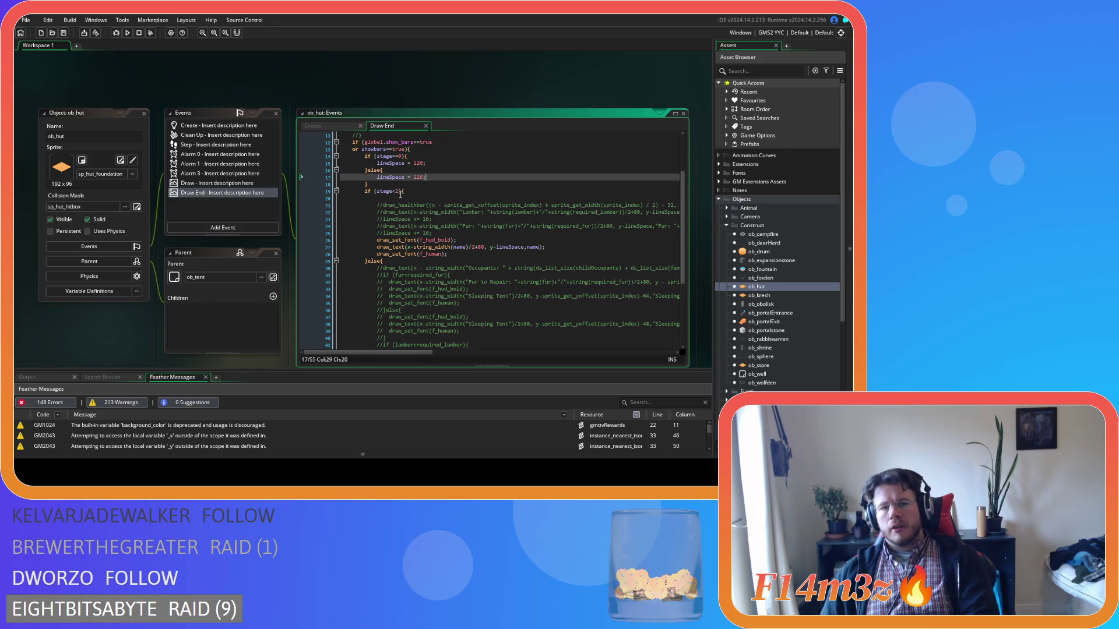
pyautogui.click(400, 198)
pyautogui.press('BackSpace')
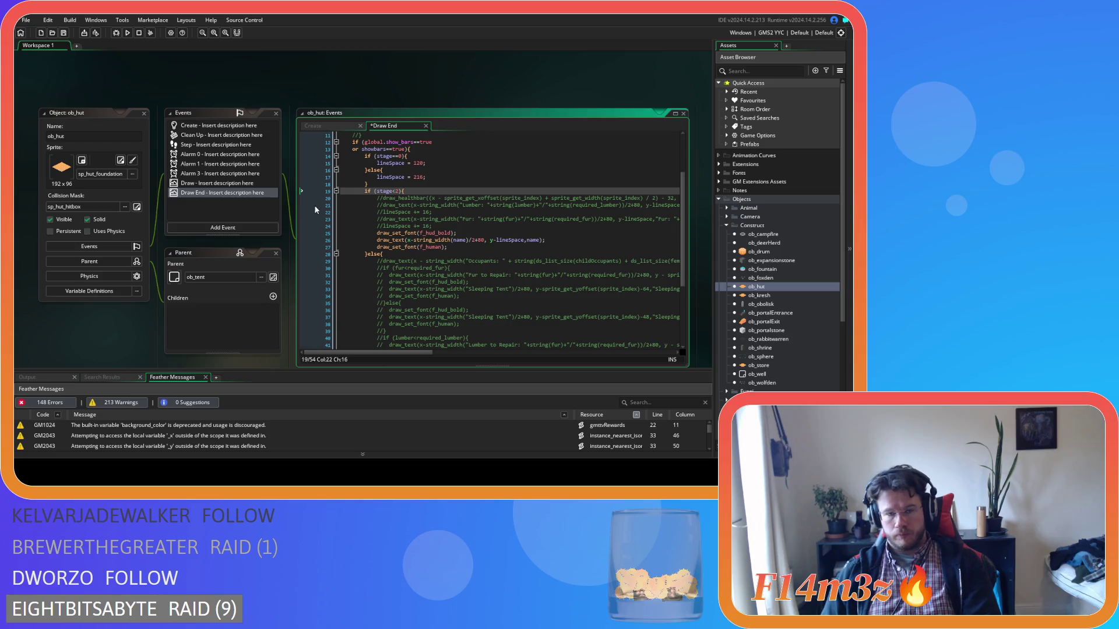
# Move the font and name-drawing lines 25–27 up to just after line 18
pyautogui.moveTo(448, 249); pyautogui.dragTo(376, 233)
pyautogui.hotkey('ctrl', 'c')
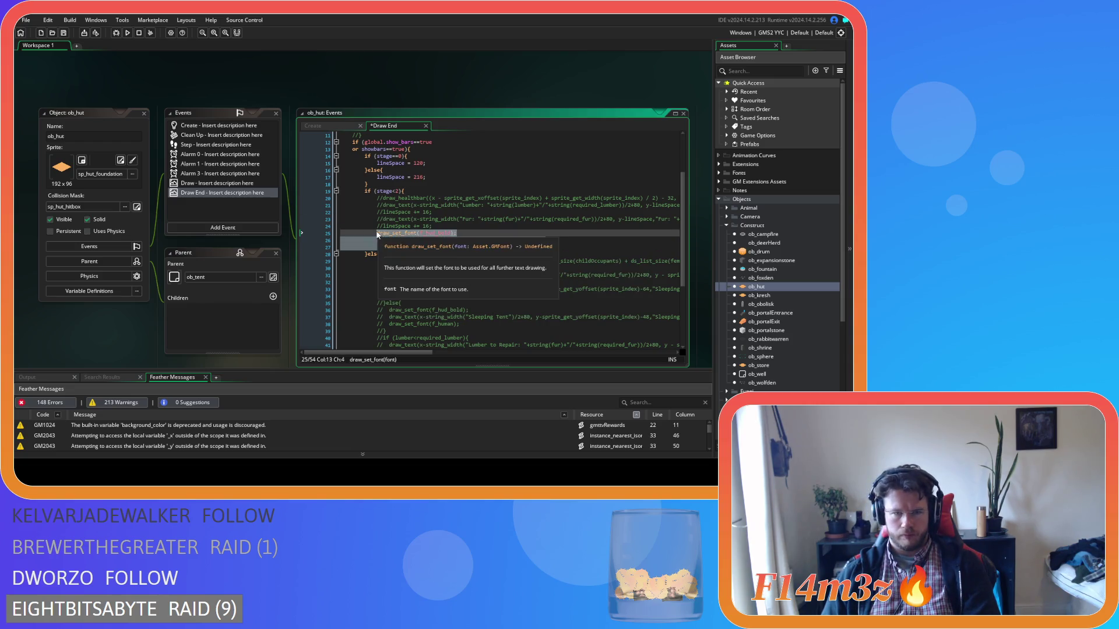
pyautogui.press('BackSpace')
pyautogui.press('BackSpace')
pyautogui.press('BackSpace')
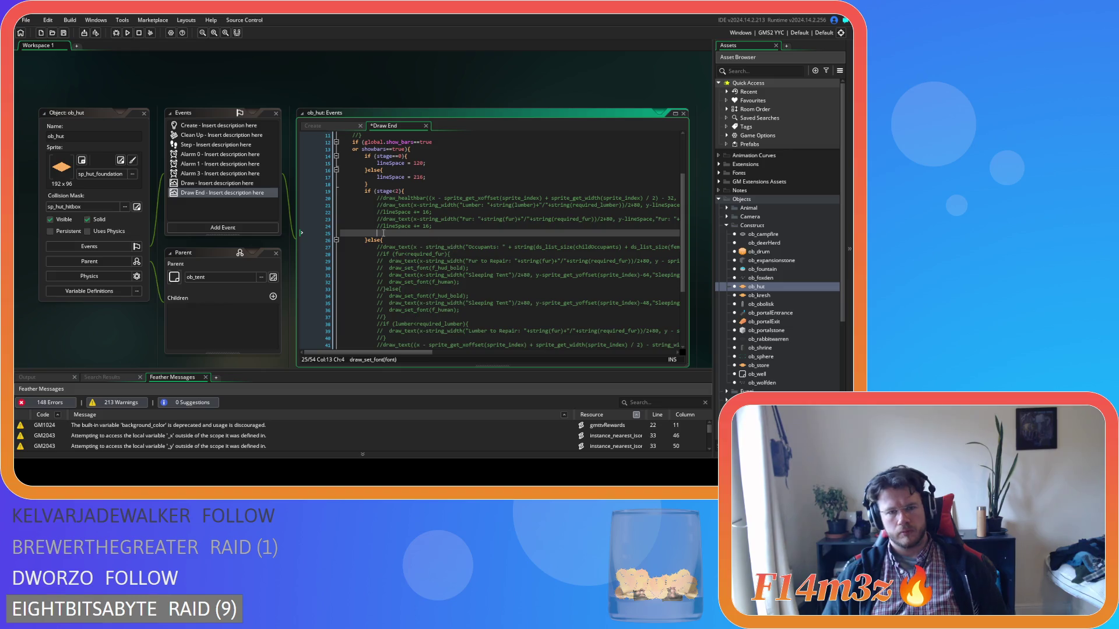
pyautogui.click(403, 184)
pyautogui.press('Return')
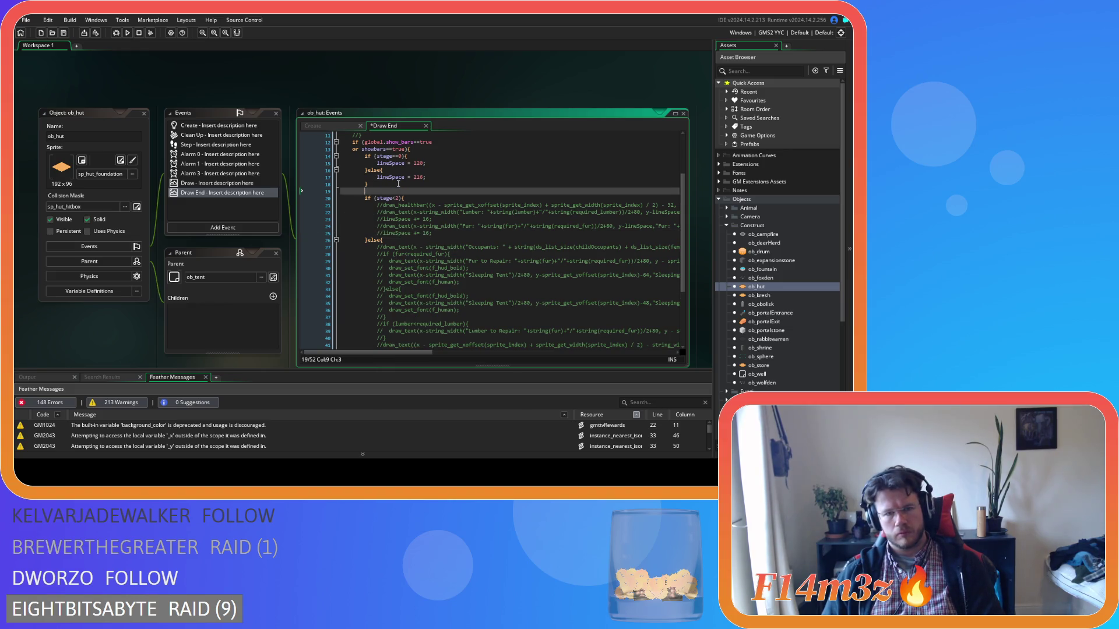
pyautogui.hotkey('ctrl', 'v')
pyautogui.moveTo(450, 205); pyautogui.dragTo(341, 198)
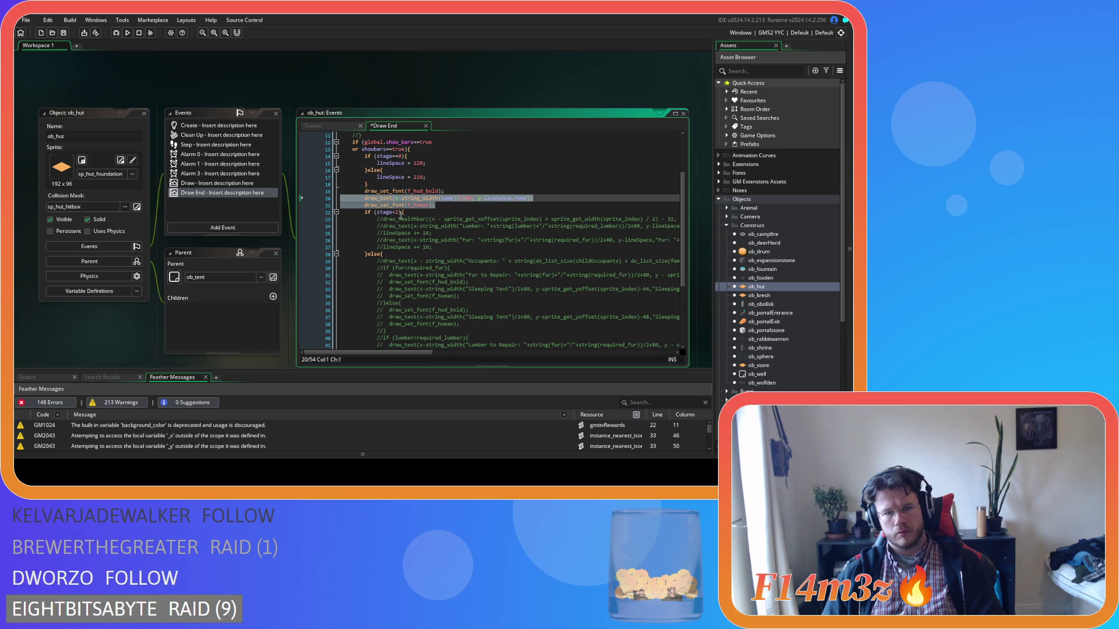
# Change the condition to stage>=2 and use it to replace the }else{ on line 28
pyautogui.doubleClick(394, 212)
pyautogui.write('>=')
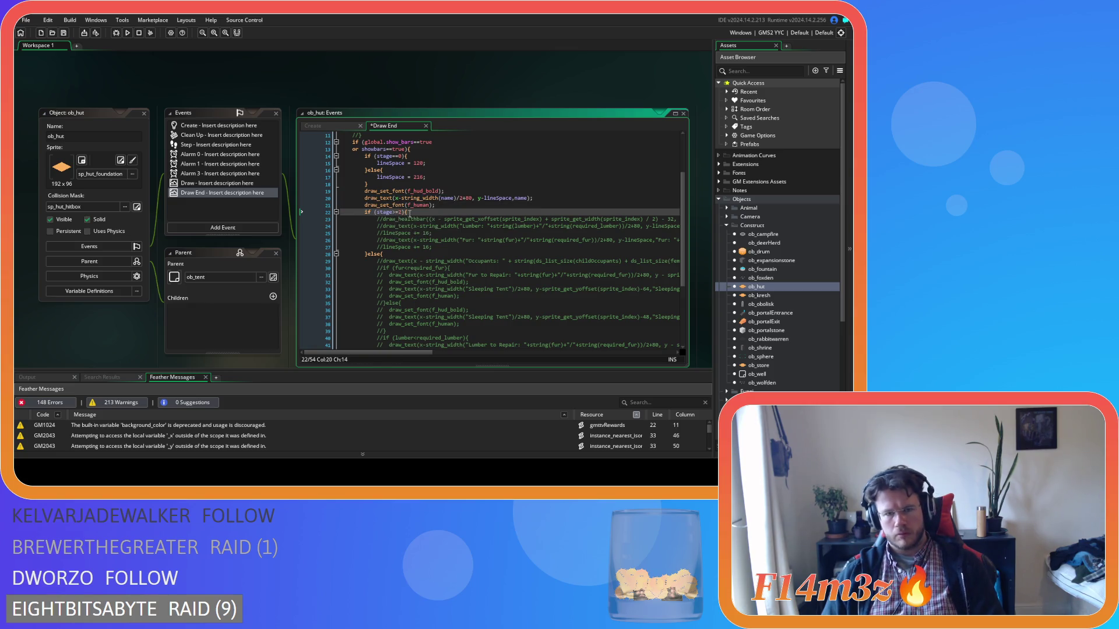
pyautogui.moveTo(409, 214); pyautogui.dragTo(365, 213)
pyautogui.press('BackSpace')
pyautogui.click(366, 254)
pyautogui.write('if (stage>=2){')
pyautogui.scroll(-4, 408, 268)
pyautogui.scroll(4, 415, 271)
pyautogui.scroll(1, 415, 271)
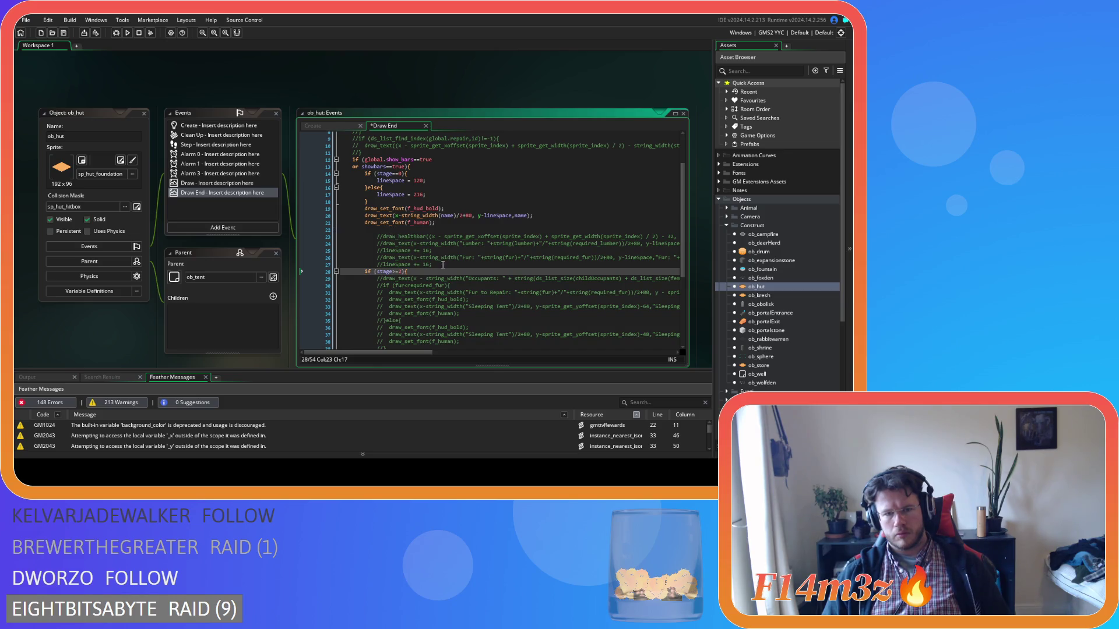
# Outdent the commented healthbar and lumber lines one level and delete empty line 22
pyautogui.moveTo(443, 265); pyautogui.dragTo(328, 229)
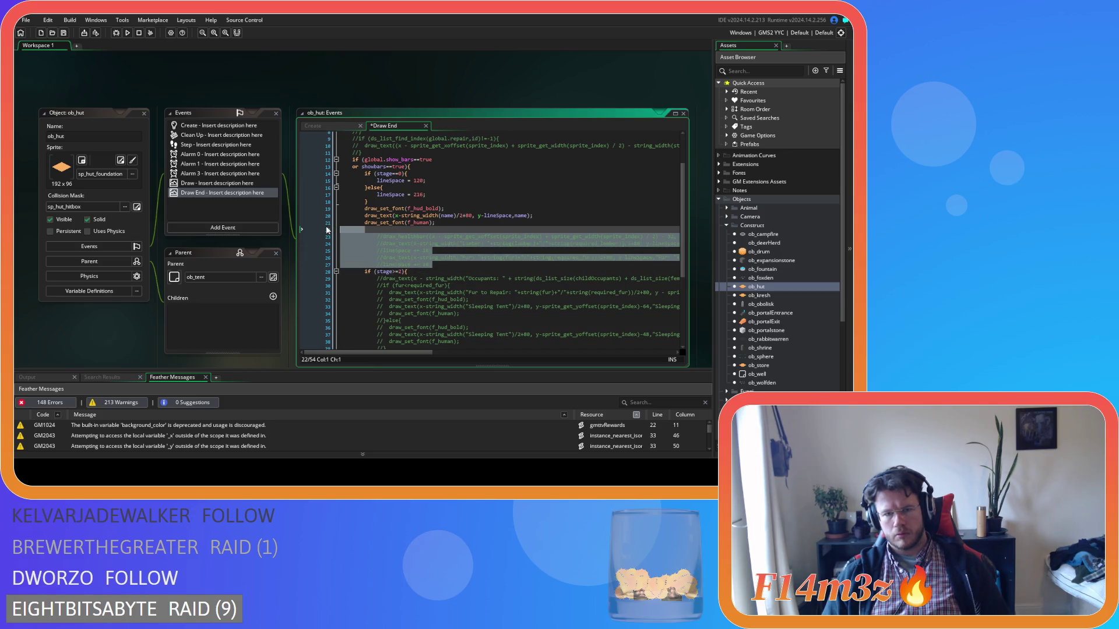
pyautogui.hotkey('shift', 'Tab')
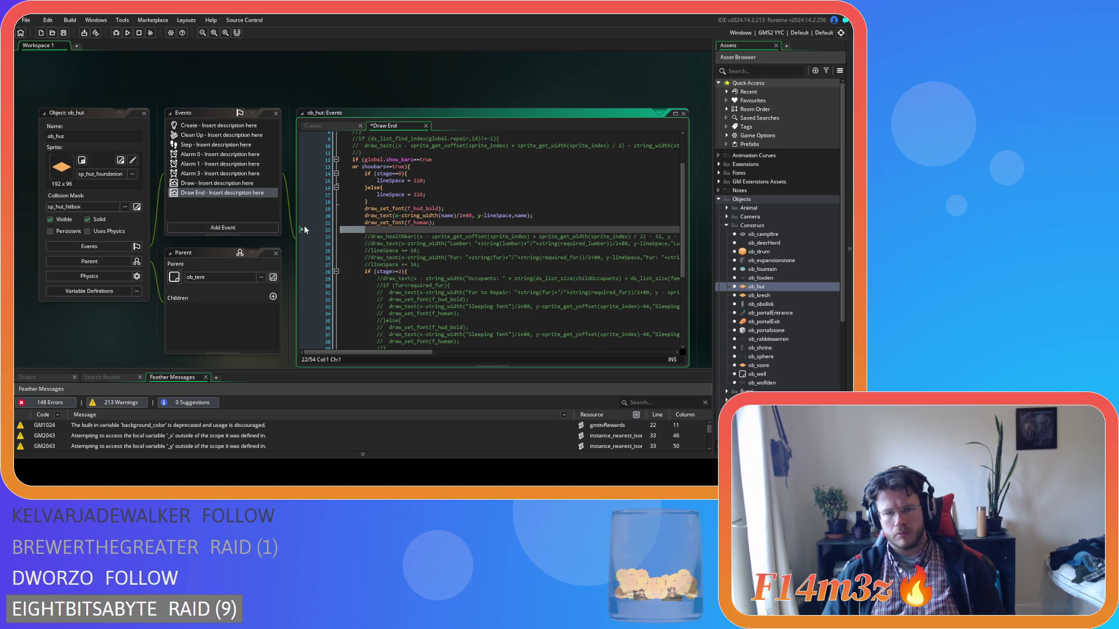
pyautogui.press('BackSpace')
pyautogui.scroll(-3, 444, 284)
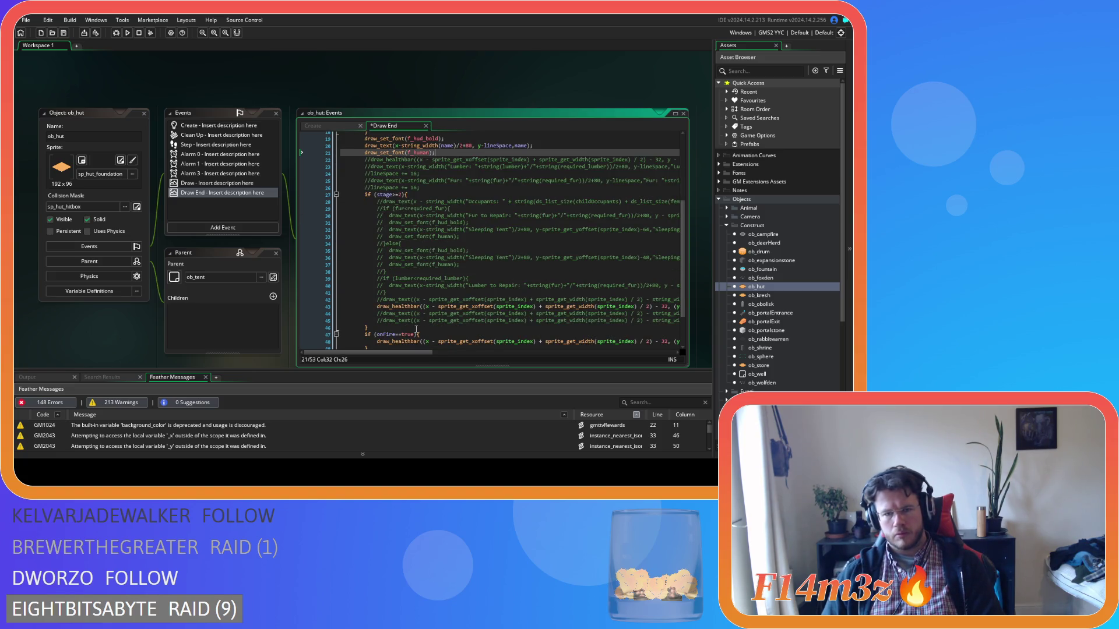
pyautogui.moveTo(396, 352)
pyautogui.mouseDown()
pyautogui.moveTo(408, 355)
pyautogui.moveTo(370, 351)
pyautogui.mouseUp()
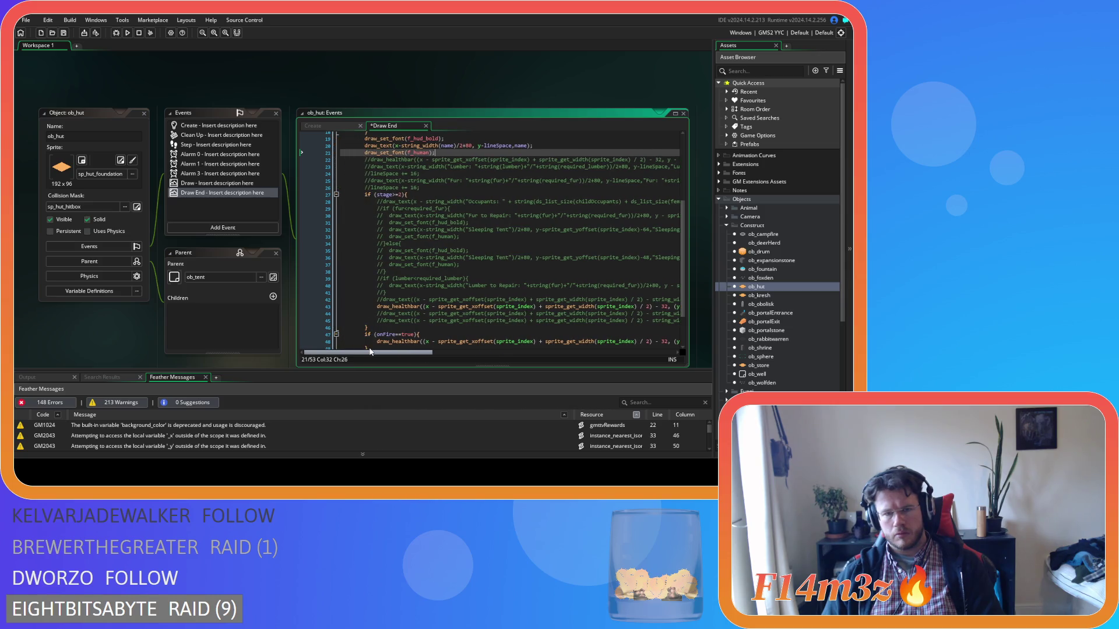
pyautogui.hscroll(2, 408, 335)
pyautogui.hscroll(-2, 385, 331)
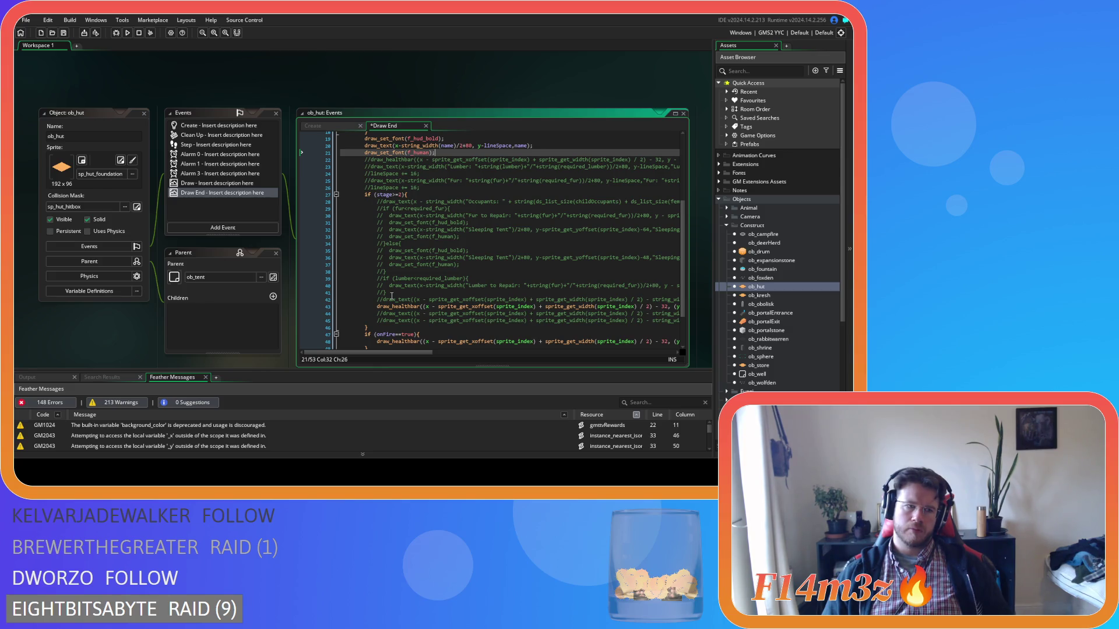
# Undo the recent edits to restore the stage<2 version of the block
pyautogui.hotkey('ctrl', 'z')
pyautogui.hotkey('ctrl', 'z')
pyautogui.hotkey('ctrl', 'z')
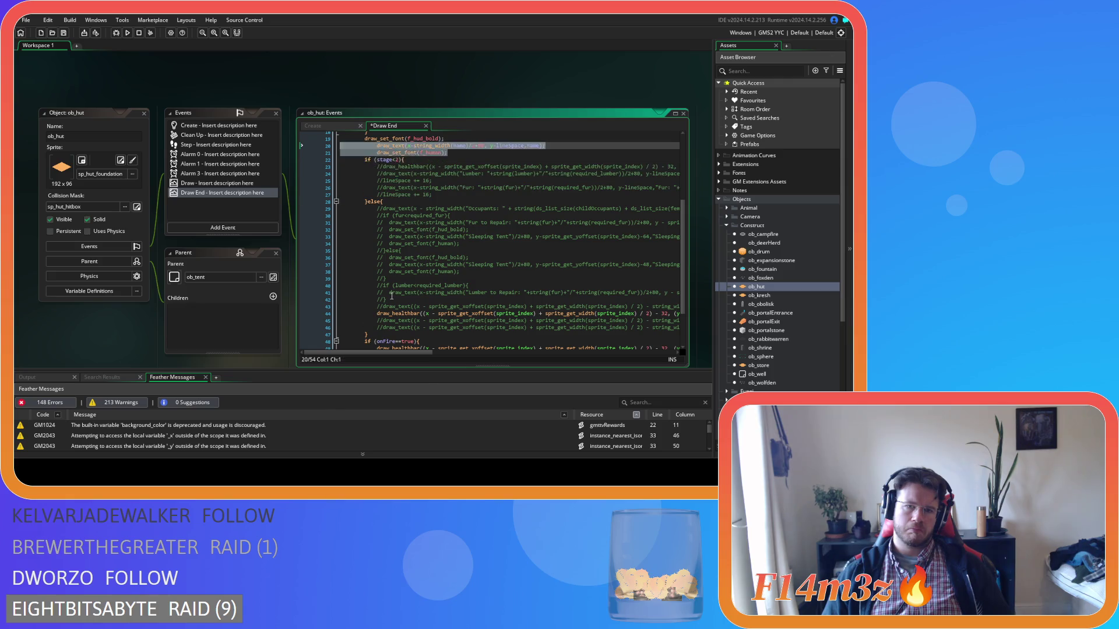
pyautogui.hotkey('ctrl', 'z')
pyautogui.hotkey('ctrl', 'z')
pyautogui.hotkey('ctrl', 'z')
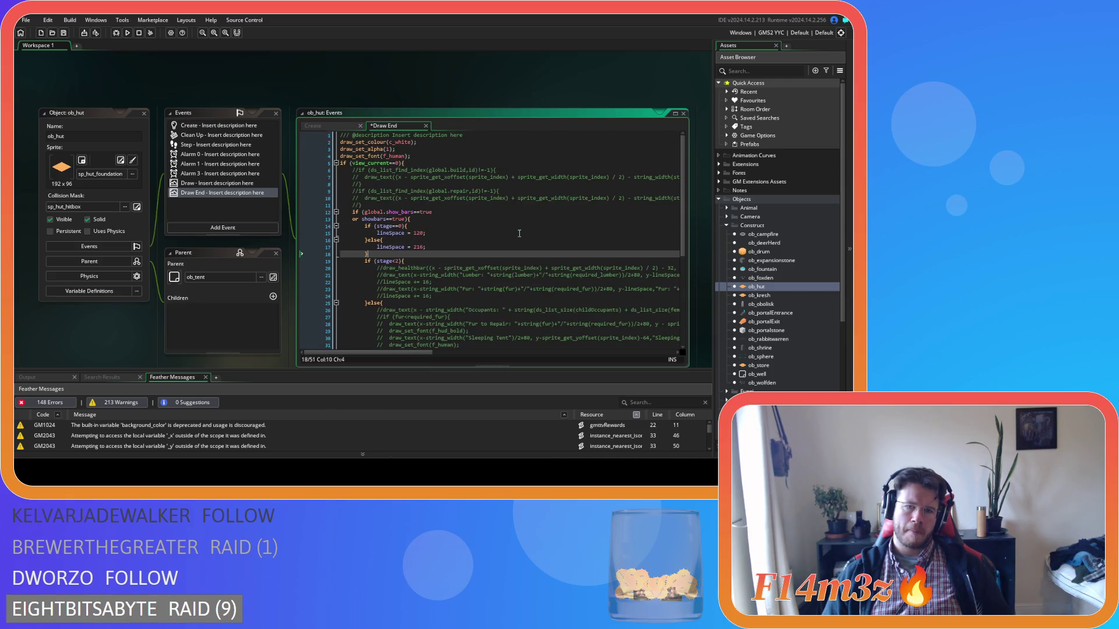
pyautogui.hotkey('ctrl', 'z')
pyautogui.hotkey('ctrl', 'z')
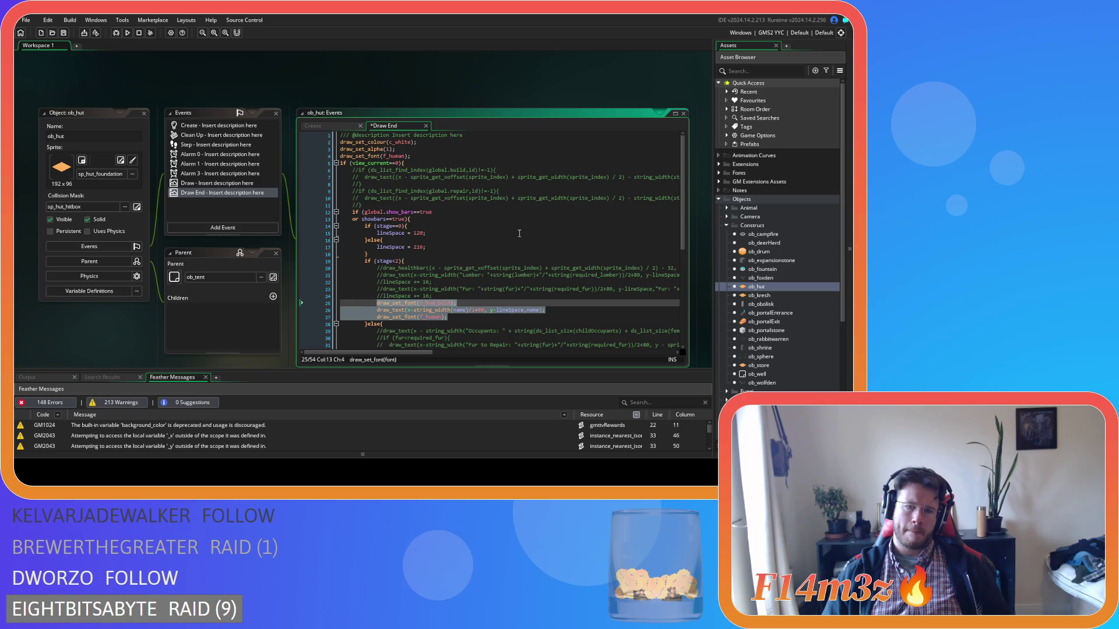
pyautogui.scroll(-7, 519, 233)
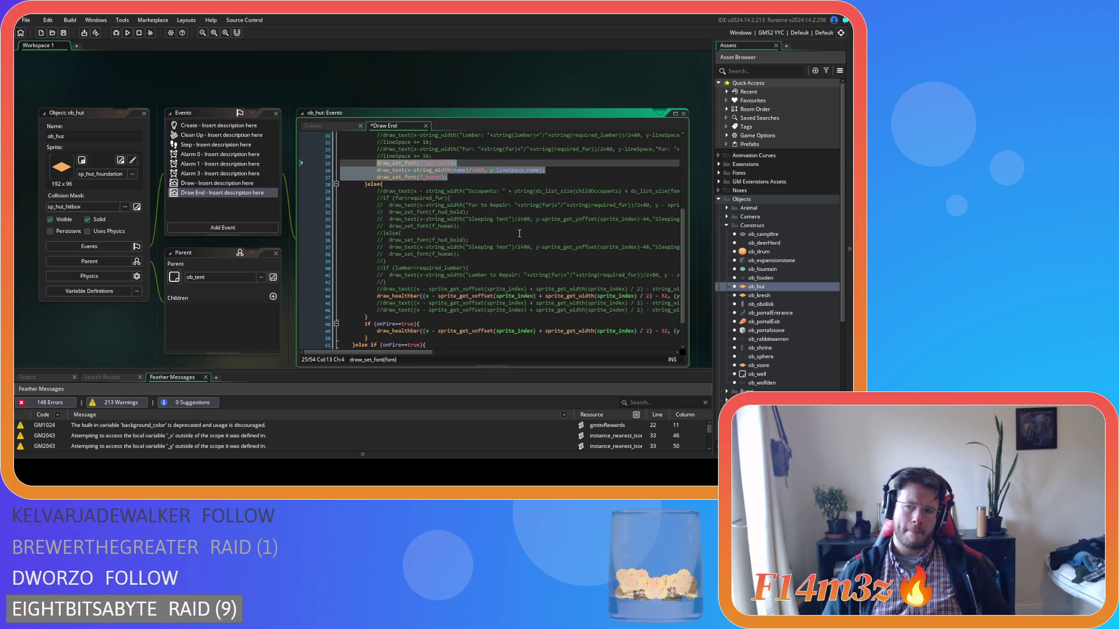
pyautogui.hotkey('ctrl', 'z')
pyautogui.hotkey('ctrl', 'z')
pyautogui.hotkey('ctrl', 'z')
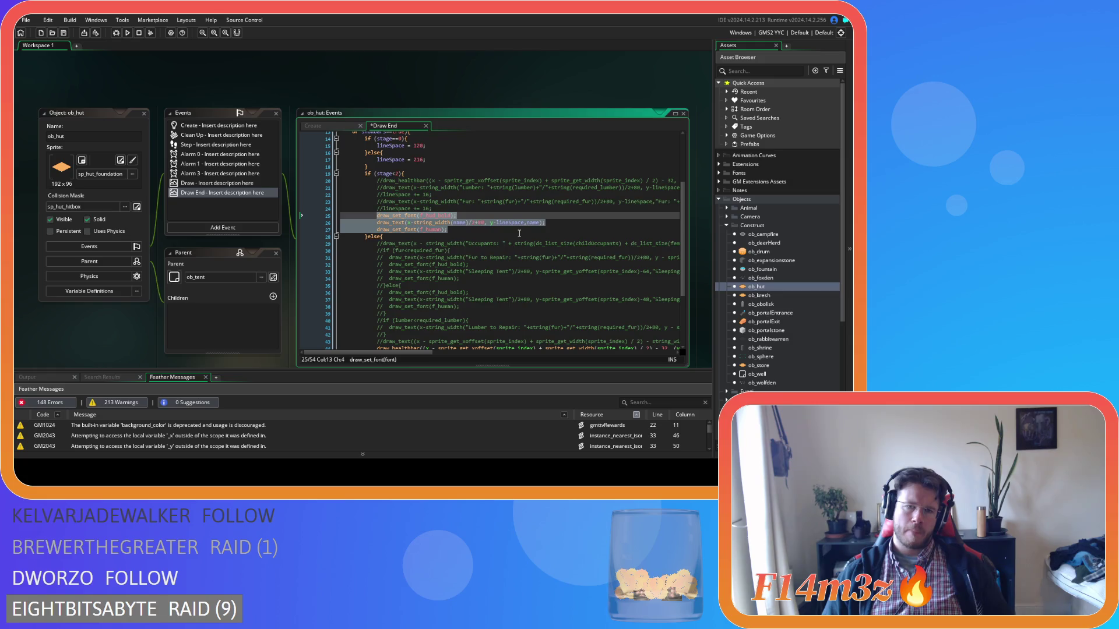
pyautogui.hotkey('ctrl', 'z')
pyautogui.hotkey('ctrl', 'z')
pyautogui.hotkey('ctrl', 'z')
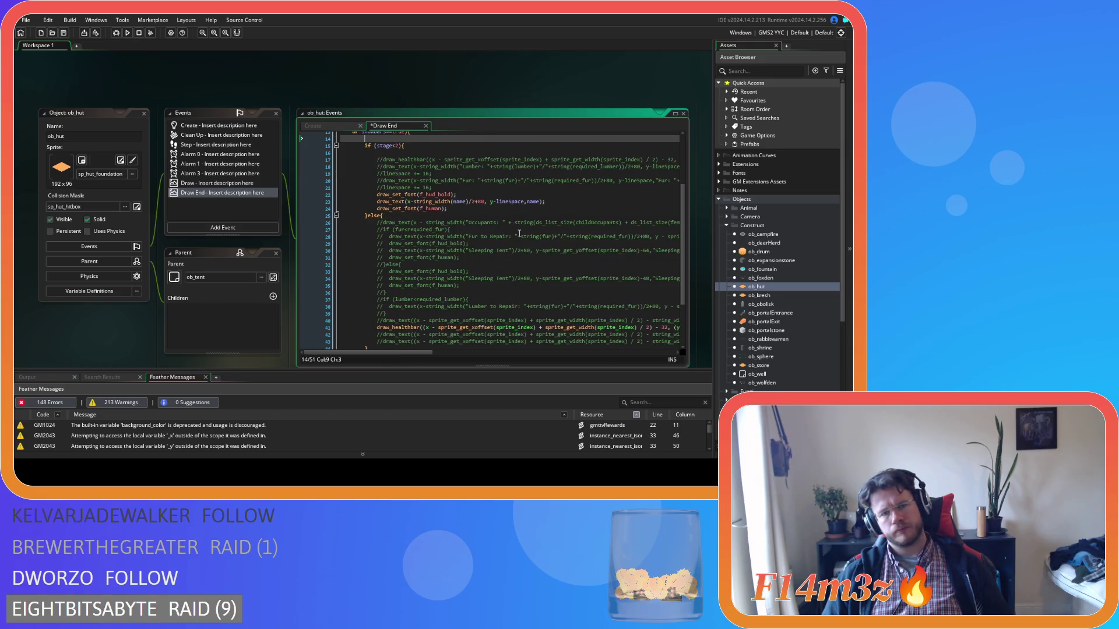
pyautogui.hotkey('ctrl', 'z')
pyautogui.hotkey('ctrl', 'z')
pyautogui.hotkey('ctrl', 'z')
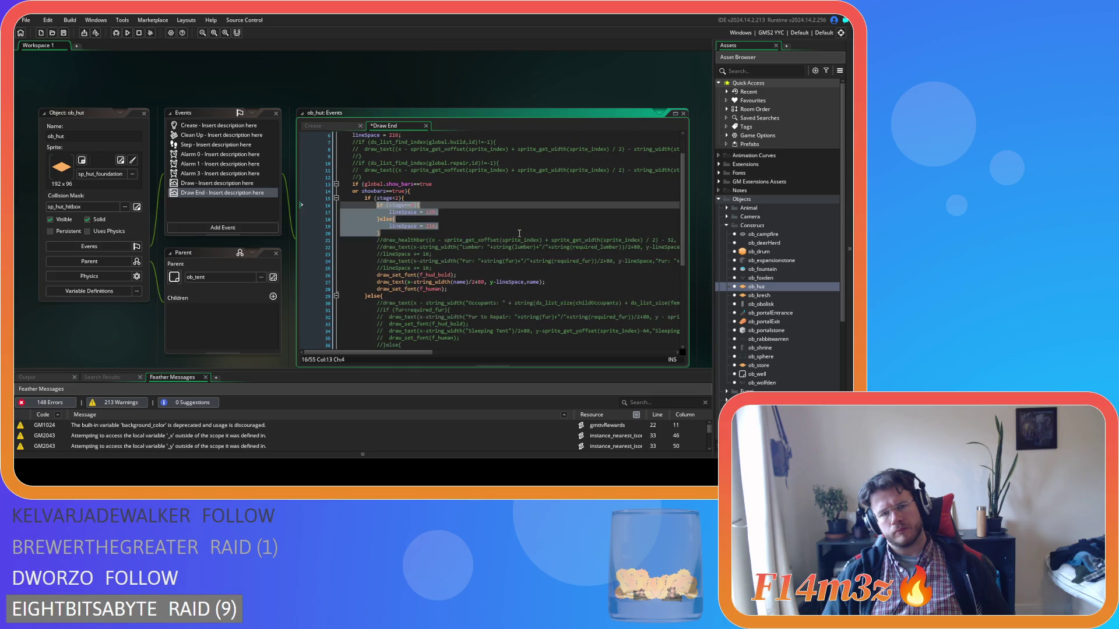
pyautogui.hotkey('ctrl', 'z')
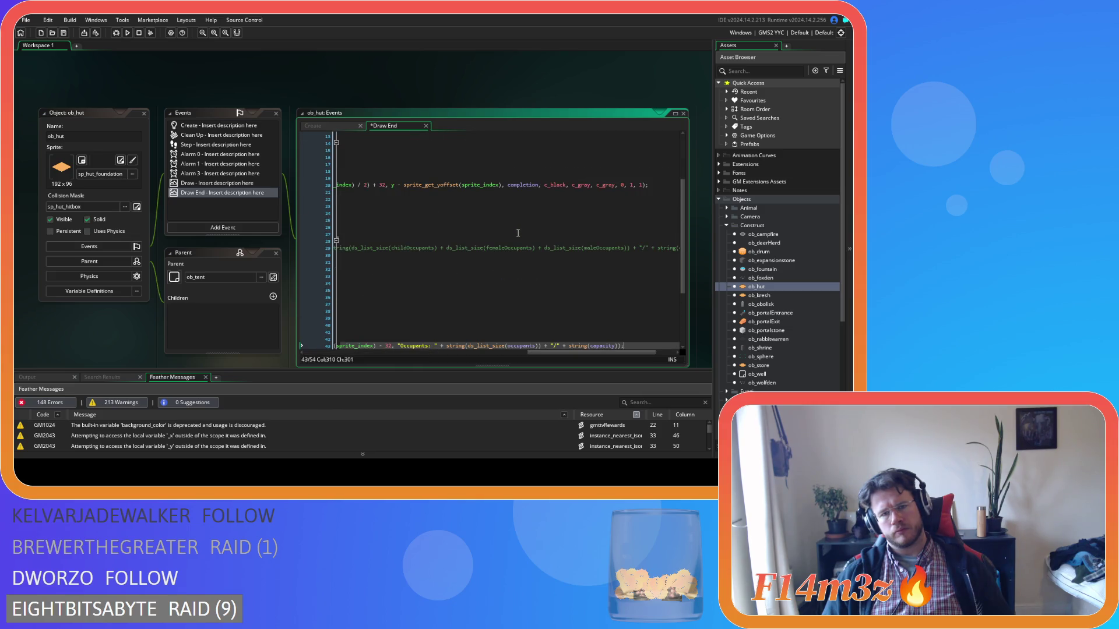
# Check the Fur to Repair lines and save the Draw End code
pyautogui.moveTo(578, 353); pyautogui.dragTo(346, 356)
pyautogui.scroll(-3, 395, 329)
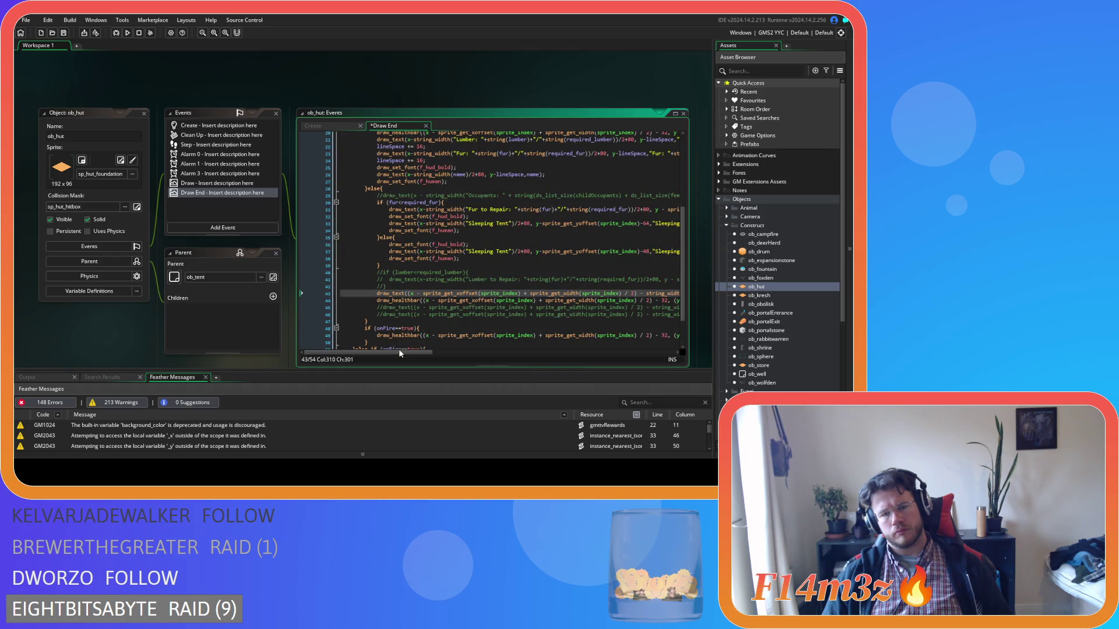
pyautogui.scroll(3, 432, 303)
pyautogui.click(455, 262)
pyautogui.hotkey('ctrl', 's')
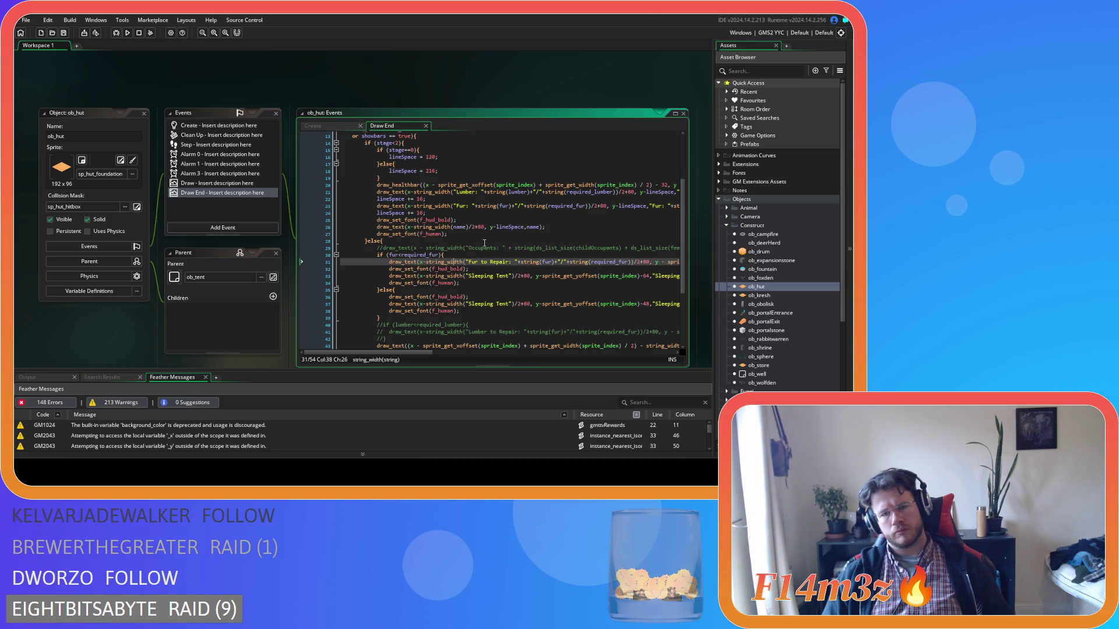
# Close all workspace windows with Windows > Close All
pyautogui.rightClick(229, 90)
pyautogui.moveTo(243, 104)
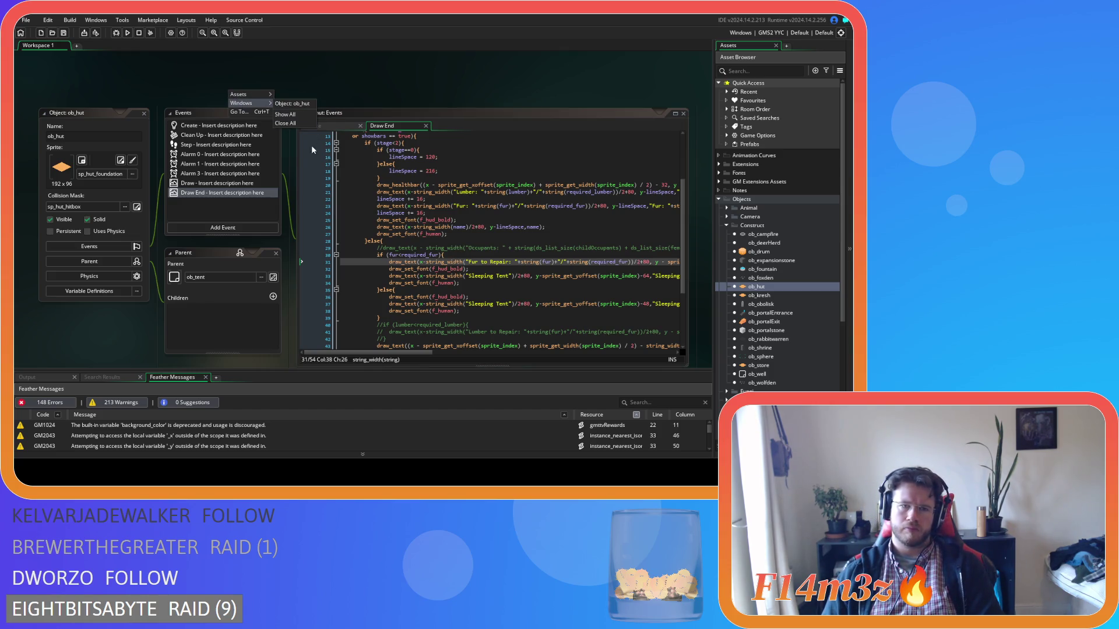
pyautogui.click(285, 123)
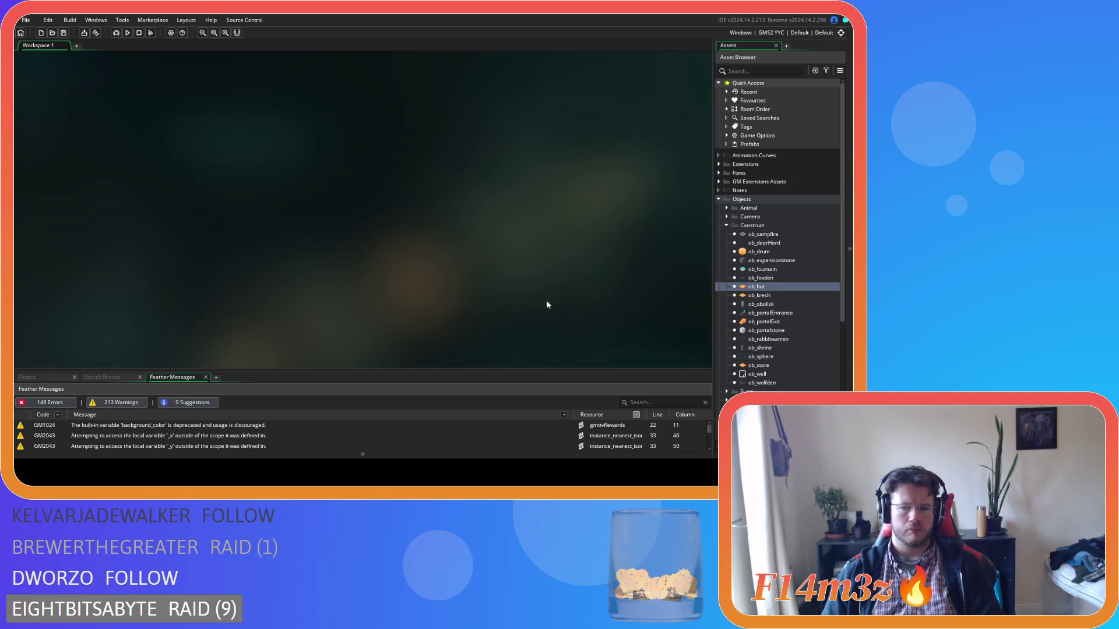
# Expand Scripts > Death in the Asset Browser and open sc_deathHuman
pyautogui.click(724, 225)
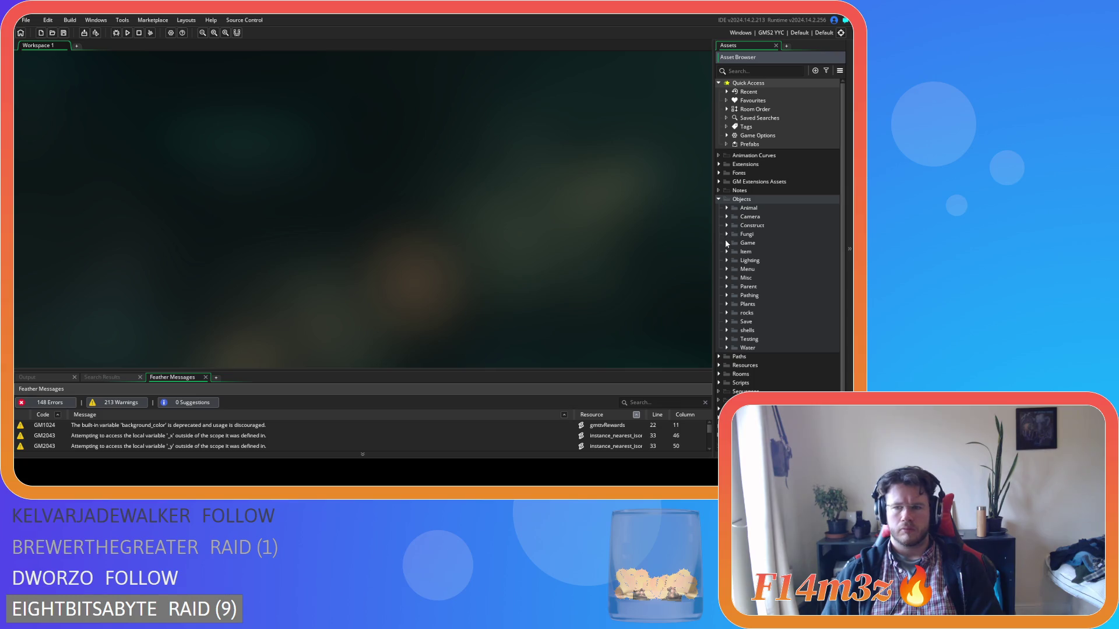
pyautogui.click(718, 200)
pyautogui.click(719, 234)
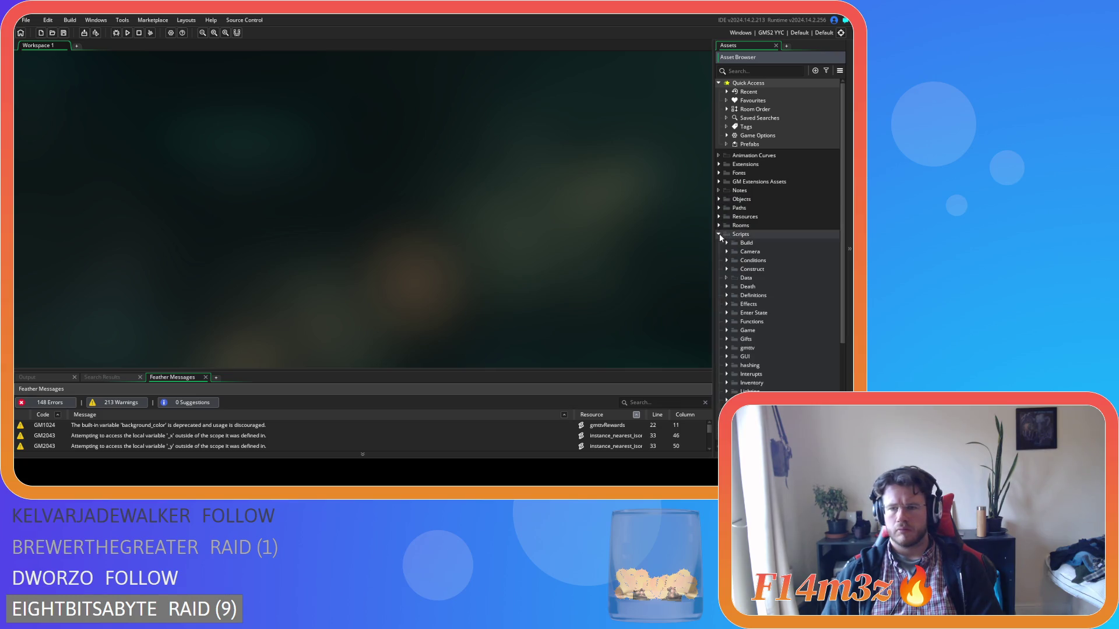
pyautogui.click(726, 287)
pyautogui.doubleClick(757, 295)
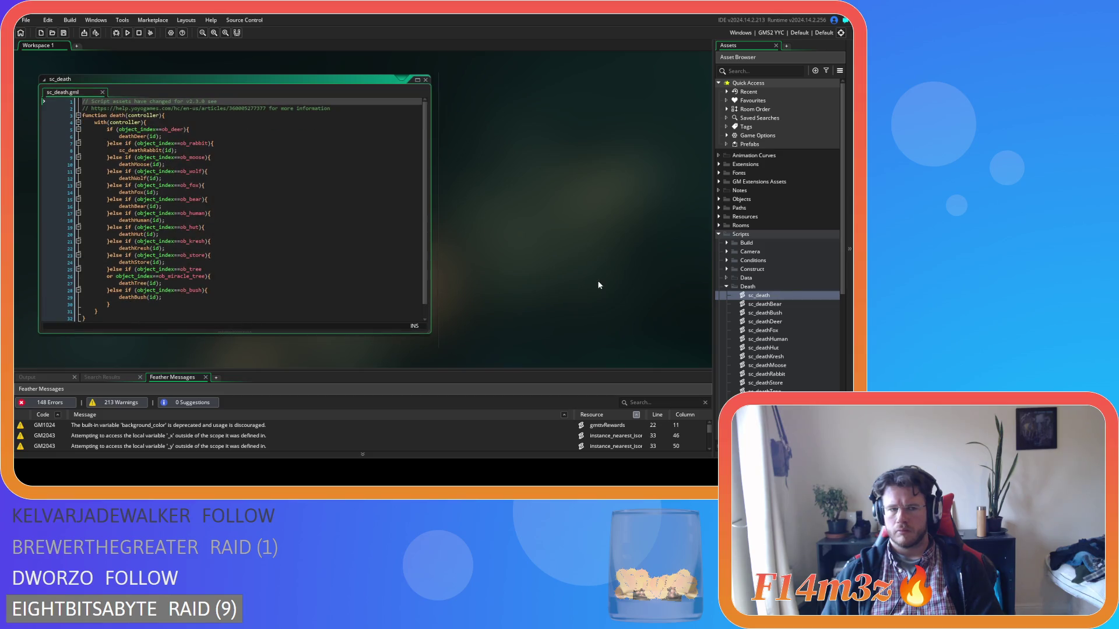
pyautogui.click(426, 81)
pyautogui.click(426, 81)
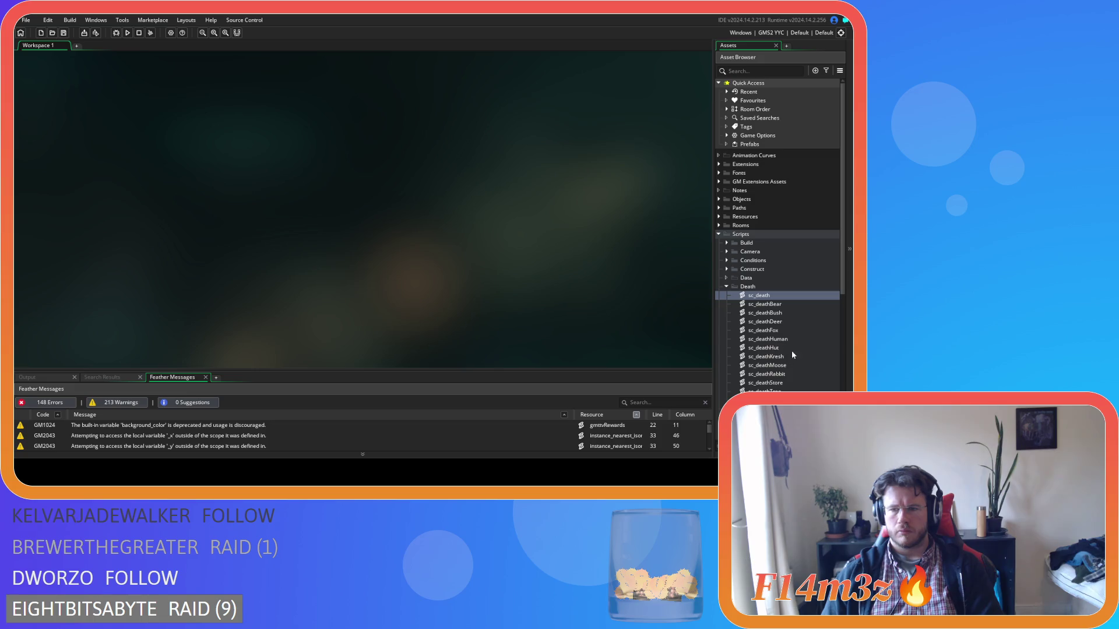
pyautogui.doubleClick(786, 340)
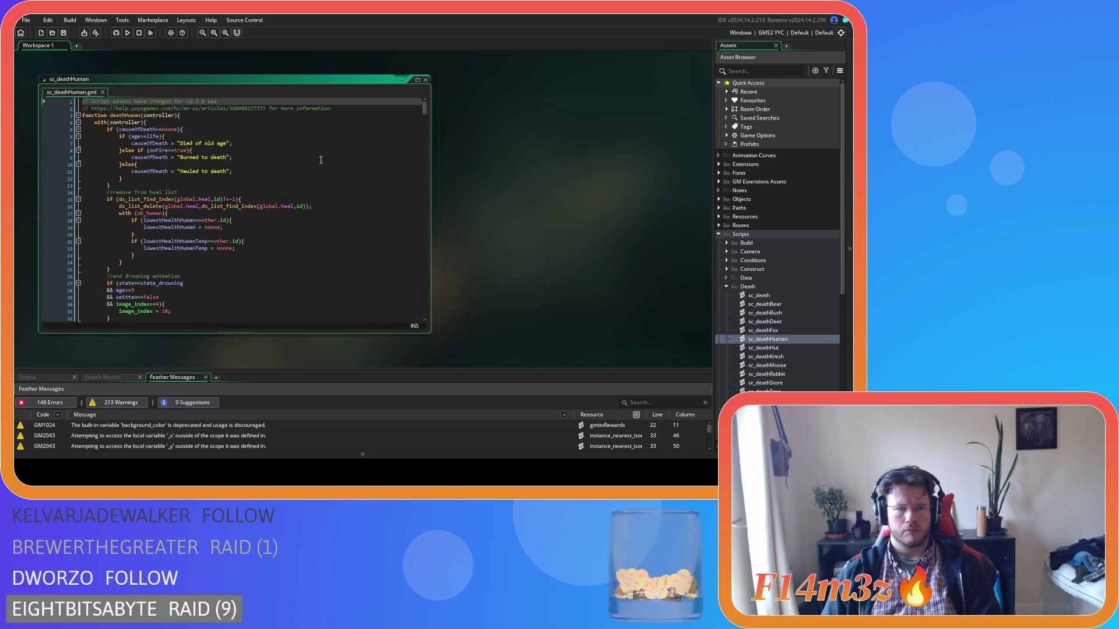
# Scroll sc_deathHuman to line 424, the 'remove from hut occupants list upon death' section
pyautogui.moveTo(423, 107)
pyautogui.mouseDown()
pyautogui.moveTo(418, 181)
pyautogui.moveTo(434, 267)
pyautogui.mouseUp()
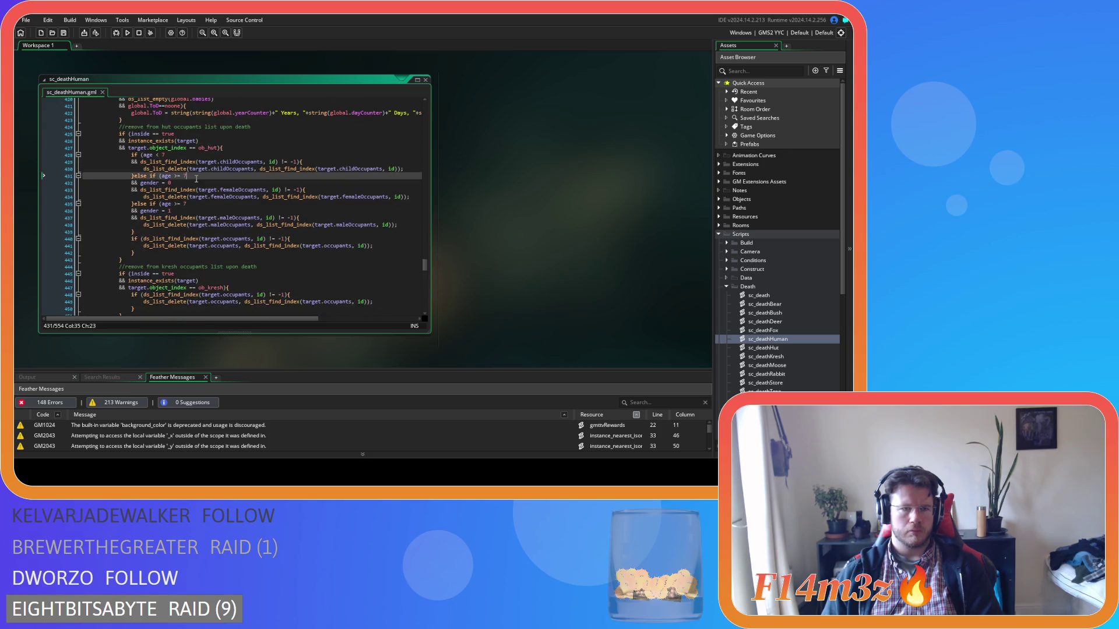
pyautogui.moveTo(143, 127); pyautogui.dragTo(239, 128)
pyautogui.click(251, 127)
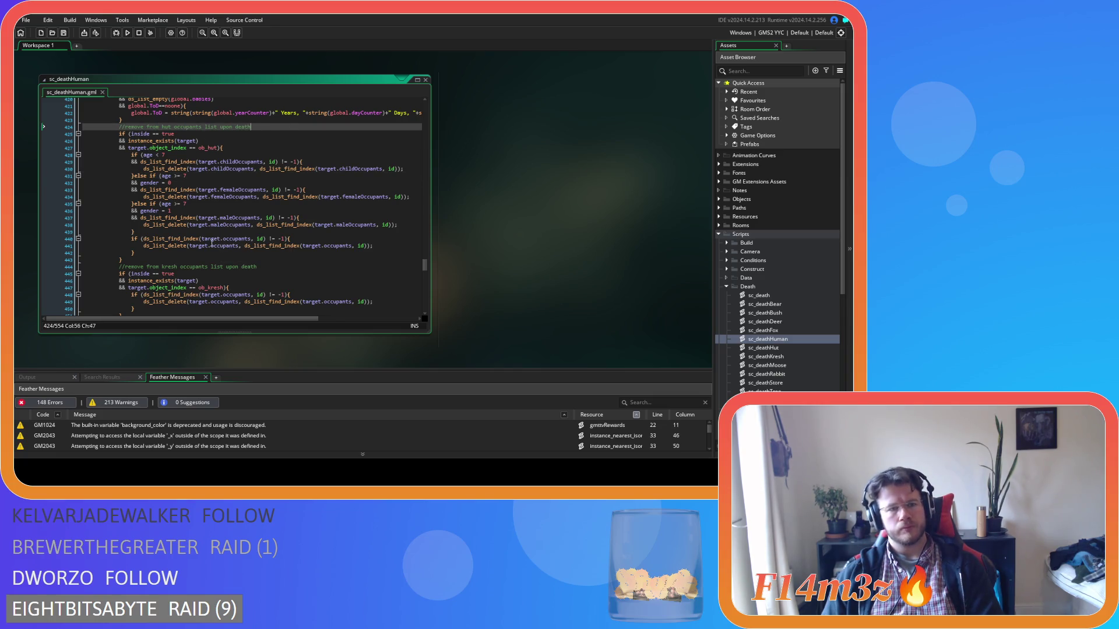
# Remove the spaces around == in the inside check and ob_hut check on lines 425 and 427
pyautogui.click(161, 135)
pyautogui.press('BackSpace')
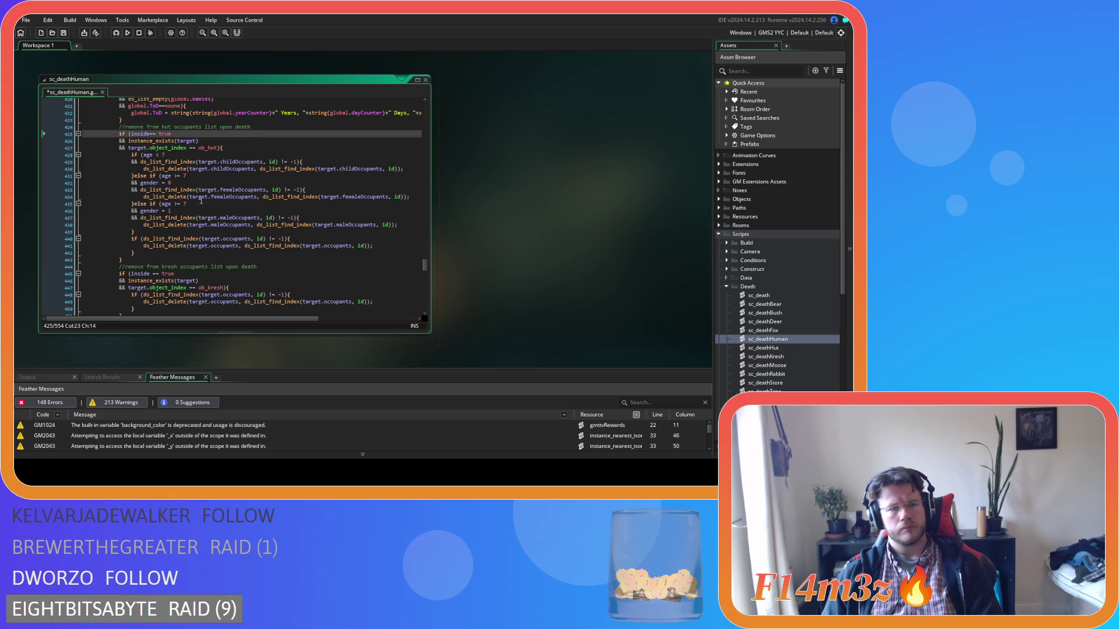
pyautogui.click(190, 149)
pyautogui.press('BackSpace')
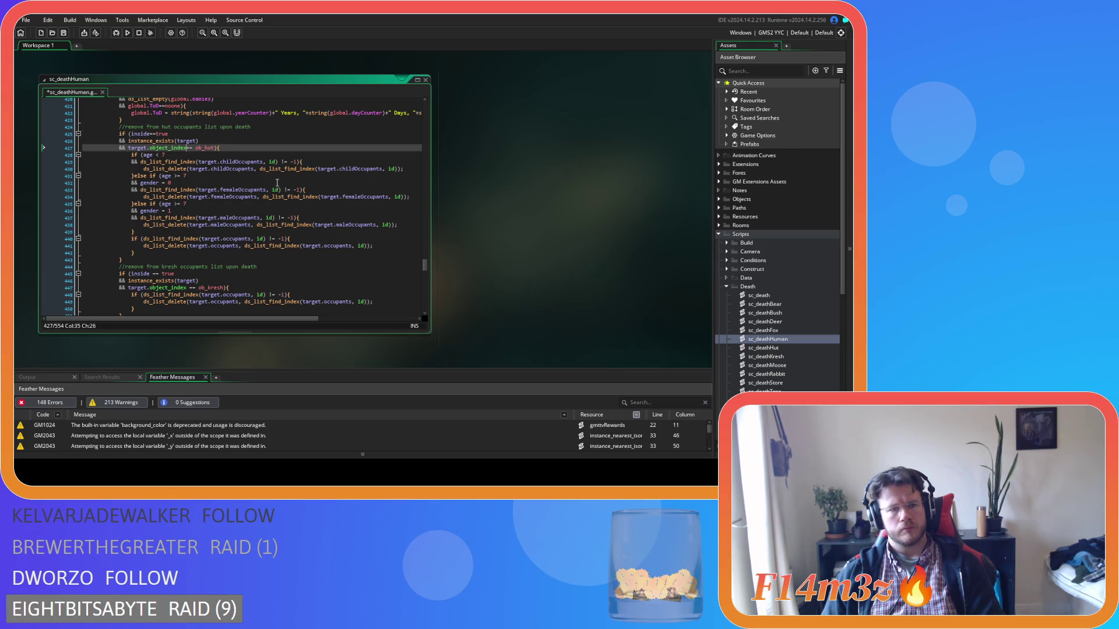
pyautogui.press('Delete')
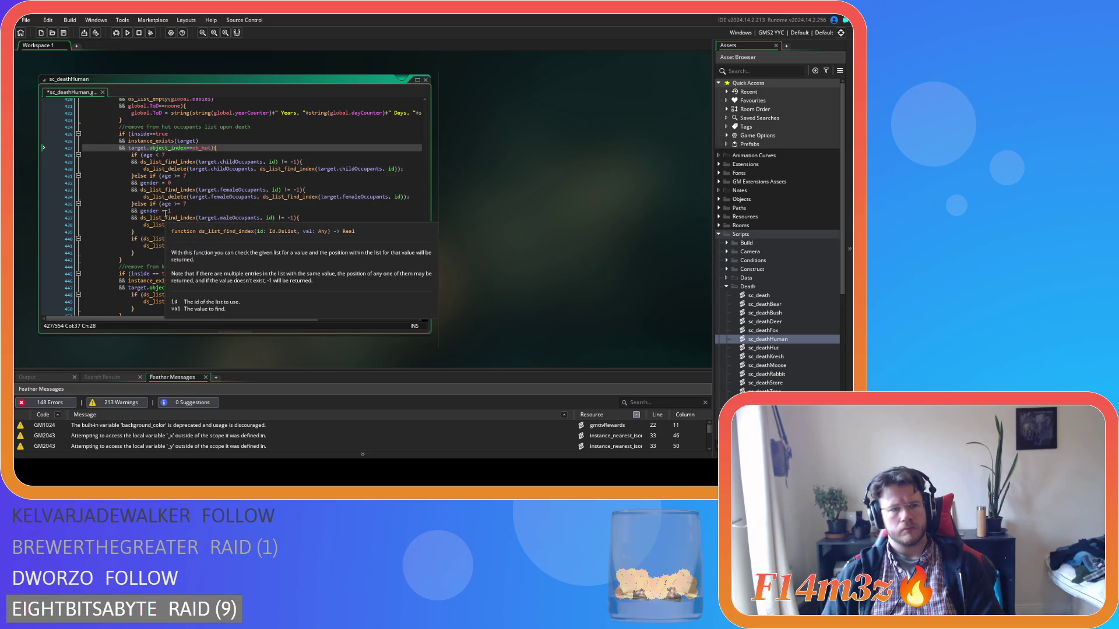
# Change 'gender =' to 'gender ==' on line 432, then tighten its == and the age >= check
pyautogui.click(161, 184)
pyautogui.write('=')
pyautogui.click(165, 211)
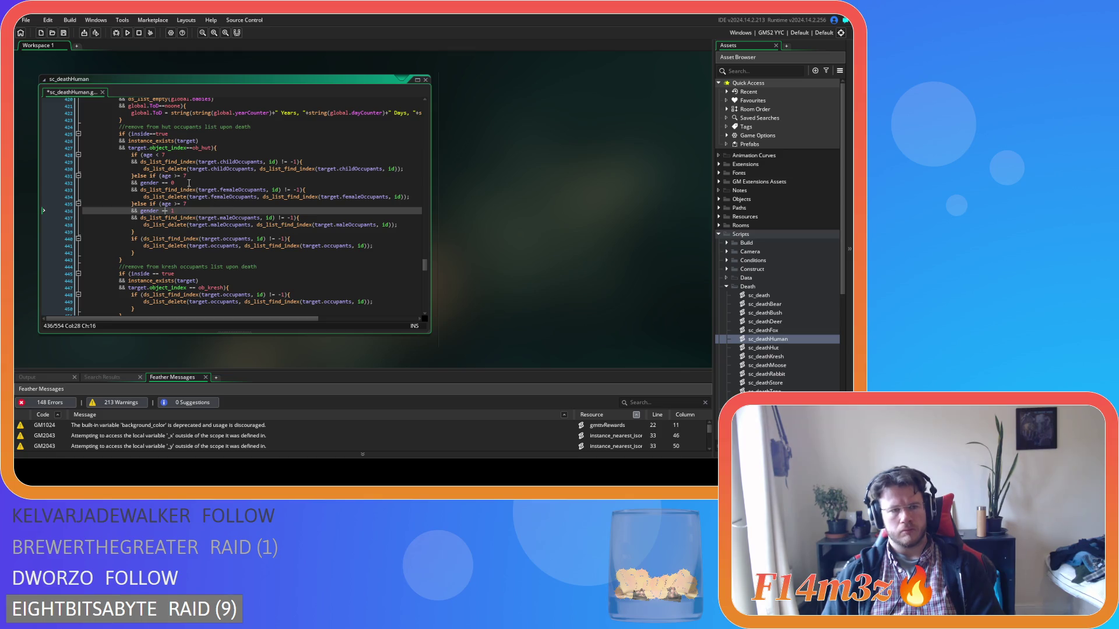
pyautogui.click(155, 155)
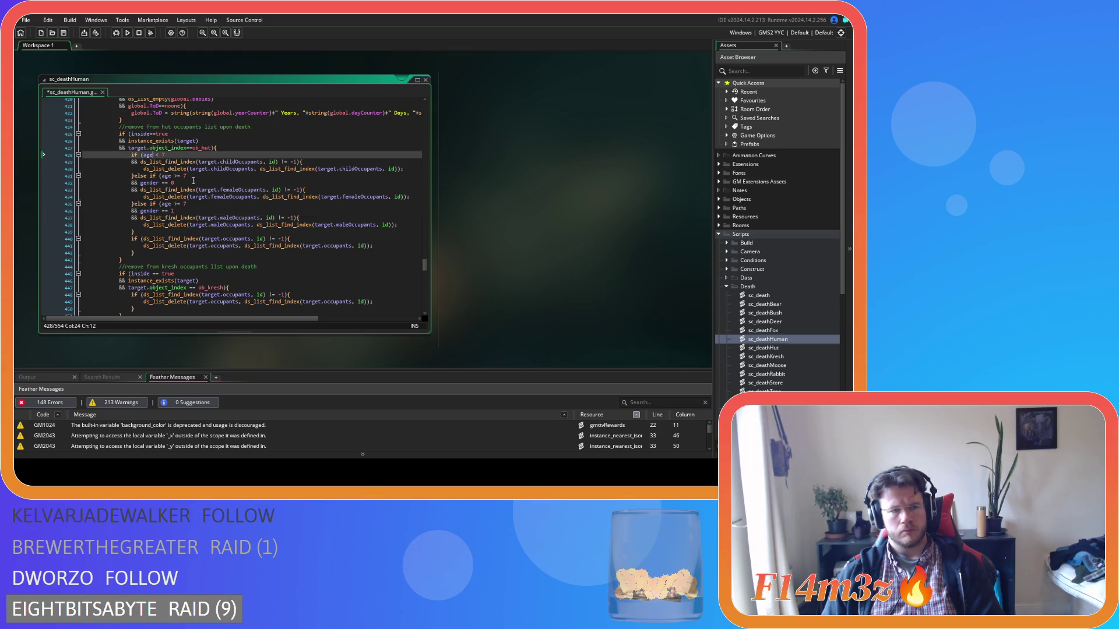
pyautogui.click(176, 175)
pyautogui.press('BackSpace')
pyautogui.press('BackSpace')
pyautogui.press('BackSpace')
pyautogui.write('>=')
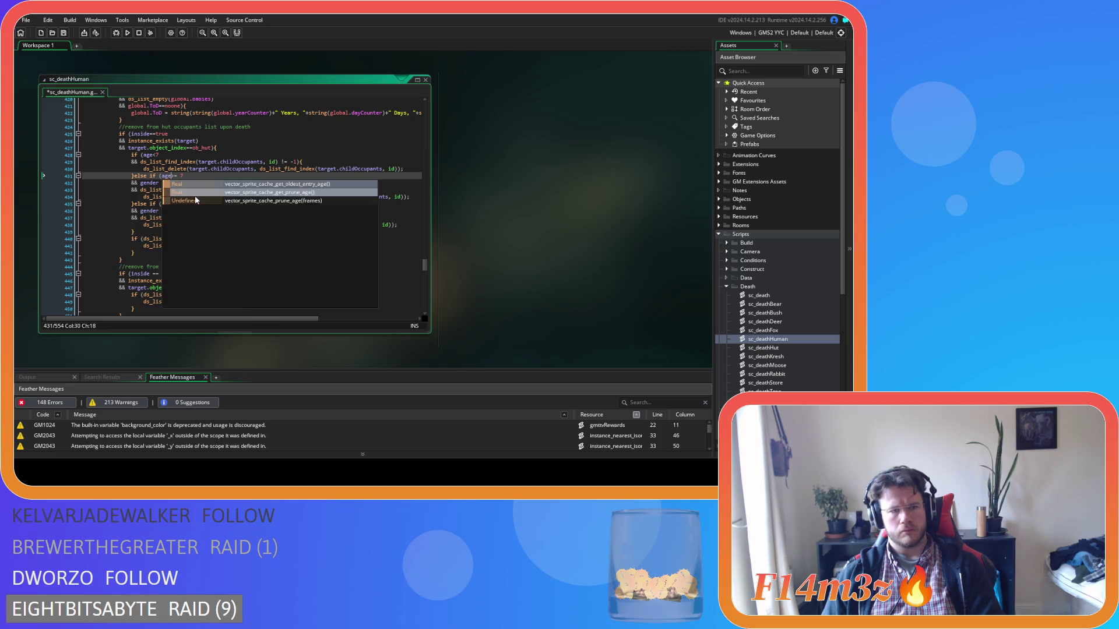
pyautogui.click(166, 183)
pyautogui.press('BackSpace')
pyautogui.press('BackSpace')
pyautogui.press('BackSpace')
pyautogui.write('==')
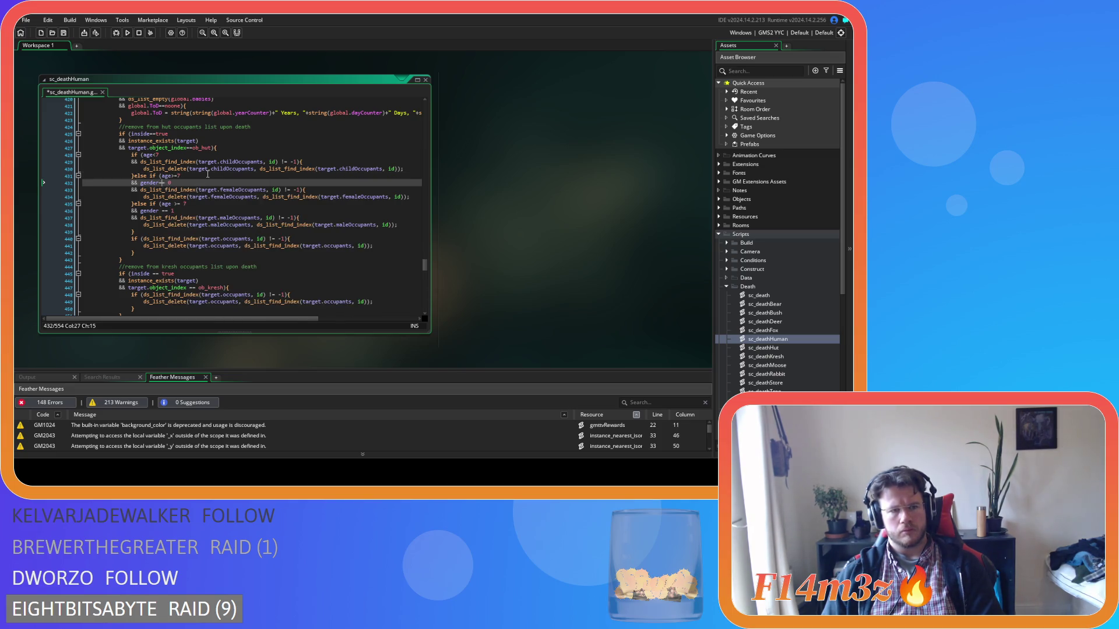
# Remove the spaces before id and around the != -1 checks on lines 429 and 433
pyautogui.click(271, 190)
pyautogui.press('BackSpace')
pyautogui.click(268, 162)
pyautogui.press('BackSpace')
pyautogui.click(277, 162)
pyautogui.press('BackSpace')
pyautogui.press('Right')
pyautogui.press('Right')
pyautogui.press('Delete')
pyautogui.click(279, 190)
pyautogui.press('BackSpace')
pyautogui.press('Right')
pyautogui.press('Right')
pyautogui.press('Delete')
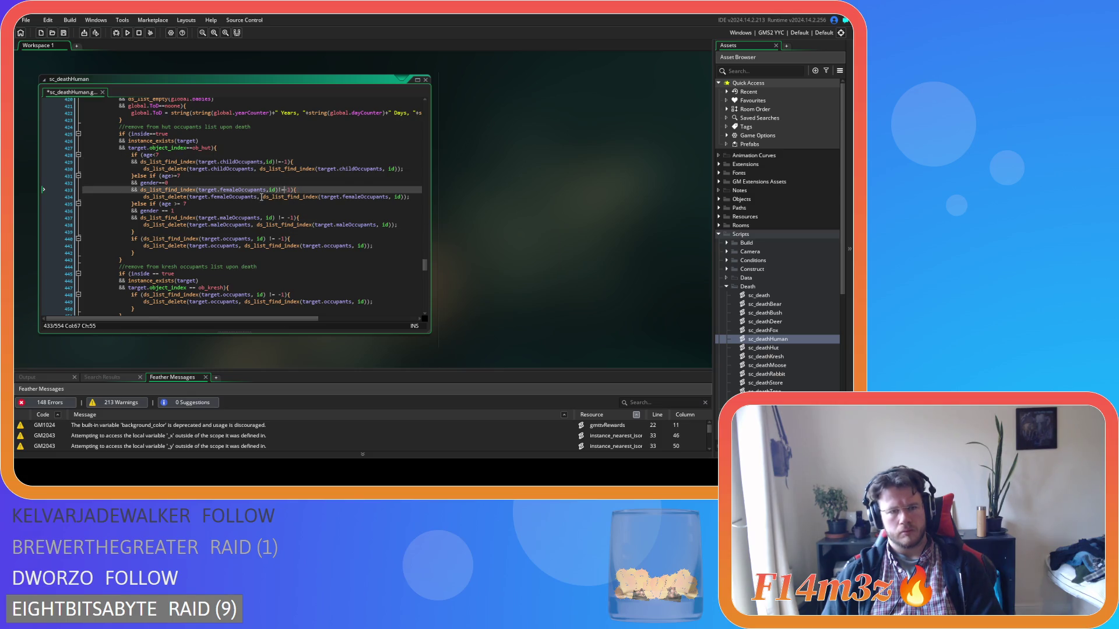
# Remove the spaces after the commas and before id on lines 430 and 434
pyautogui.click(261, 197)
pyautogui.press('BackSpace')
pyautogui.click(388, 196)
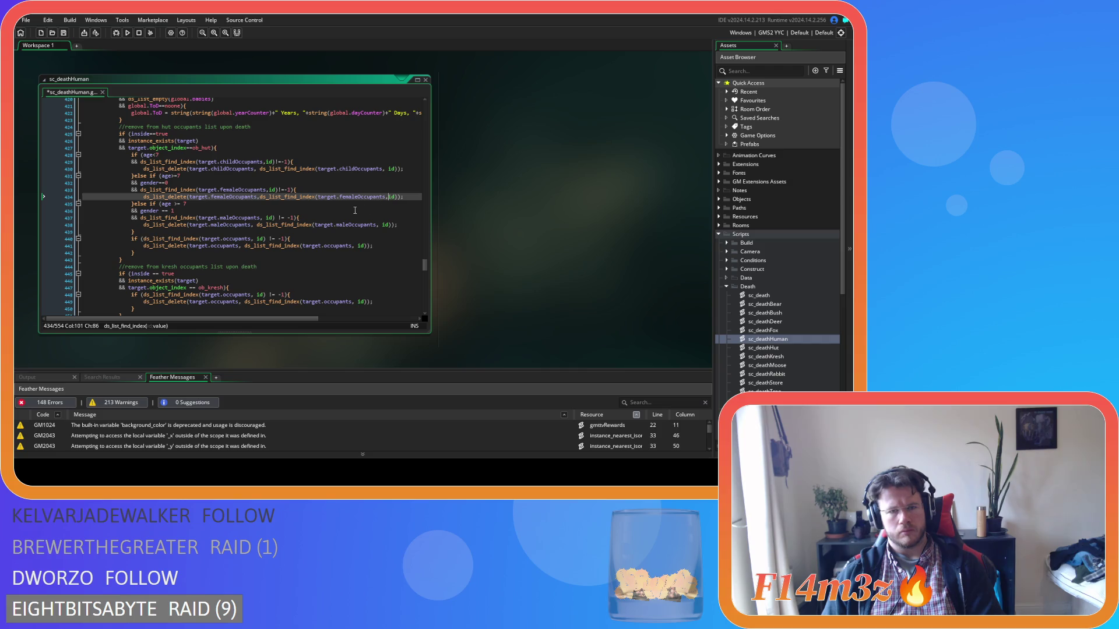
pyautogui.click(385, 169)
pyautogui.press('BackSpace')
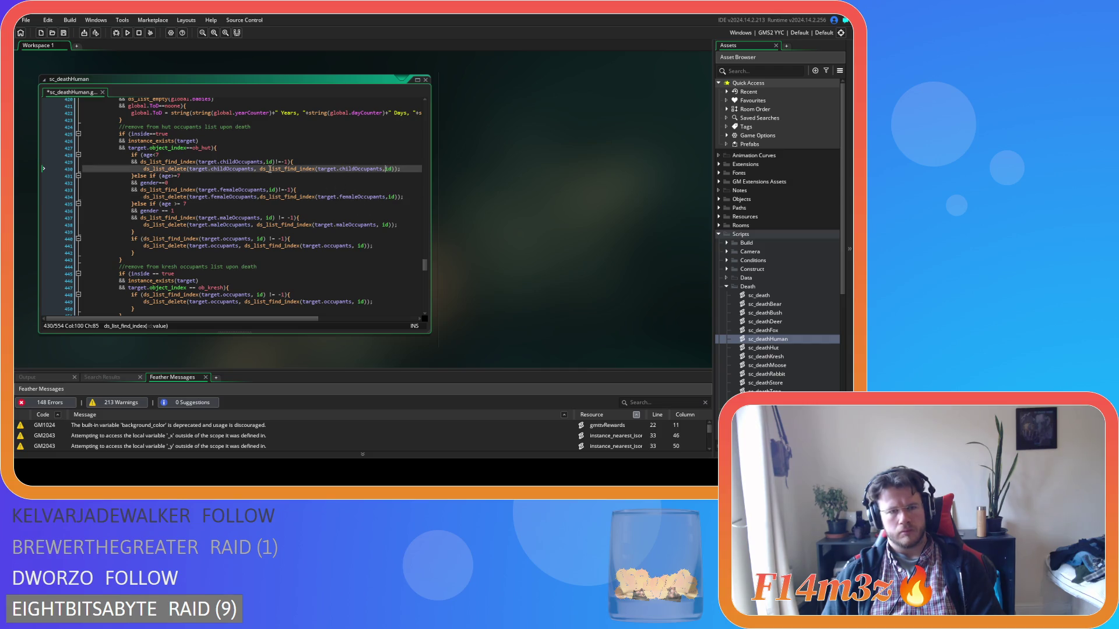
pyautogui.click(257, 168)
pyautogui.press('BackSpace')
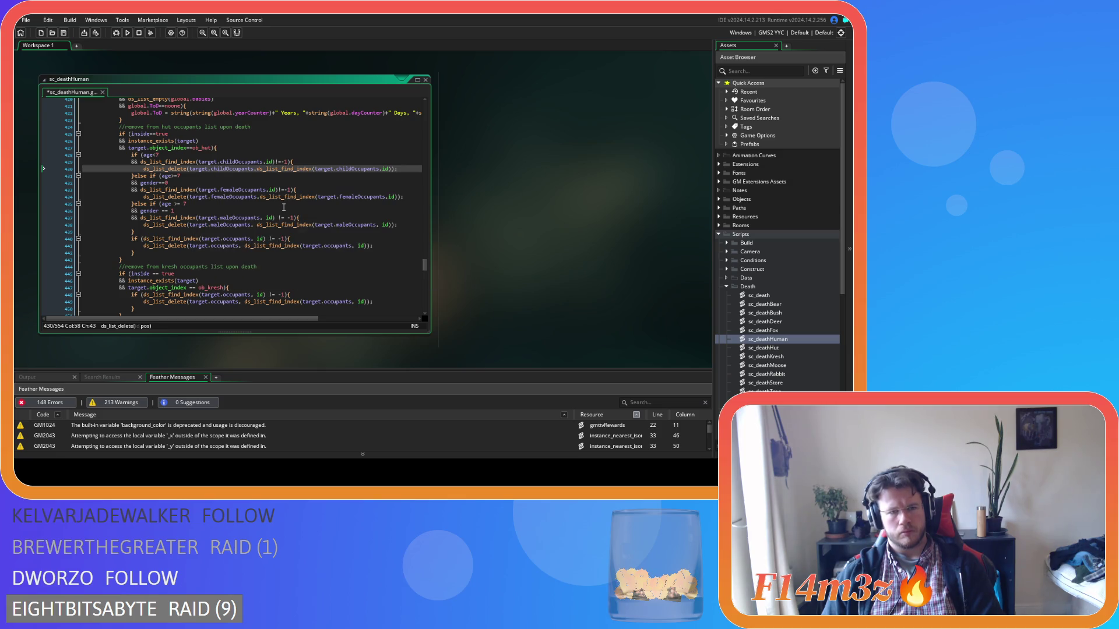
# Remove the spaces in the age >= 7 and gender == checks on lines 435–436
pyautogui.click(176, 203)
pyautogui.press('BackSpace')
pyautogui.press('Right')
pyautogui.press('Right')
pyautogui.press('Delete')
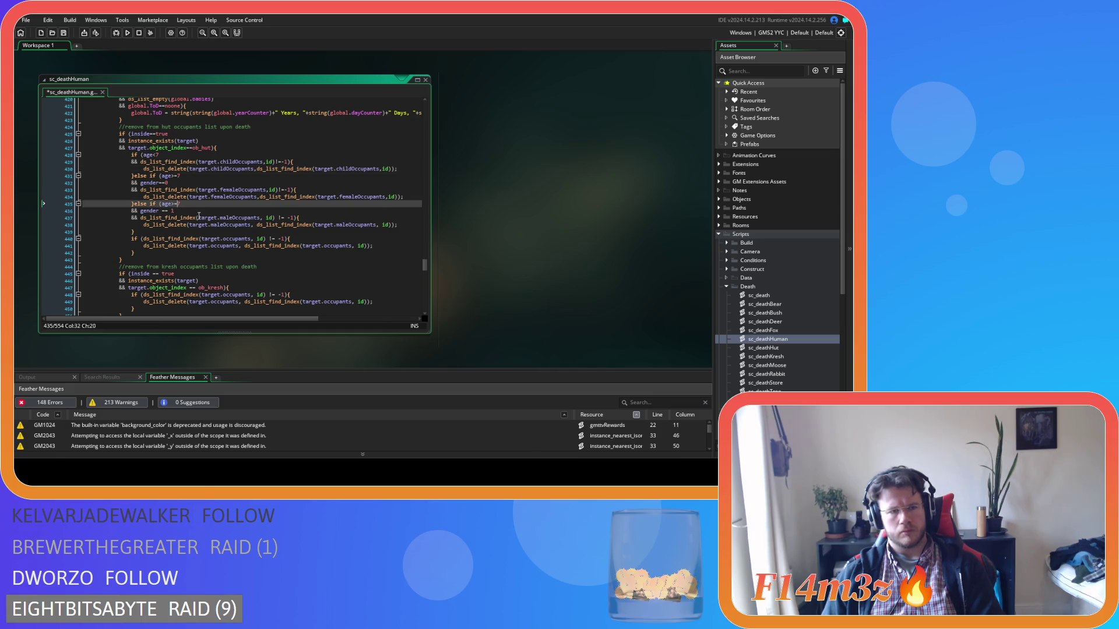
pyautogui.click(165, 211)
pyautogui.press('BackSpace')
pyautogui.press('Right')
pyautogui.press('Right')
pyautogui.press('Delete')
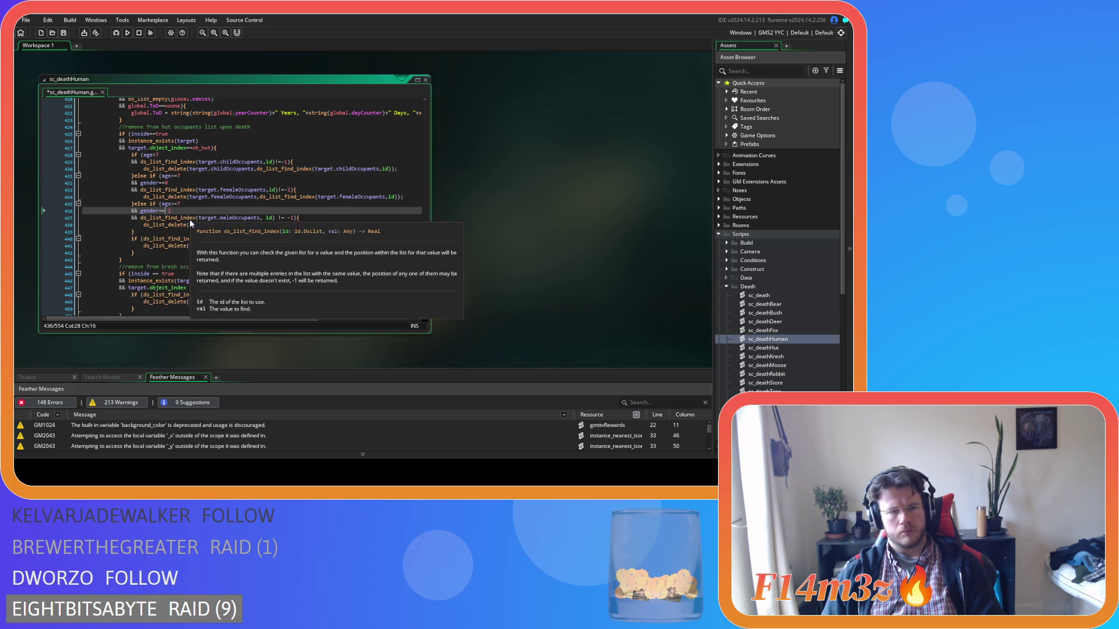
# Remove the space after maleOccupants, and around != on line 437
pyautogui.click(262, 217)
pyautogui.press('Delete')
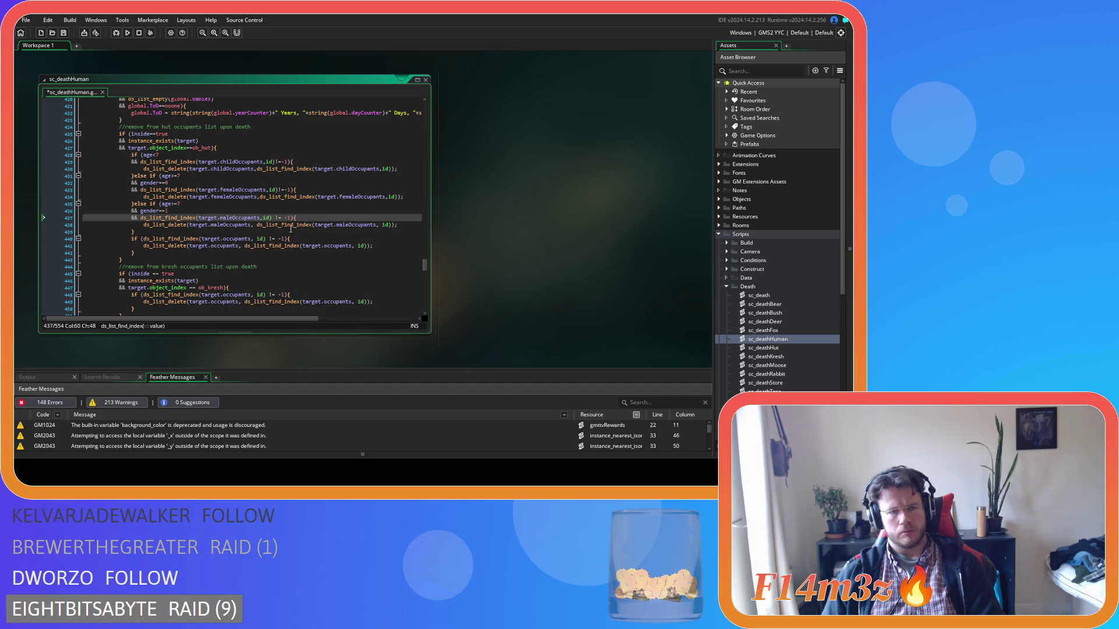
pyautogui.click(273, 219)
pyautogui.press('BackSpace')
pyautogui.press('Right')
pyautogui.press('Right')
pyautogui.press('Delete')
# Tighten the comma and id spacing on line 438 and the occupants check on line 440
pyautogui.click(253, 227)
pyautogui.press('Delete')
pyautogui.click(378, 225)
pyautogui.press('BackSpace')
pyautogui.click(255, 238)
pyautogui.press('BackSpace')
pyautogui.press('Right')
pyautogui.press('Right')
pyautogui.press('Right')
pyautogui.press('Delete')
pyautogui.press('Right')
pyautogui.press('Right')
pyautogui.press('Delete')
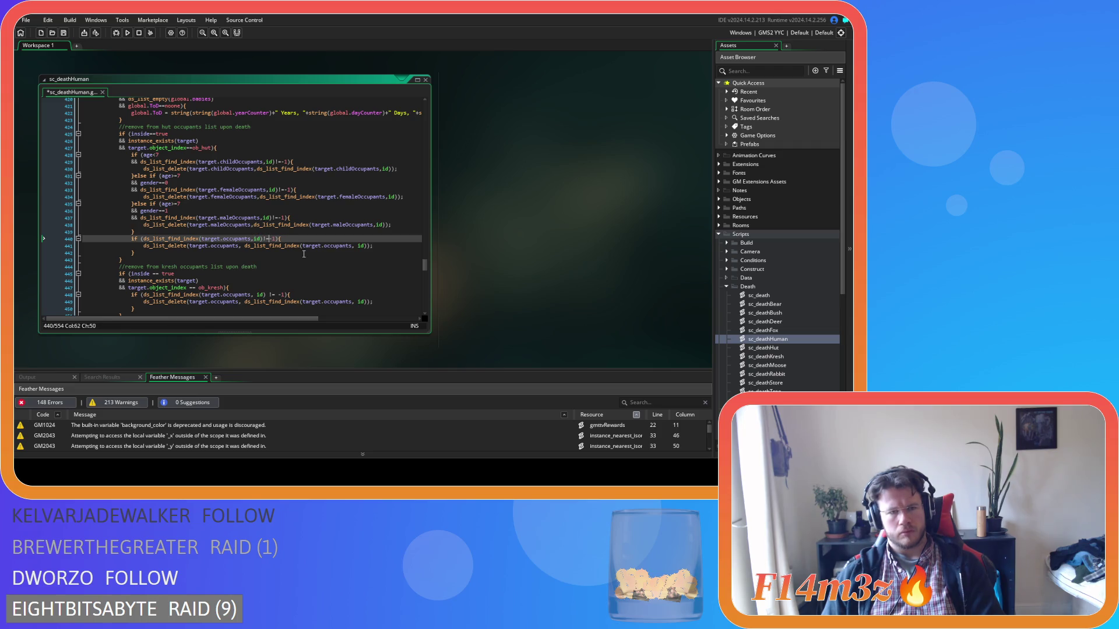
# Remove the spaces on line 441's ds_list call and save sc_deathHuman
pyautogui.click(245, 245)
pyautogui.press('BackSpace')
pyautogui.click(354, 245)
pyautogui.press('BackSpace')
pyautogui.hotkey('ctrl', 's')
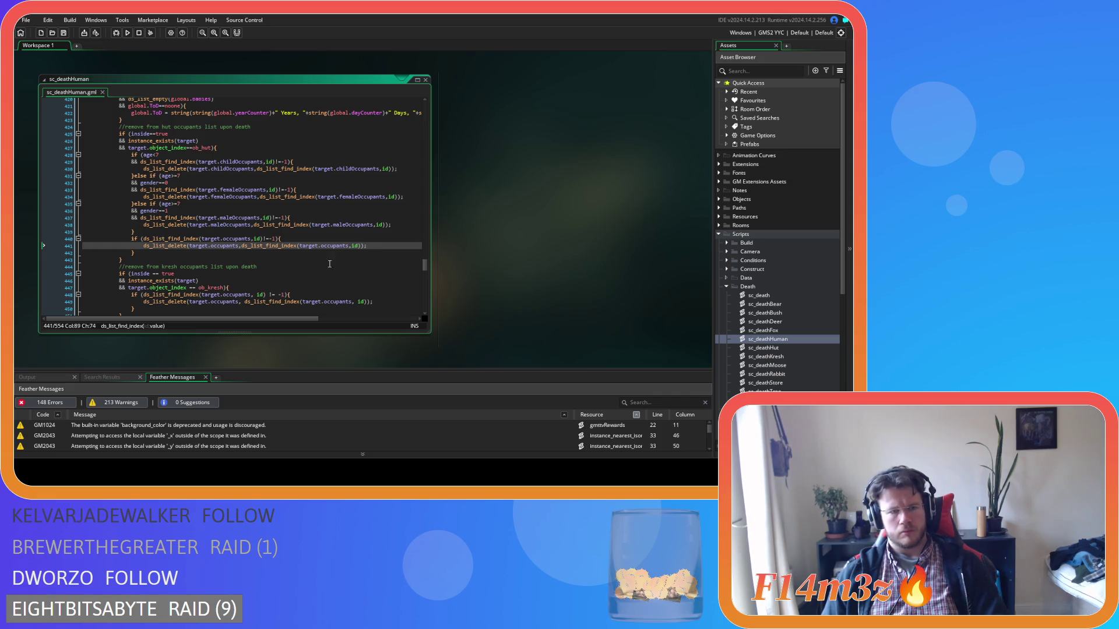
pyautogui.scroll(-2, 243, 270)
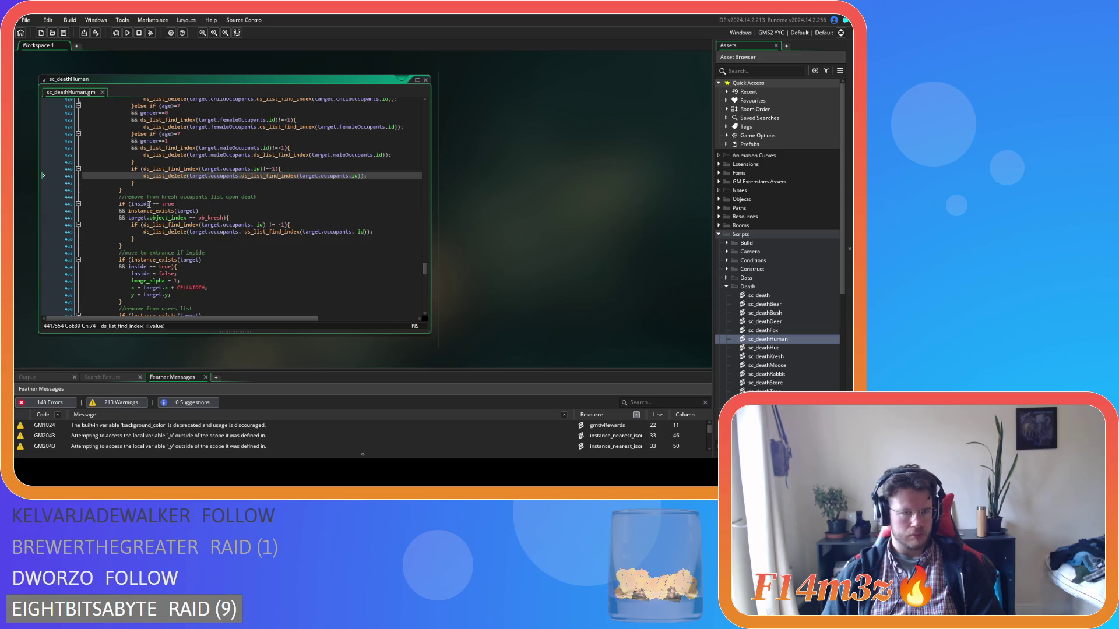
# Remove the spaces around == in the ob_kresh checks and the line 449 ds_list call, then save
pyautogui.click(153, 204)
pyautogui.press('BackSpace')
pyautogui.click(196, 219)
pyautogui.press('BackSpace')
pyautogui.press('Left')
pyautogui.press('Left')
pyautogui.press('BackSpace')
pyautogui.click(253, 239)
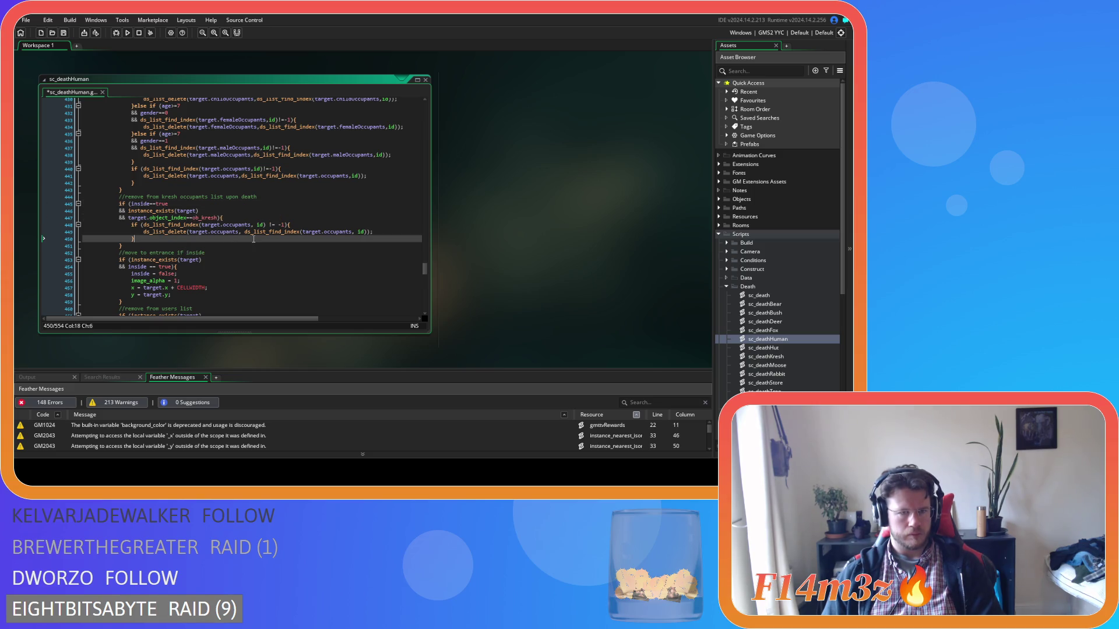
pyautogui.click(244, 232)
pyautogui.press('BackSpace')
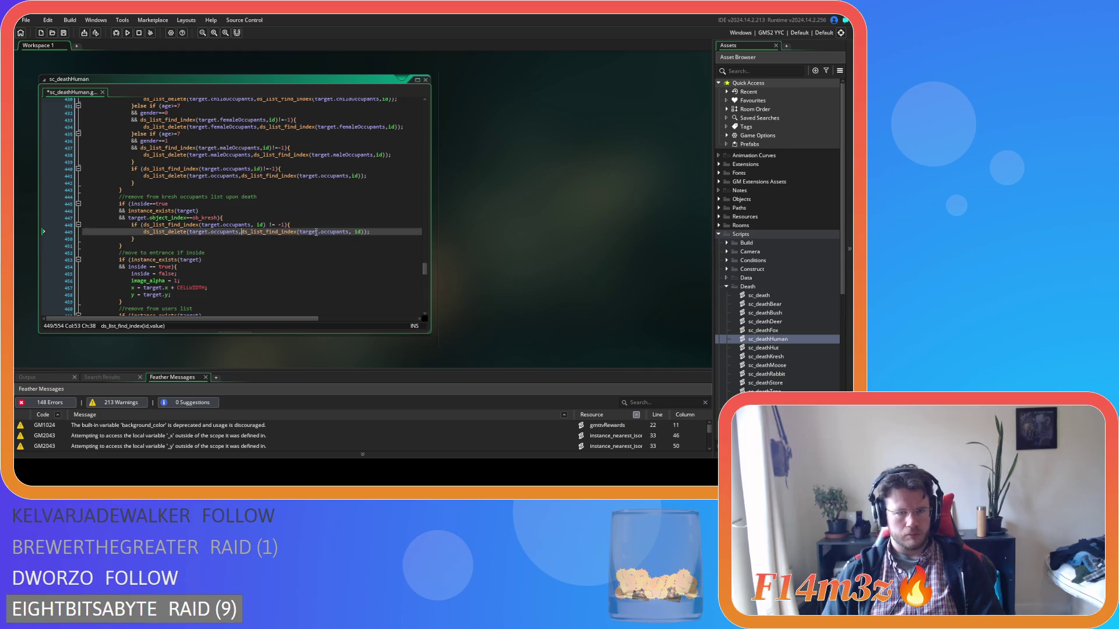
pyautogui.press('BackSpace')
pyautogui.hotkey('ctrl', 's')
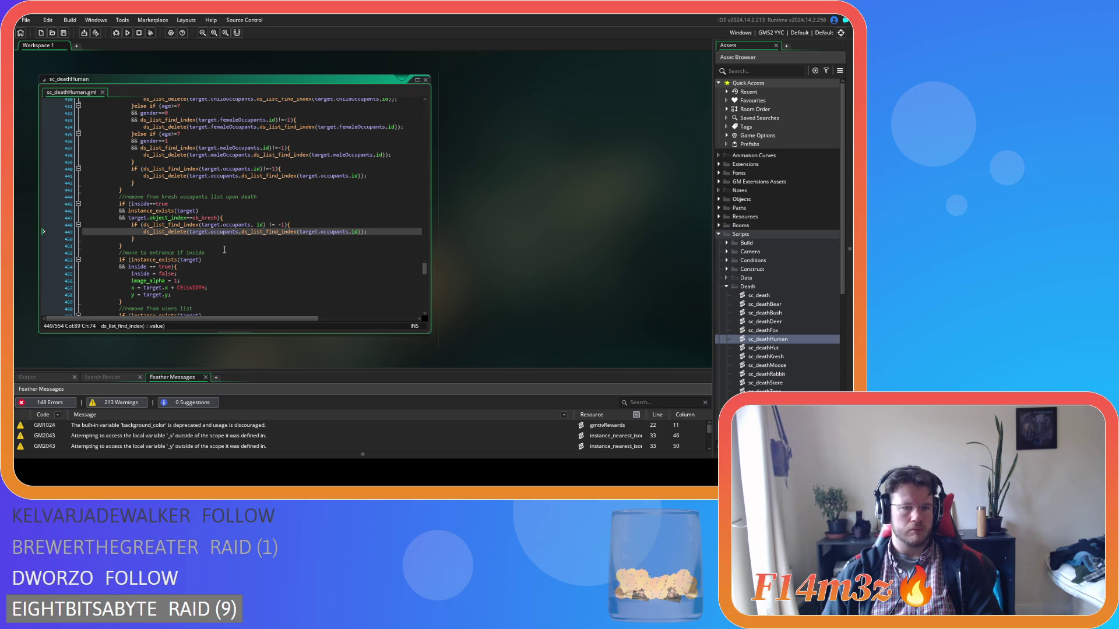
# Rewrite the entrance check on line 454 as inside==true and save the script
pyautogui.scroll(-2, 224, 249)
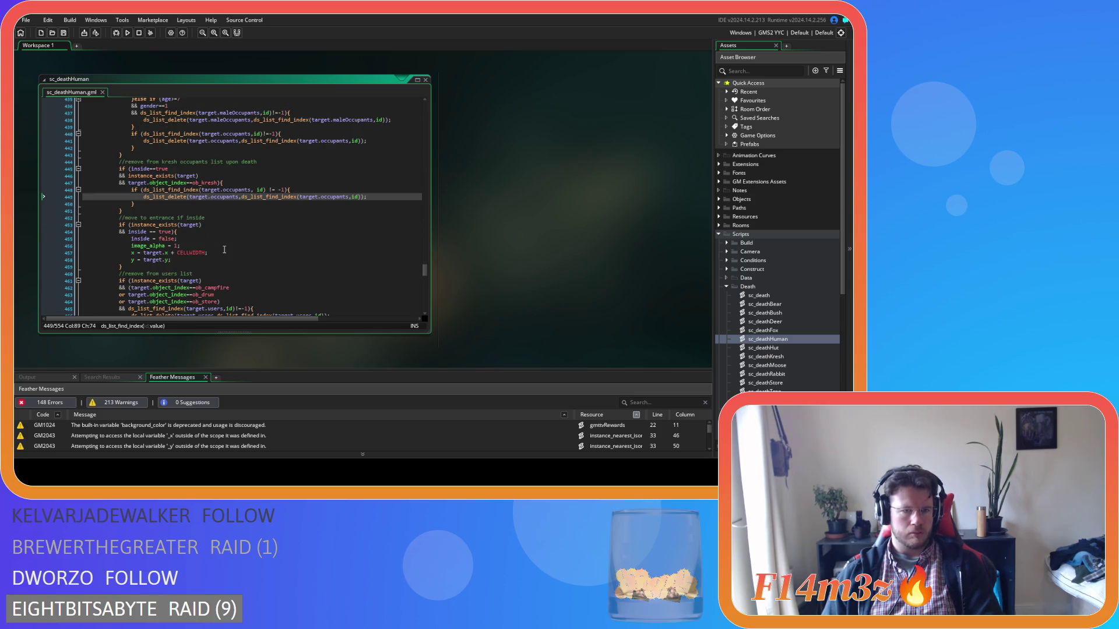
pyautogui.click(161, 231)
pyautogui.press('BackSpace')
pyautogui.write('&&')
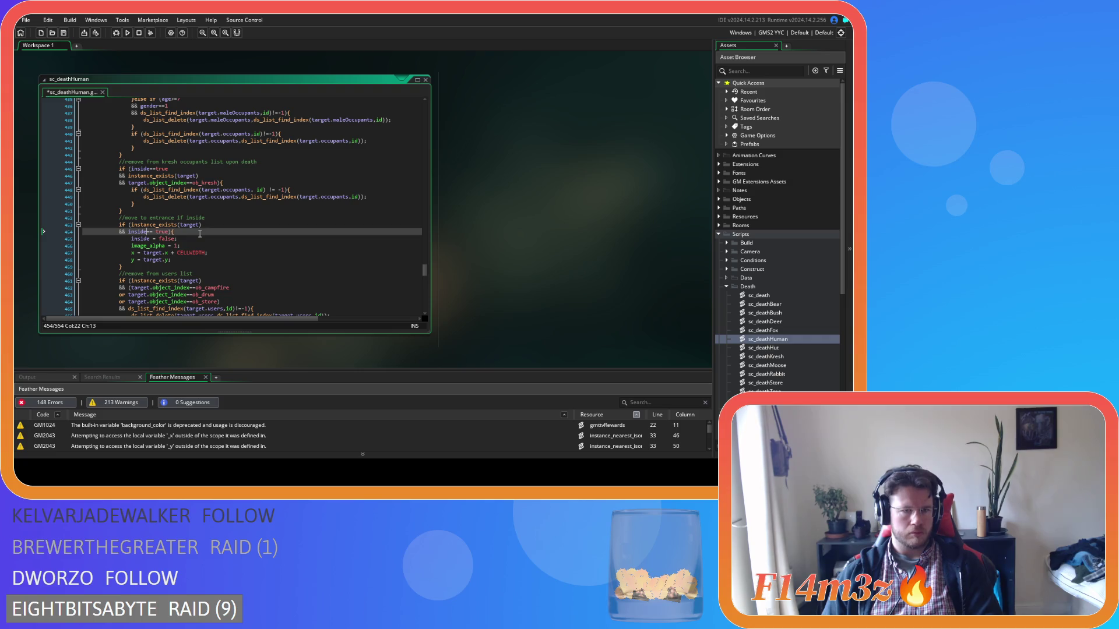
pyautogui.press('Delete')
pyautogui.scroll(-2, 238, 246)
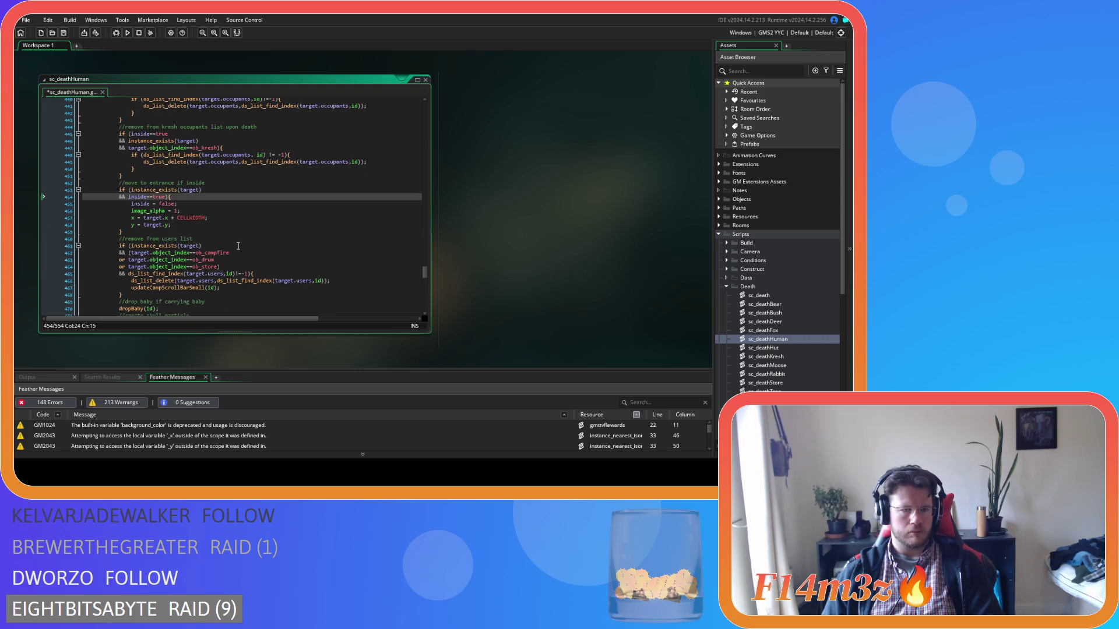
pyautogui.hotkey('ctrl', 's')
pyautogui.scroll(-6, 238, 246)
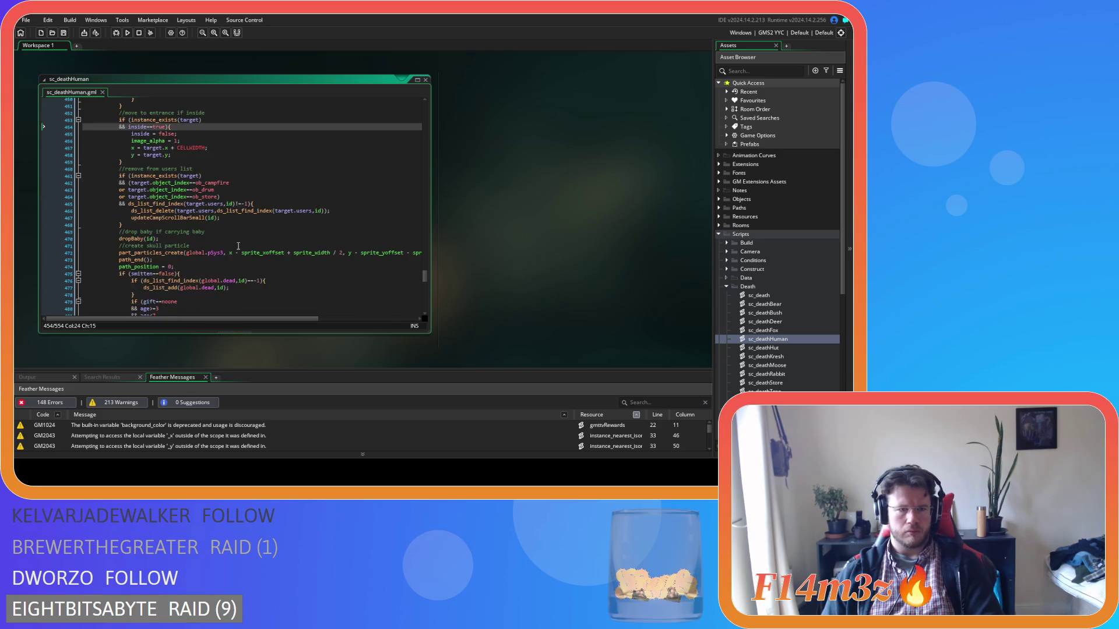
pyautogui.scroll(7, 238, 246)
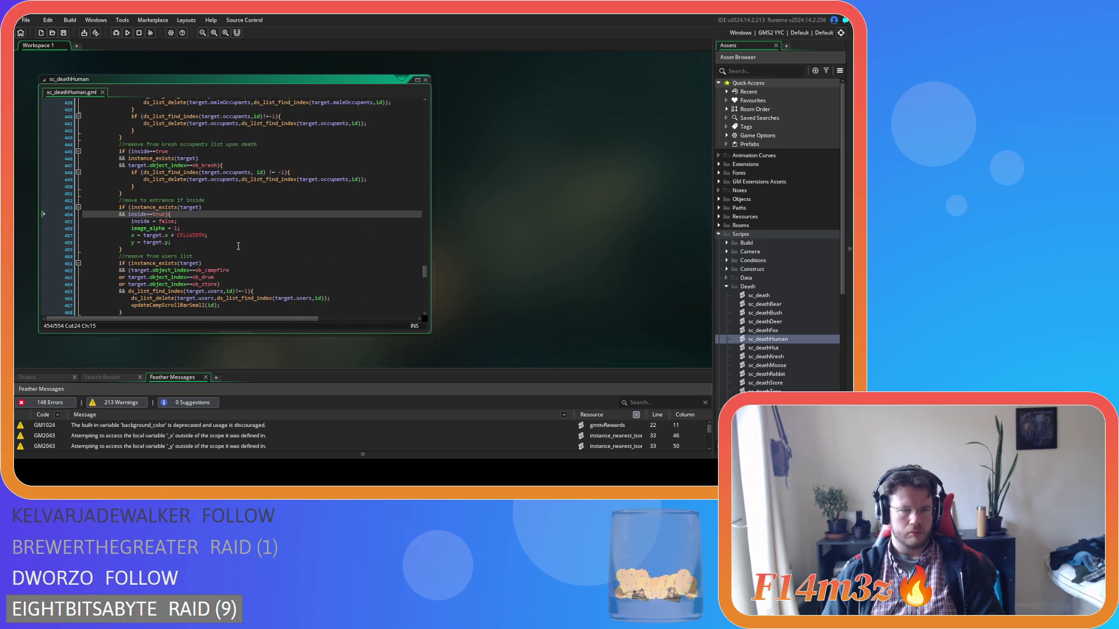
pyautogui.scroll(9, 238, 246)
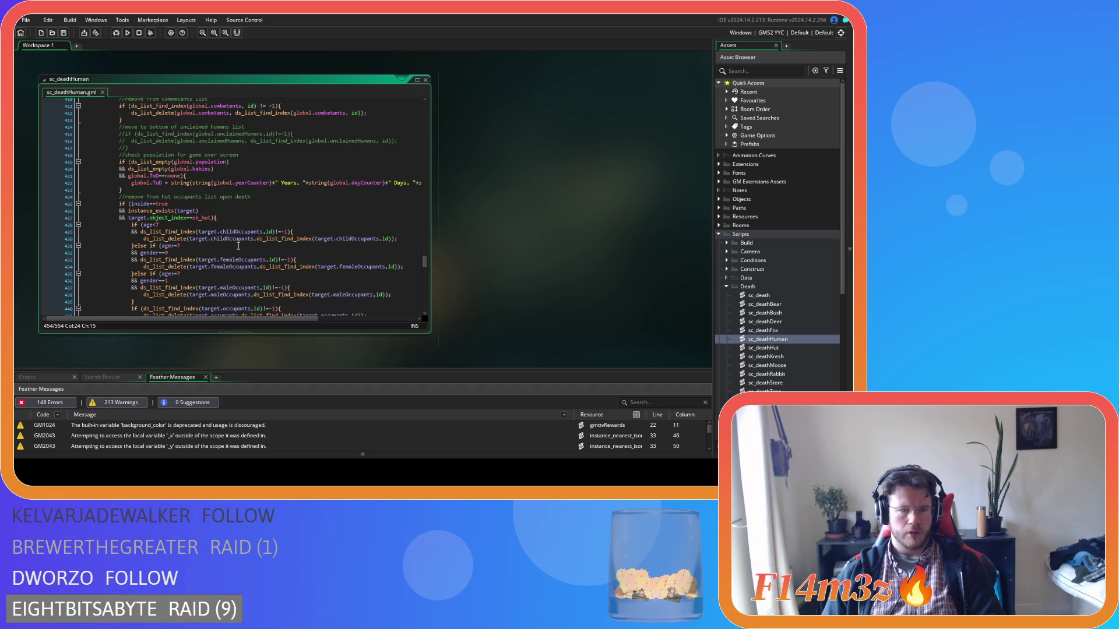
pyautogui.scroll(-3, 238, 246)
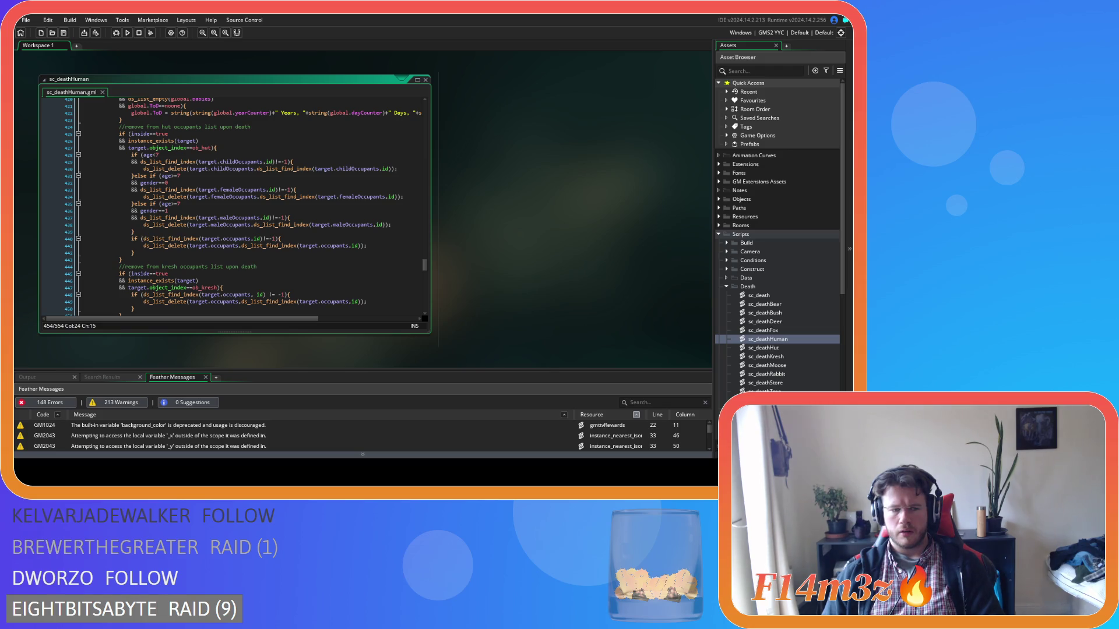
# Close all open code windows with Windows > Close All
pyautogui.rightClick(513, 250)
pyautogui.click(571, 282)
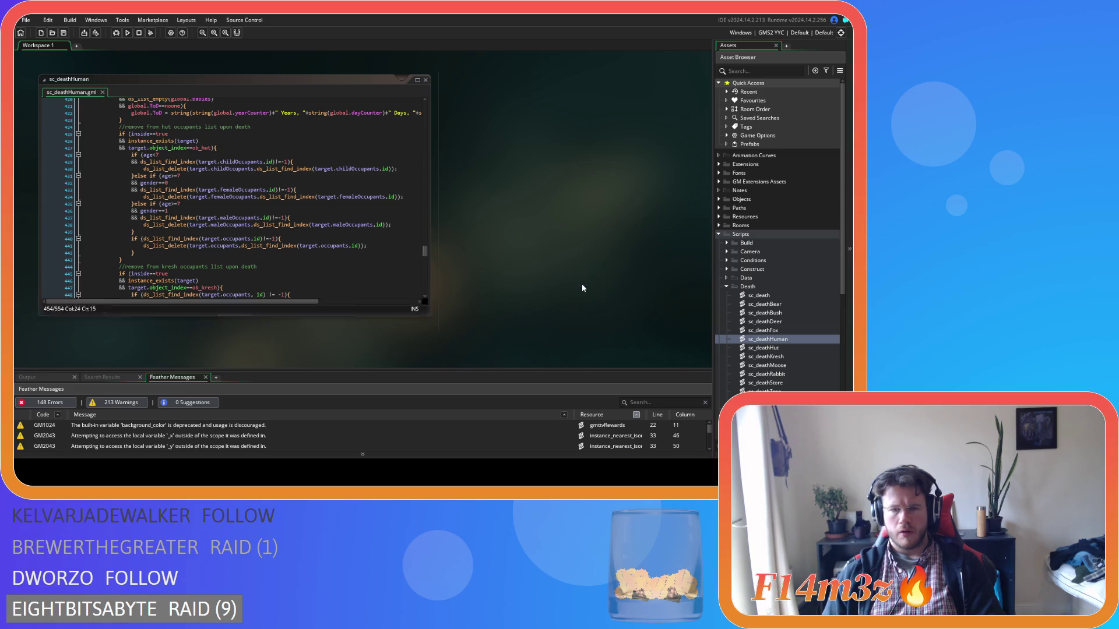
pyautogui.click(726, 286)
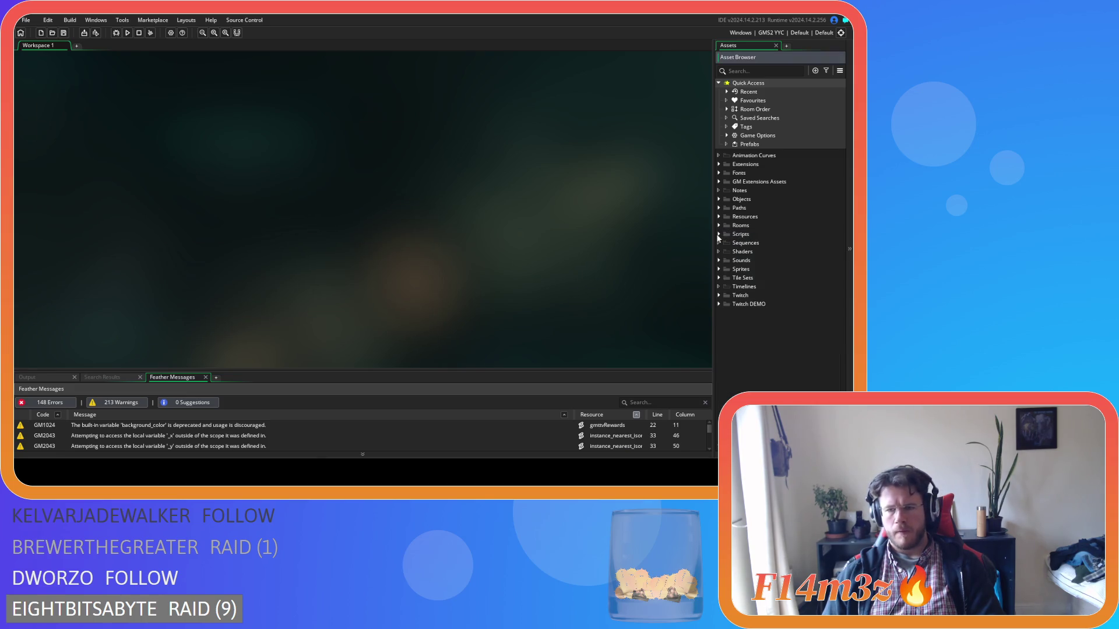
# Expand the Interupts scripts folder and open sc_coldInterupt in a code editor
pyautogui.scroll(-2, 726, 343)
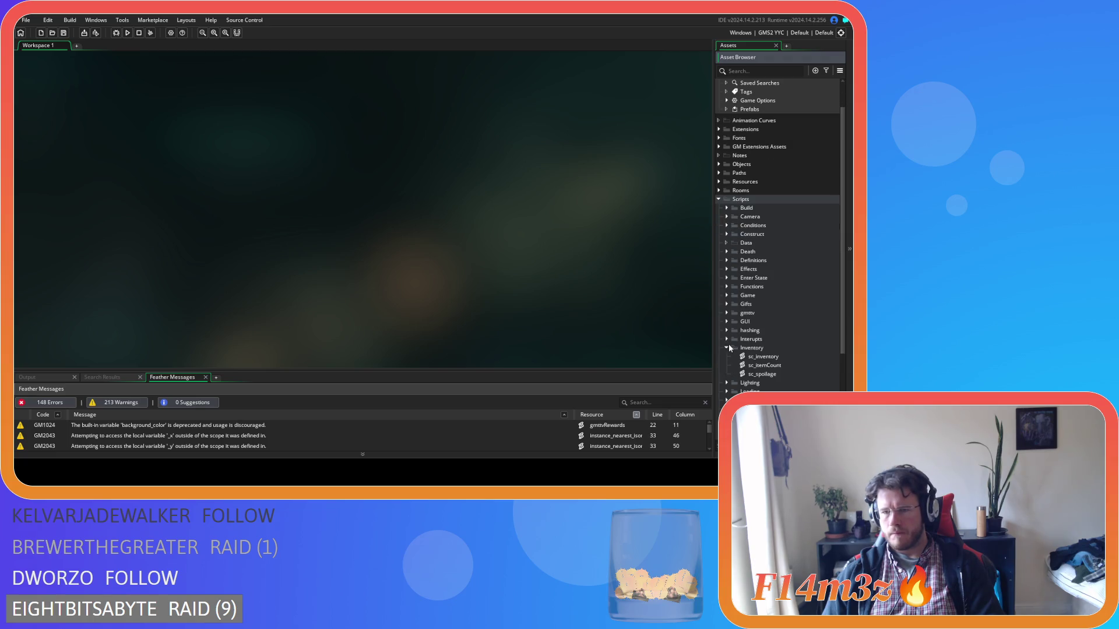
pyautogui.click(726, 339)
pyautogui.scroll(-3, 750, 359)
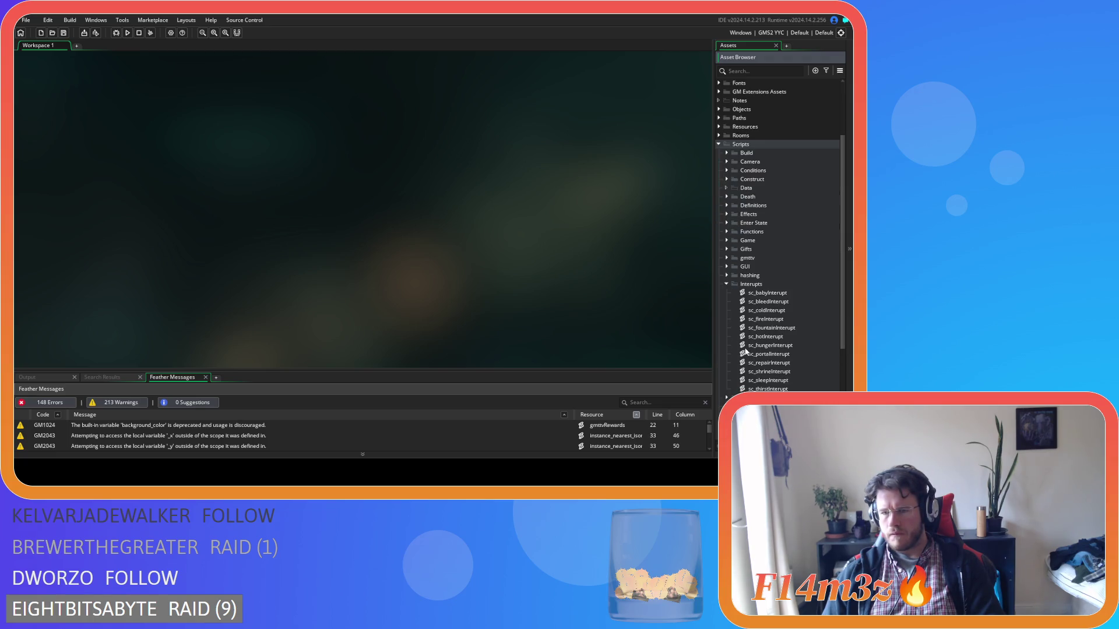
pyautogui.click(792, 293)
pyautogui.press('Down')
pyautogui.press('Down')
pyautogui.press('Return')
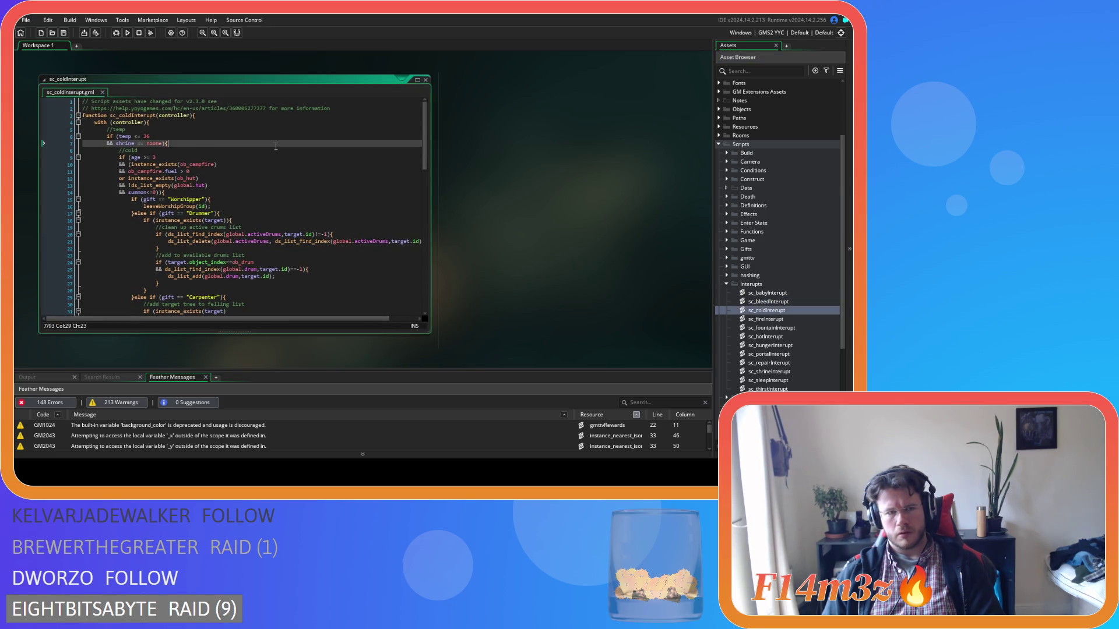
# Tighten the temp <= 36, shrine == and campfire fuel > checks, then save
pyautogui.click(135, 136)
pyautogui.press('BackSpace')
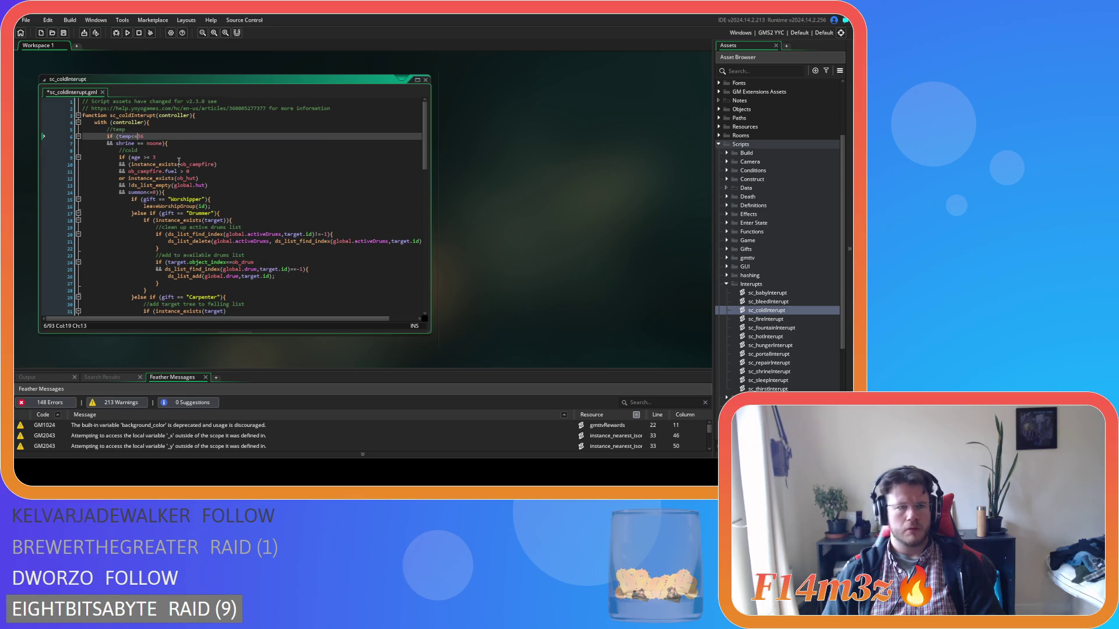
pyautogui.click(136, 144)
pyautogui.press('BackSpace')
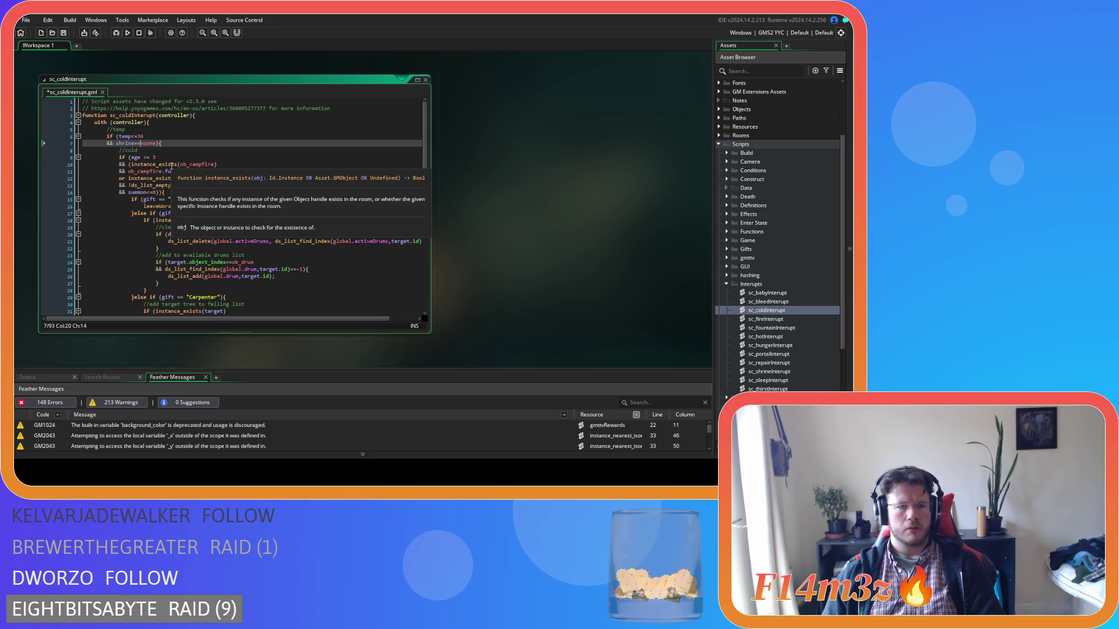
pyautogui.press('Down')
pyautogui.press('Down')
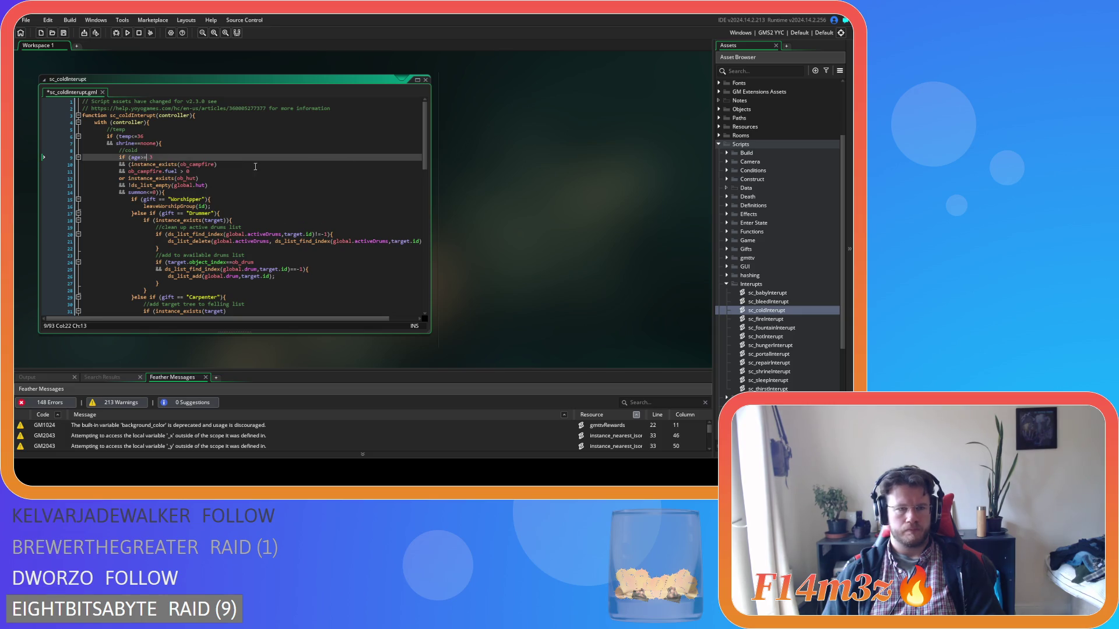
pyautogui.click(209, 171)
pyautogui.press('Left')
pyautogui.press('BackSpace')
pyautogui.press('Left')
pyautogui.press('BackSpace')
pyautogui.press('Right')
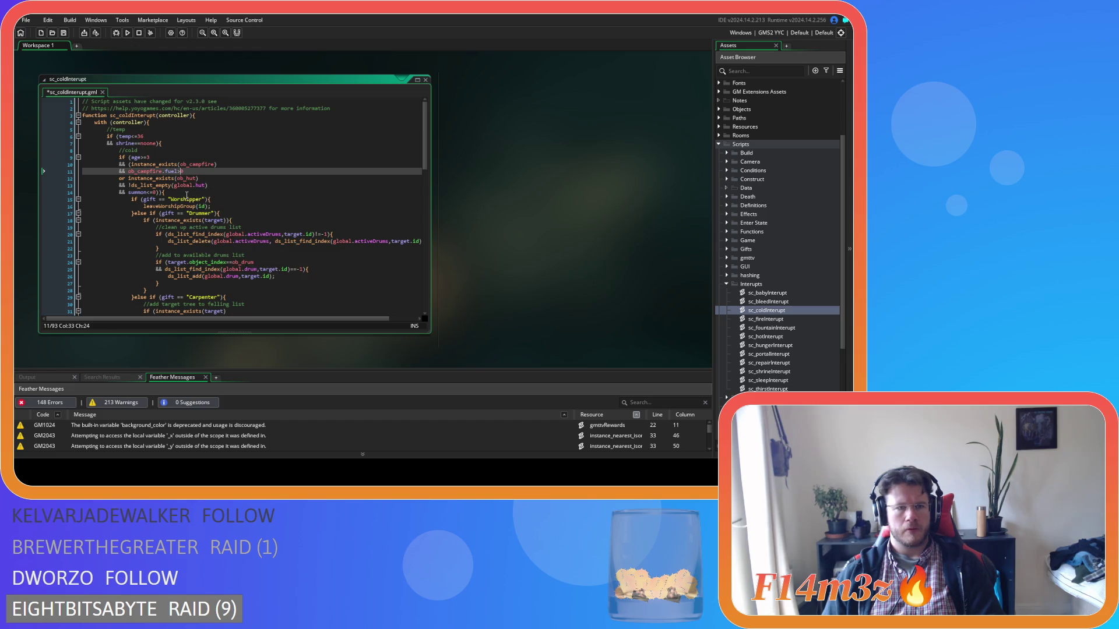
pyautogui.click(162, 193)
pyautogui.hotkey('ctrl', 's')
# Remove the spaces around == in the Worshipper and Drummer gift checks
pyautogui.click(162, 199)
pyautogui.press('Right')
pyautogui.press('Delete')
pyautogui.press('Left')
pyautogui.press('Left')
pyautogui.press('BackSpace')
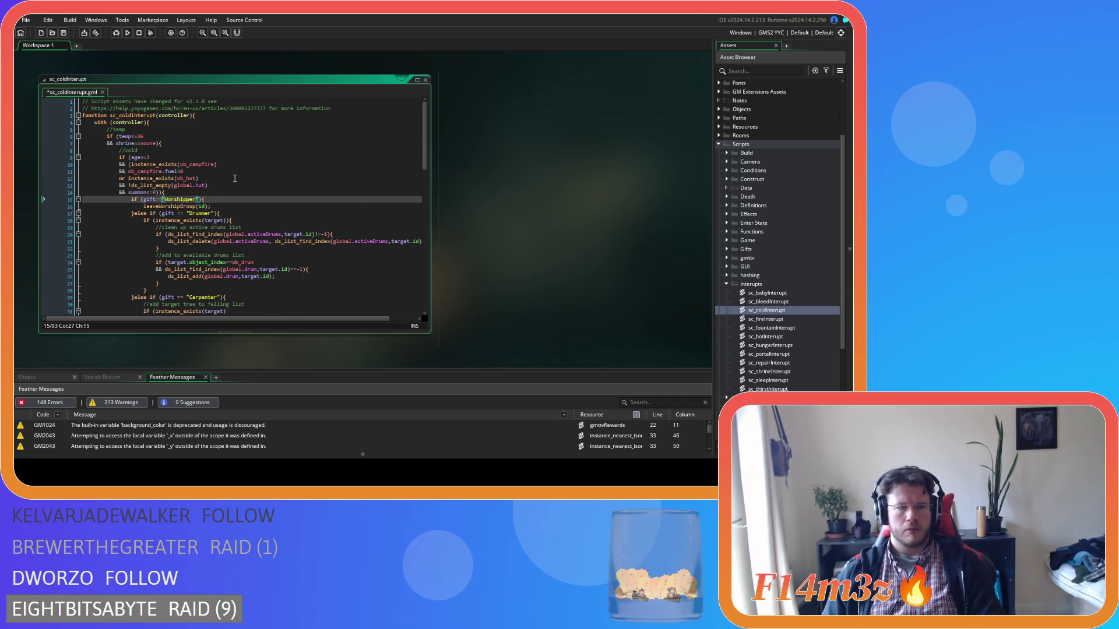
pyautogui.press('Down')
pyautogui.press('Down')
pyautogui.press('Down')
pyautogui.press('Right')
pyautogui.press('Right')
pyautogui.press('Right')
pyautogui.press('Delete')
pyautogui.press('Right')
pyautogui.press('Right')
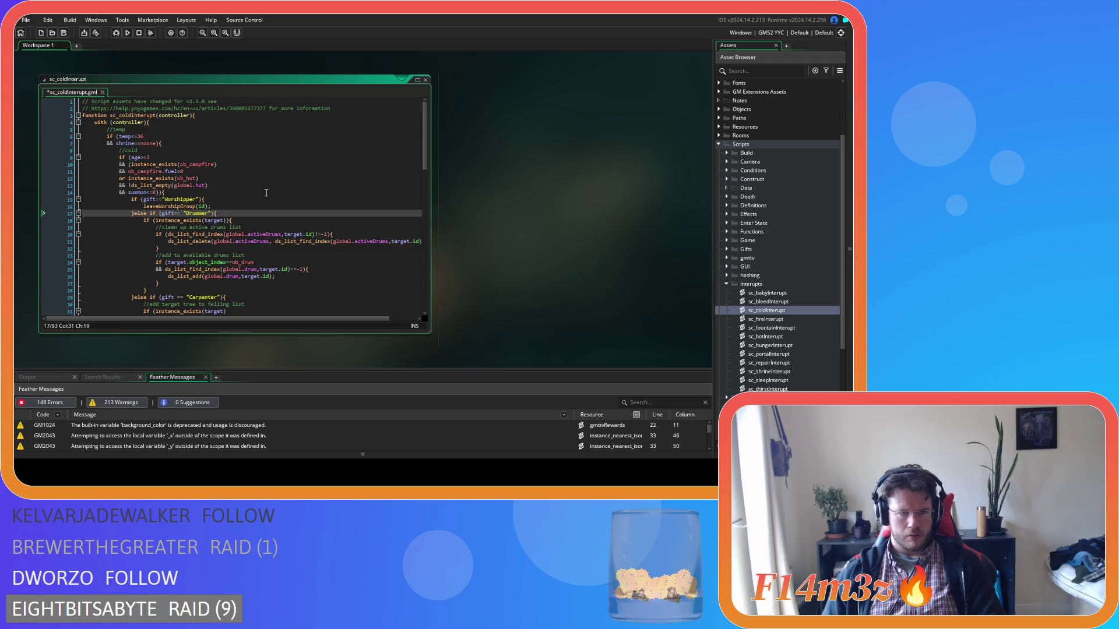
pyautogui.press('Delete')
pyautogui.press('End')
# Remove the space after == before Carpenter in the Carpenter gift check
pyautogui.scroll(-3, 223, 237)
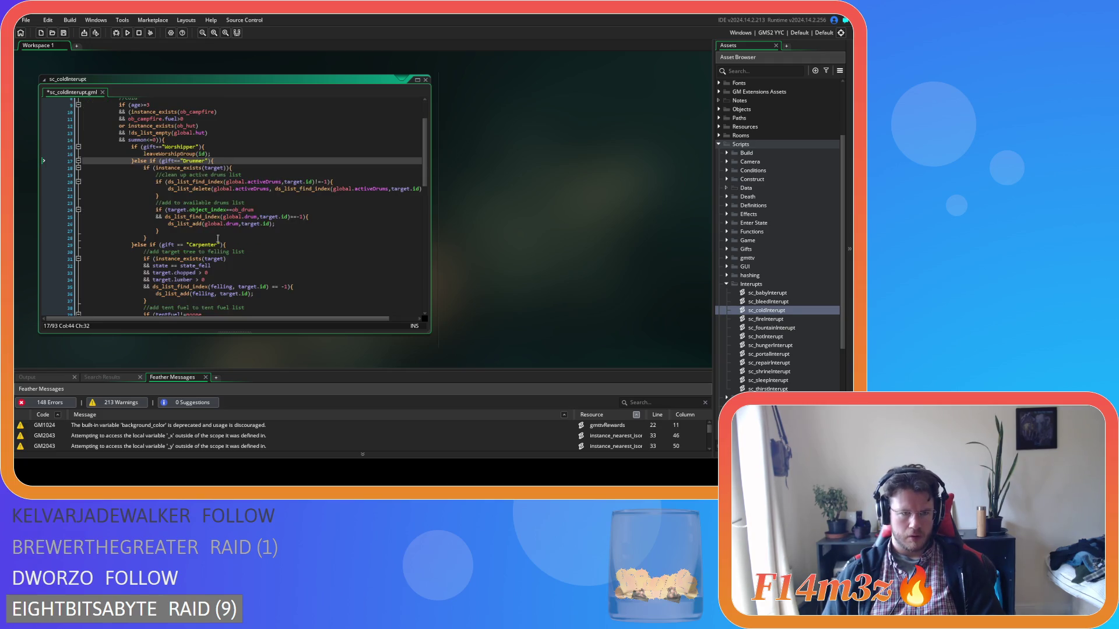
pyautogui.click(175, 244)
pyautogui.press('Right')
pyautogui.press('Right')
pyautogui.press('Delete')
pyautogui.scroll(-5, 225, 238)
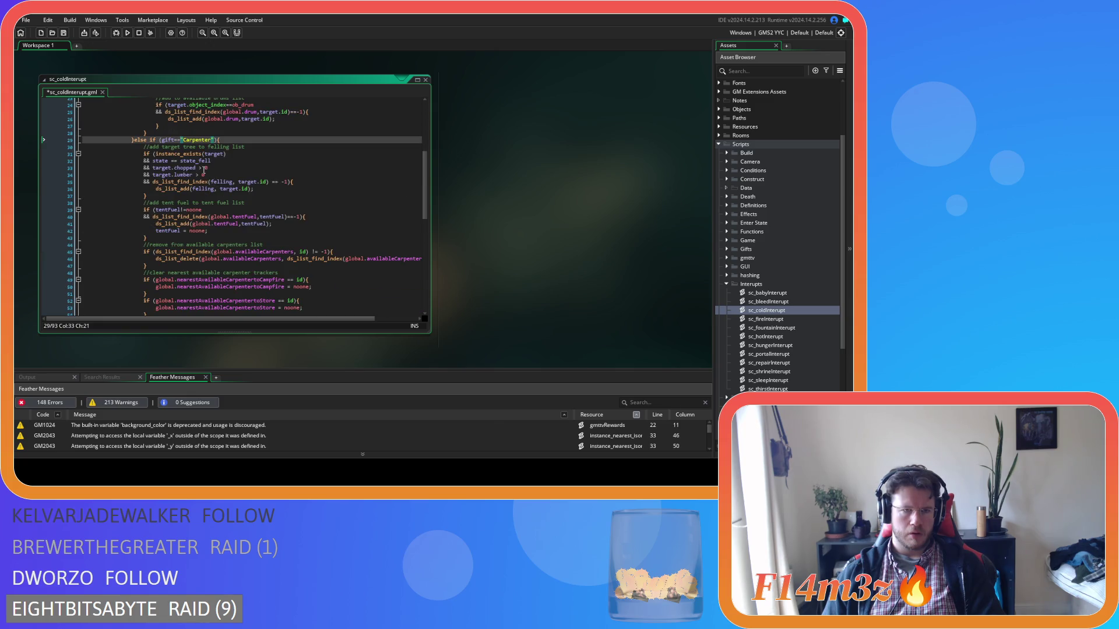
# Remove the spaces around == in the state_fell check and > in the lumber check
pyautogui.click(173, 162)
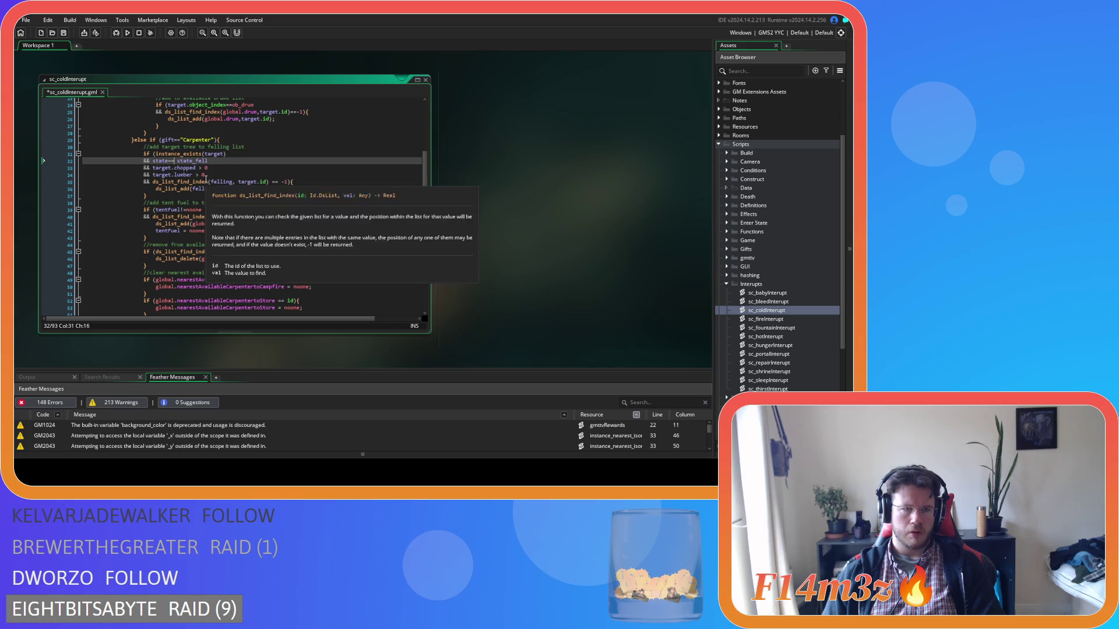
pyautogui.press('Delete')
pyautogui.press('Right')
pyautogui.press('Right')
pyautogui.press('Delete')
pyautogui.click(197, 168)
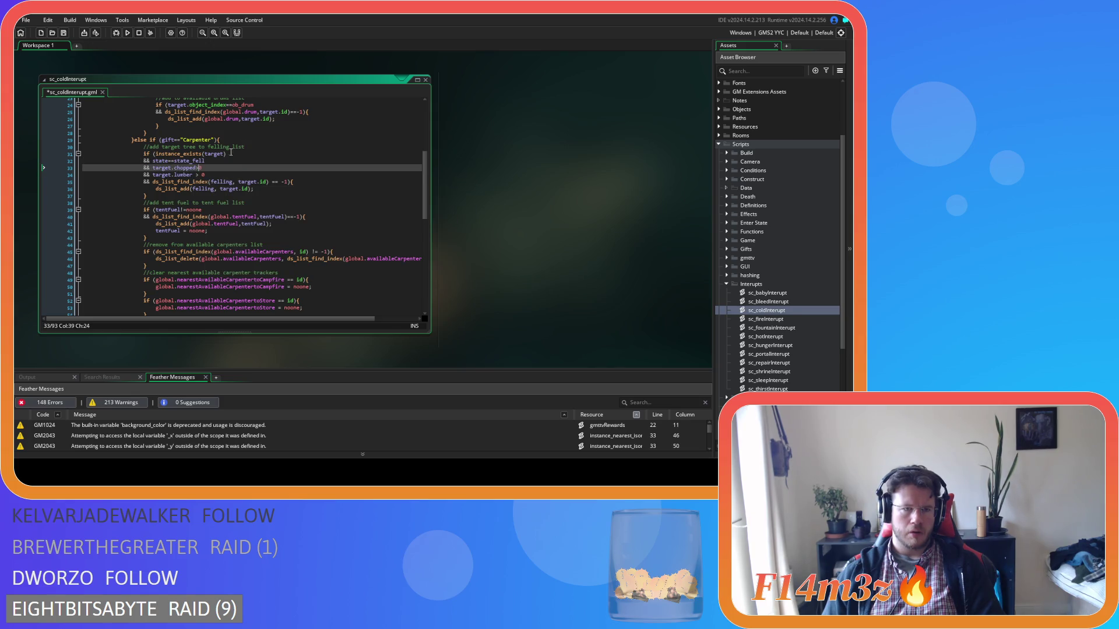
pyautogui.click(196, 175)
pyautogui.press('Delete')
pyautogui.press('Right')
# Remove the spaces in the felling list lookup's comma, == and -1 comparison
pyautogui.press('Delete')
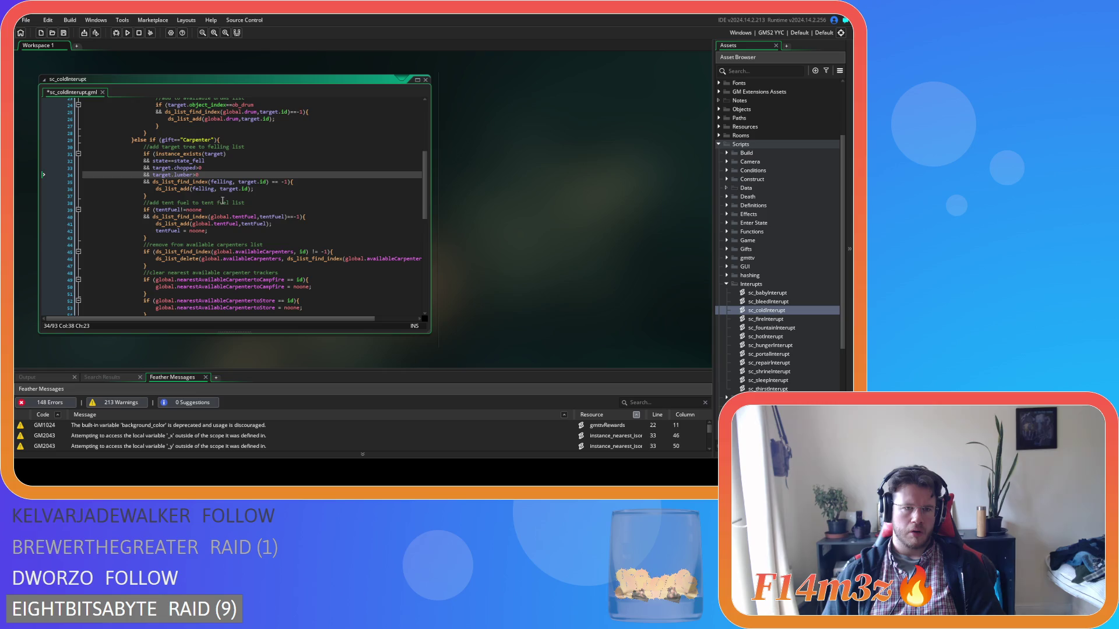
pyautogui.click(236, 181)
pyautogui.press('Delete')
pyautogui.click(266, 182)
pyautogui.press('Delete')
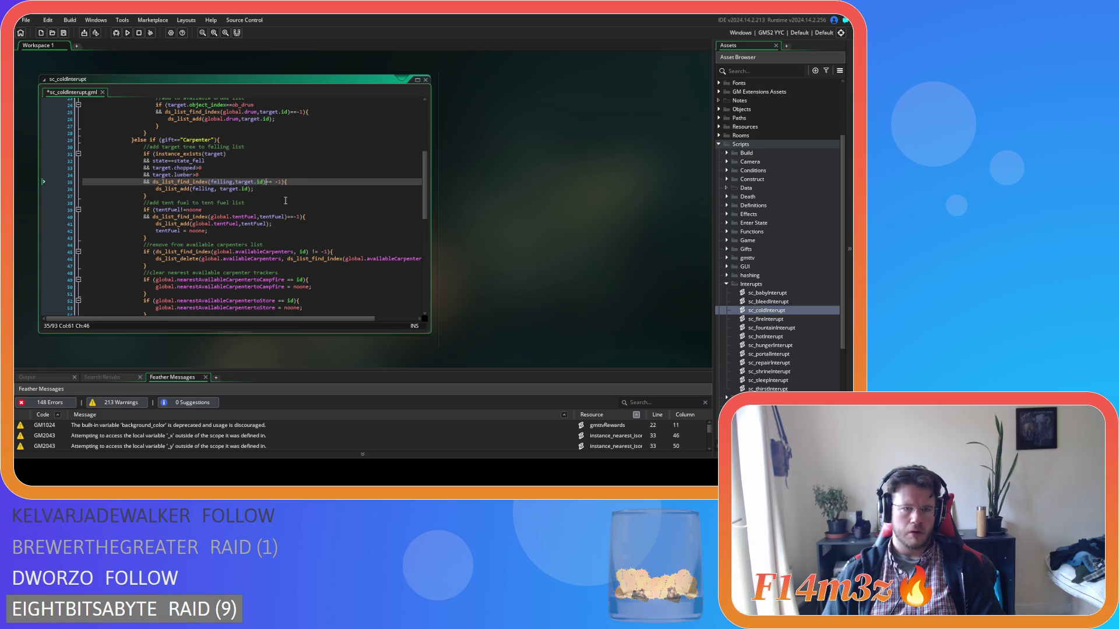
pyautogui.press('Delete')
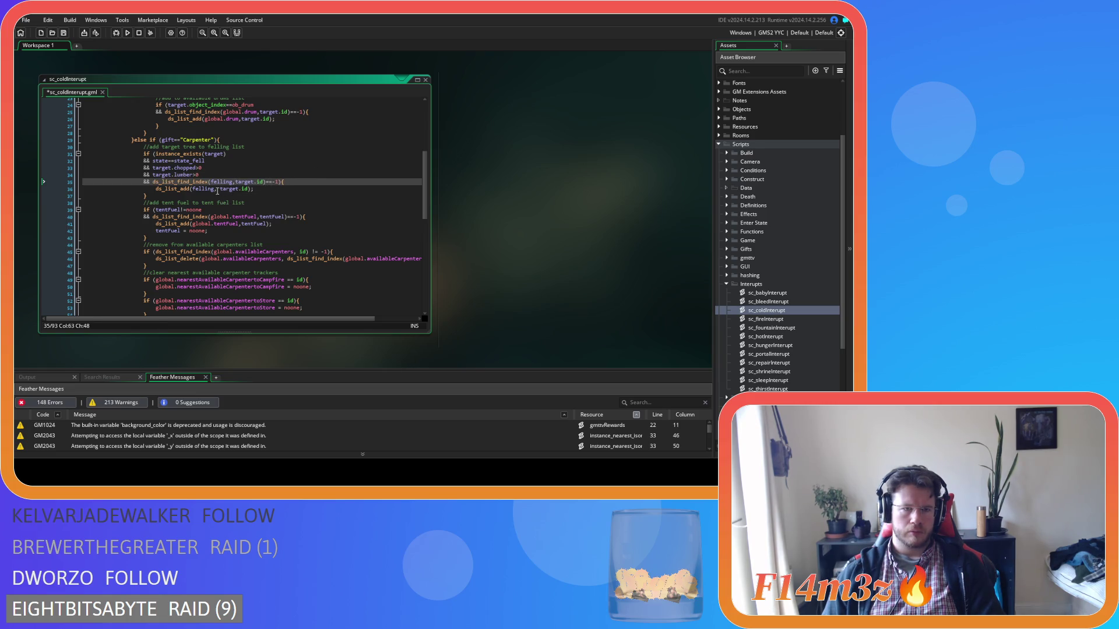
pyautogui.click(218, 188)
pyautogui.press('Delete')
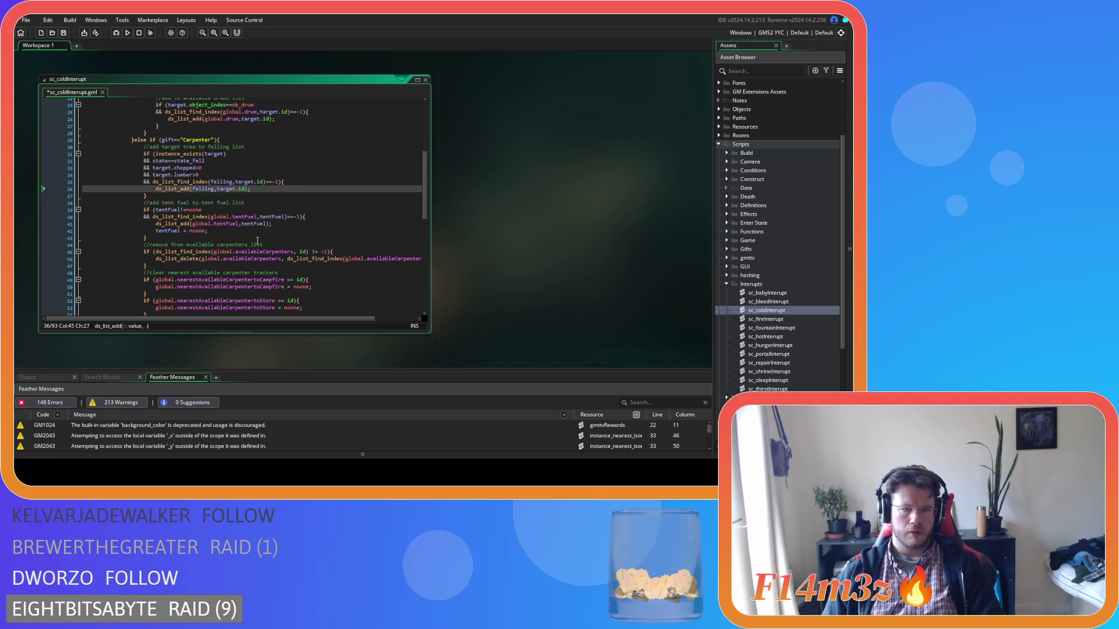
pyautogui.scroll(-3, 367, 258)
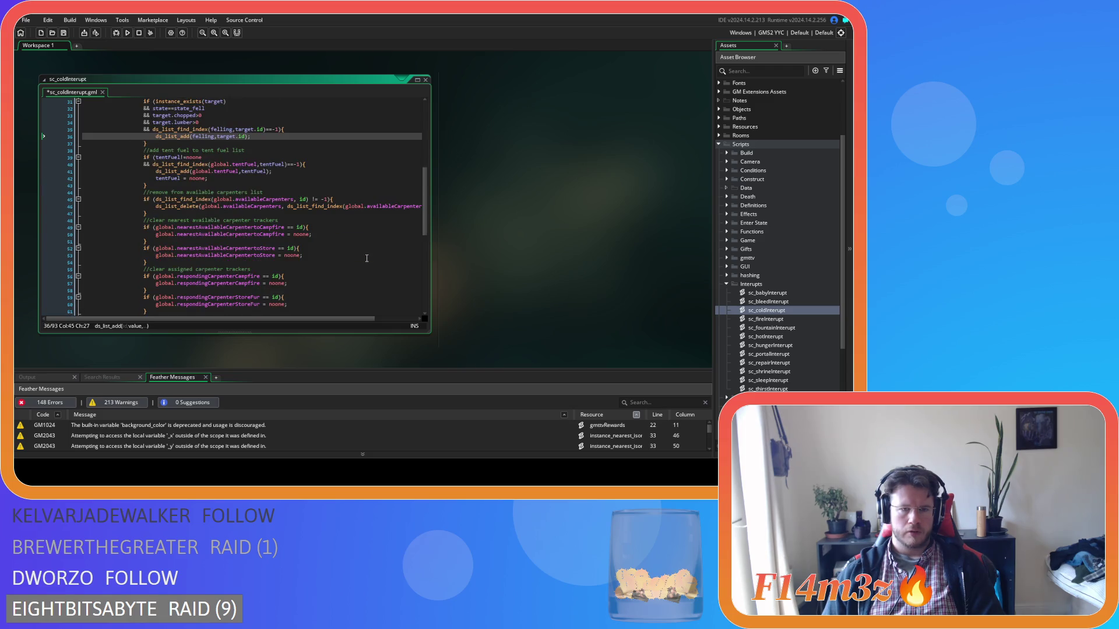
# Save the script, then remove the extra spaces in the carpenters list lookup on lines 45–46
pyautogui.scroll(3, 366, 258)
pyautogui.hotkey('ctrl', 's')
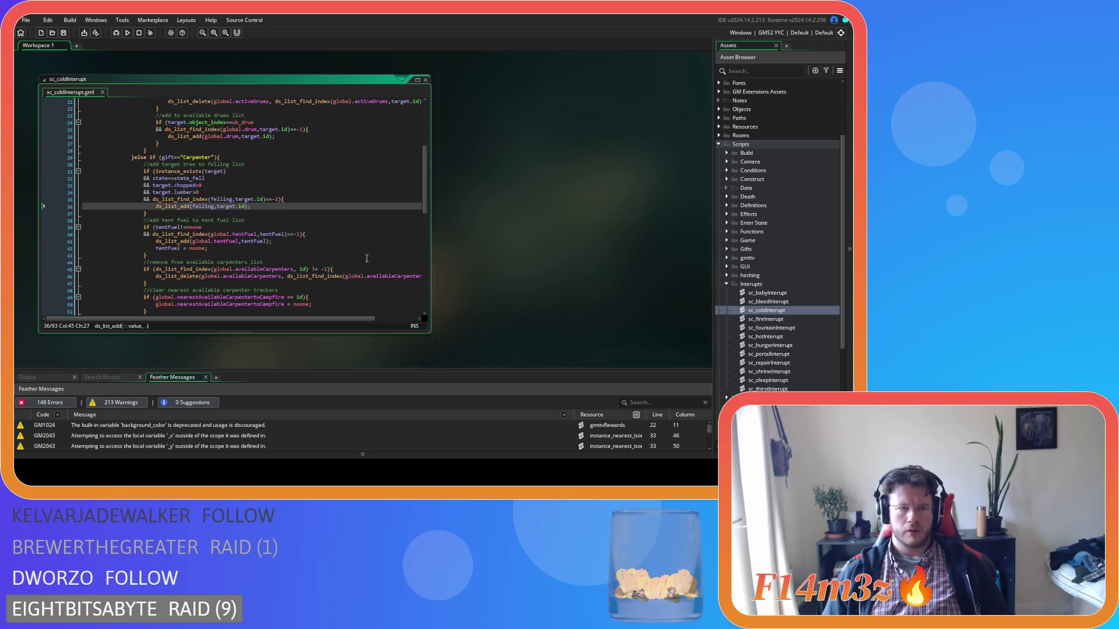
pyautogui.scroll(-3, 313, 230)
pyautogui.click(299, 217)
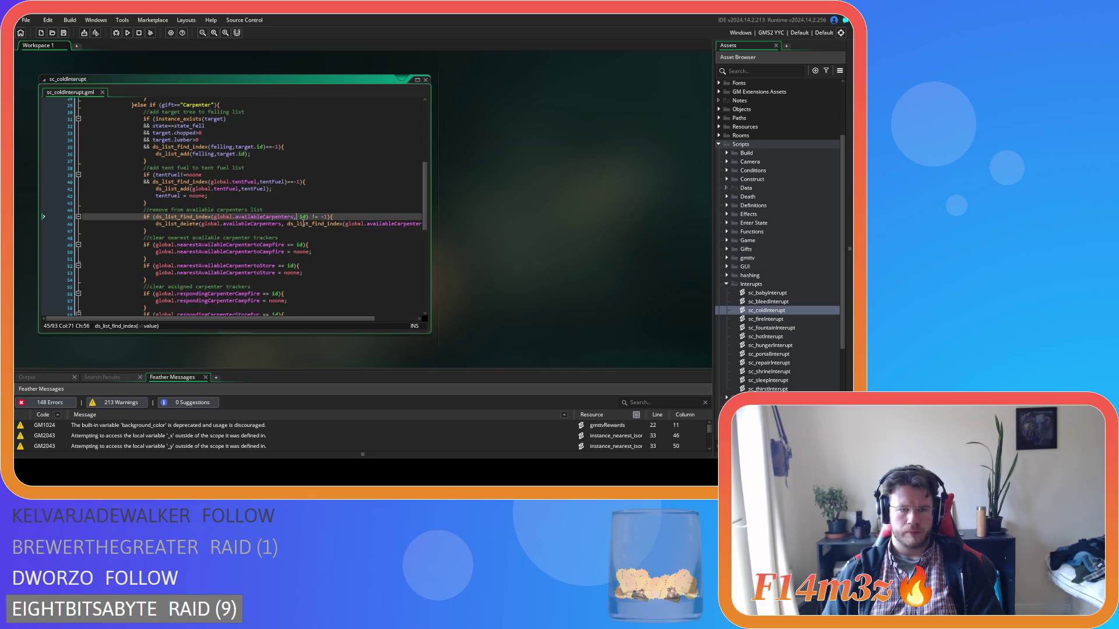
pyautogui.press('BackSpace')
pyautogui.click(309, 217)
pyautogui.press('BackSpace')
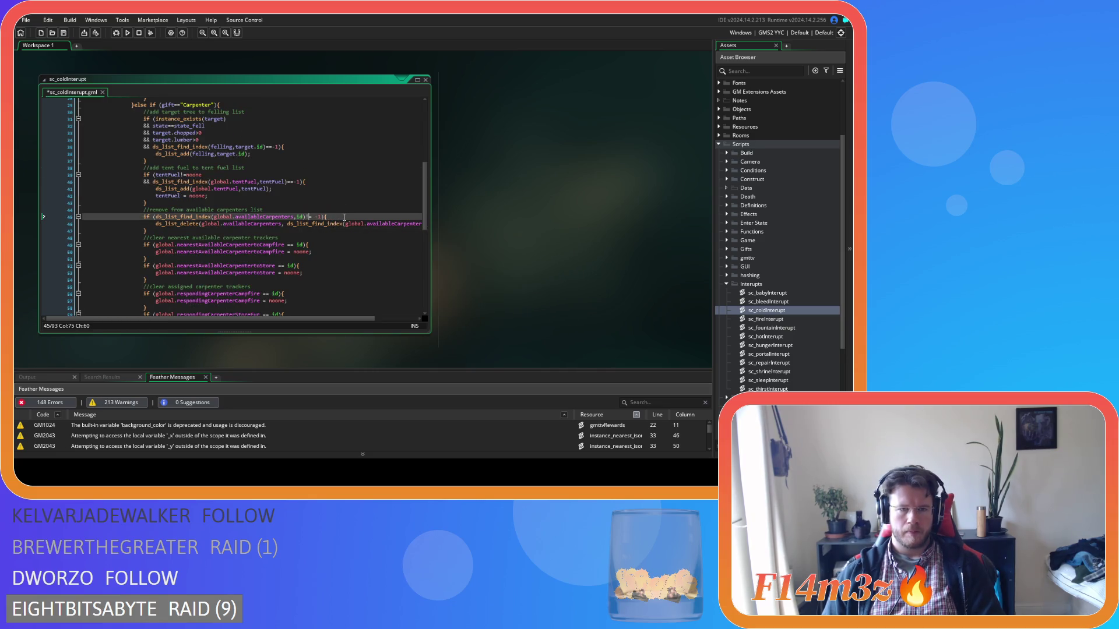
pyautogui.click(287, 223)
pyautogui.press('BackSpace')
pyautogui.moveTo(308, 319); pyautogui.dragTo(350, 323)
pyautogui.click(382, 224)
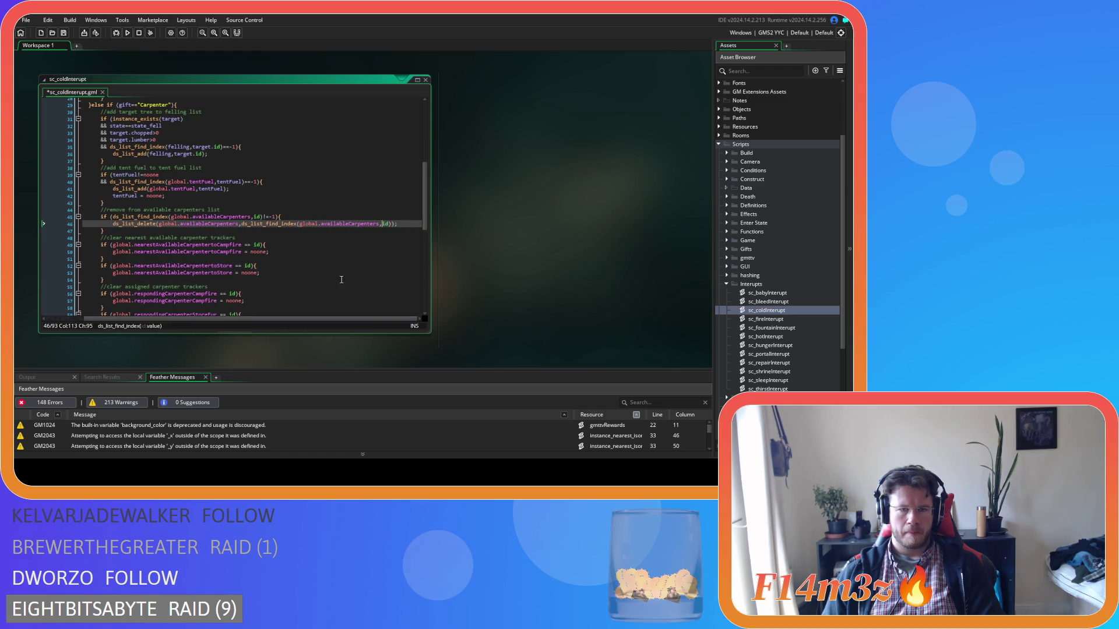
# Remove the spaces around == in the nearest campfire and responding campfire tracker checks
pyautogui.click(244, 245)
pyautogui.press('BackSpace')
pyautogui.press('Right')
pyautogui.press('Right')
pyautogui.press('BackSpace')
pyautogui.click(218, 293)
pyautogui.press('Delete')
pyautogui.press('Right')
pyautogui.press('Right')
pyautogui.press('Delete')
# Remove the spaces around == in the StoreFur, StoreFirewood and StoreLumber tracker checks
pyautogui.scroll(-3, 224, 294)
pyautogui.click(217, 246)
pyautogui.press('Delete')
pyautogui.press('Right')
pyautogui.press('Right')
pyautogui.press('Delete')
pyautogui.click(233, 266)
pyautogui.press('Right')
pyautogui.press('Right')
pyautogui.press('Delete')
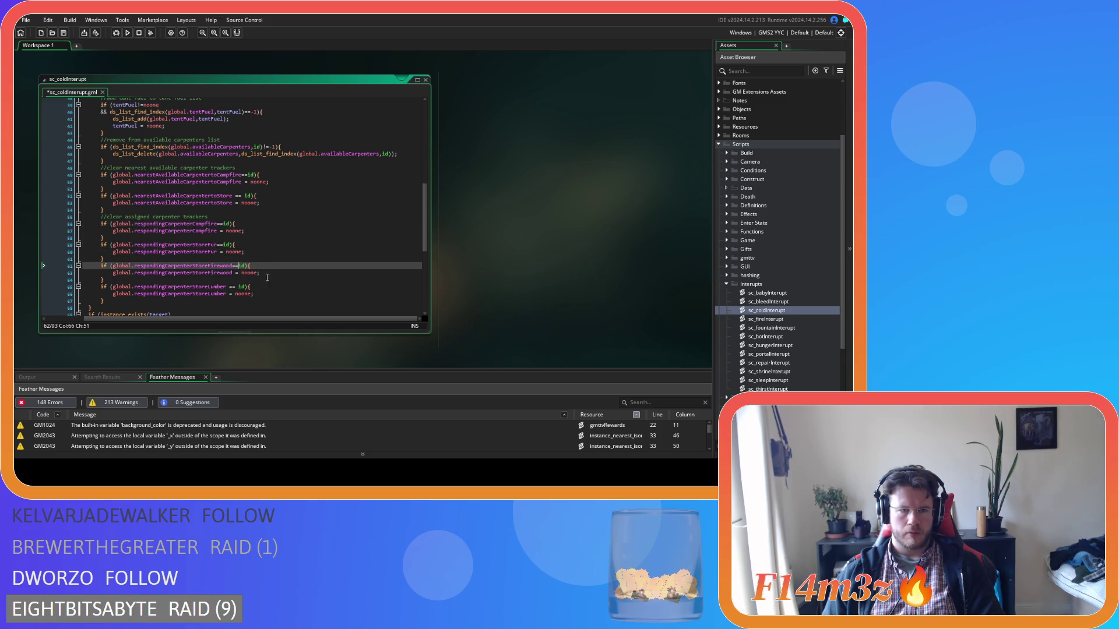
pyautogui.click(228, 286)
pyautogui.press('Delete')
pyautogui.press('Right')
pyautogui.press('Right')
pyautogui.press('Delete')
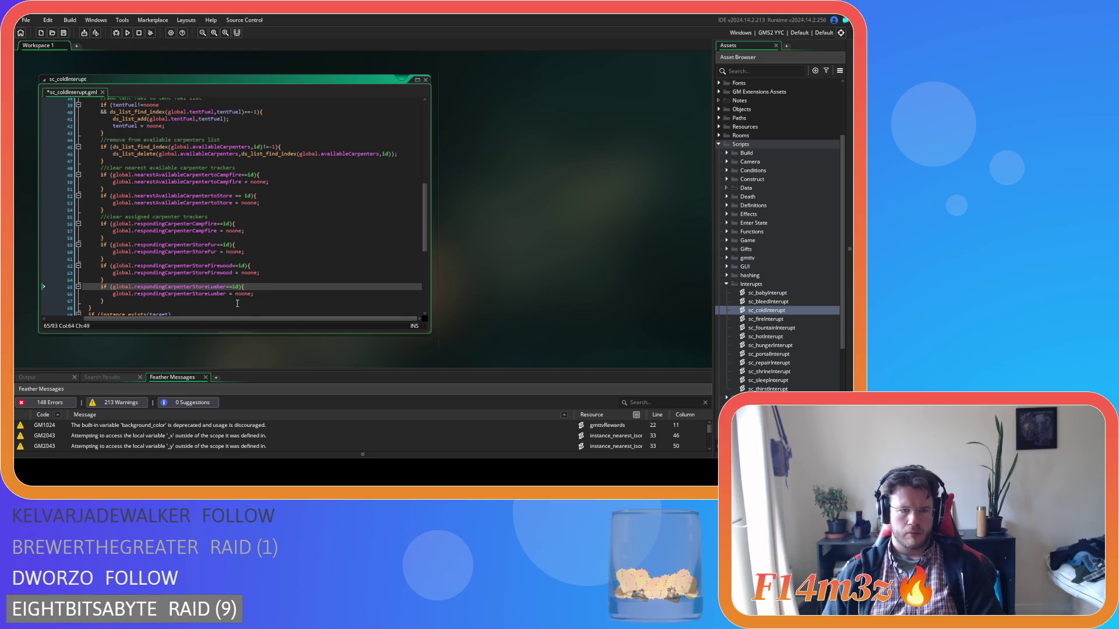
# Tighten the == in the CarpenterToStore check on line 52 and save the script
pyautogui.scroll(-3, 237, 305)
pyautogui.scroll(-4, 254, 274)
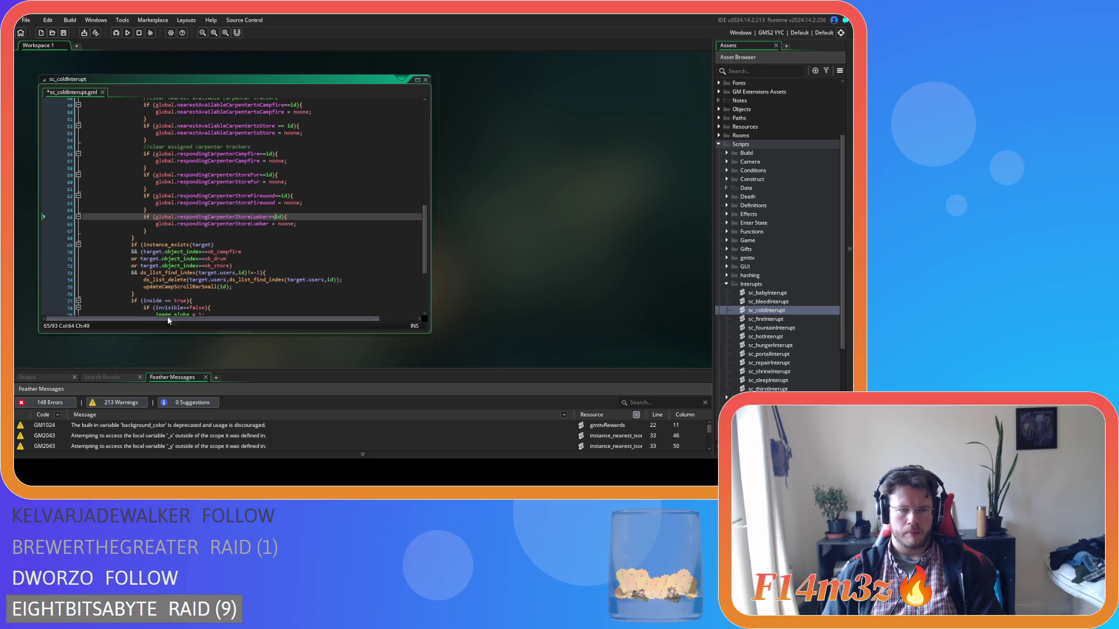
pyautogui.click(163, 213)
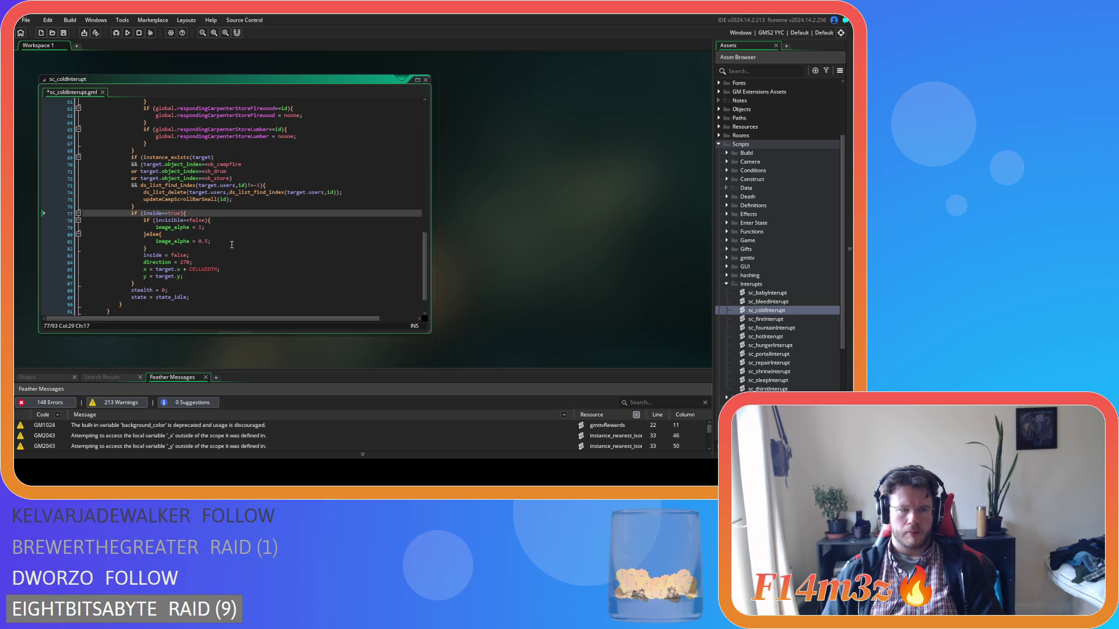
pyautogui.scroll(5, 231, 245)
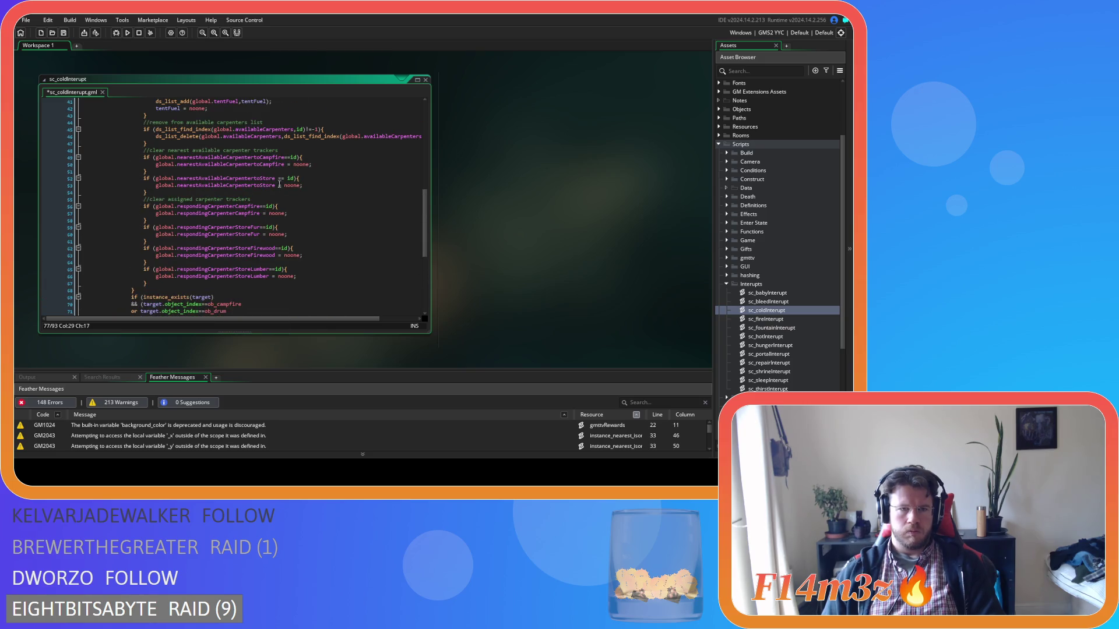
pyautogui.click(278, 178)
pyautogui.press('BackSpace')
pyautogui.press('Right')
pyautogui.press('Delete')
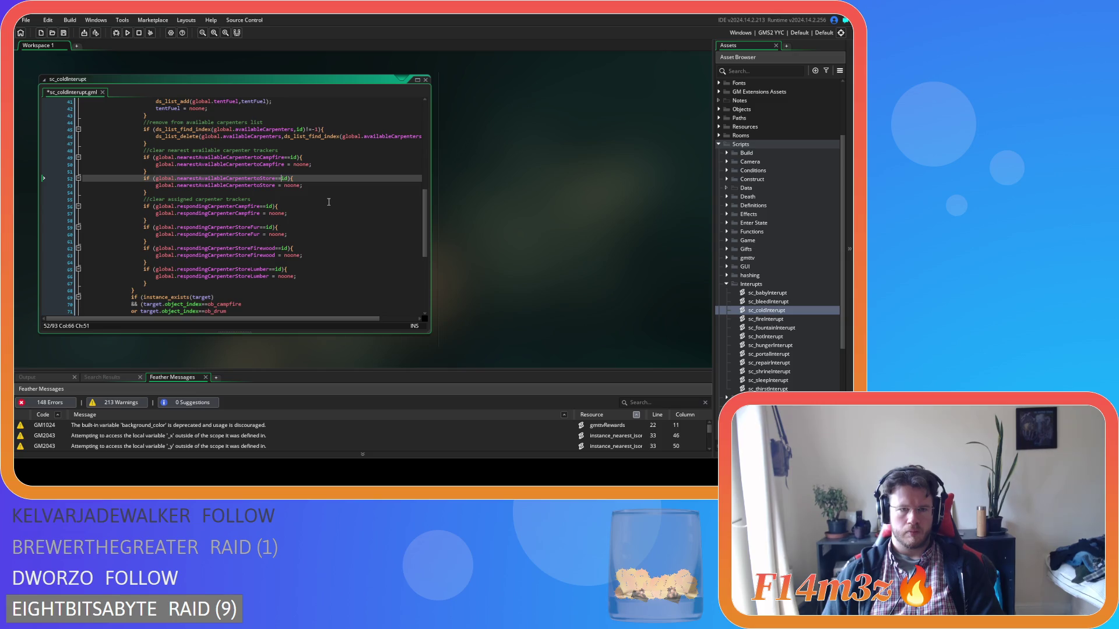
pyautogui.hotkey('ctrl', 's')
pyautogui.scroll(5, 328, 201)
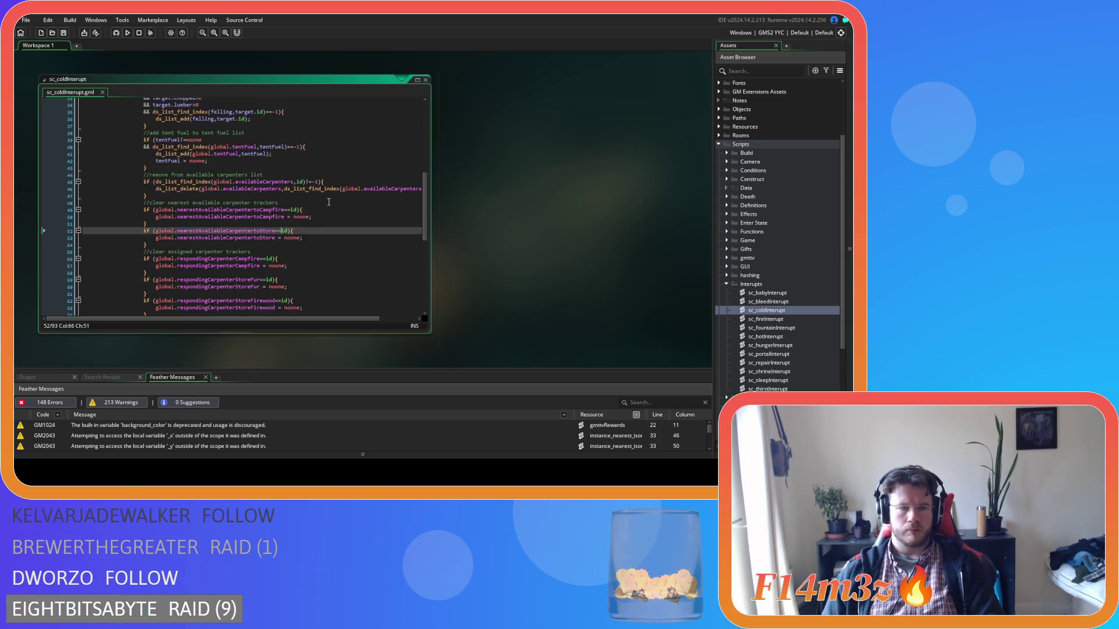
pyautogui.scroll(3, 329, 201)
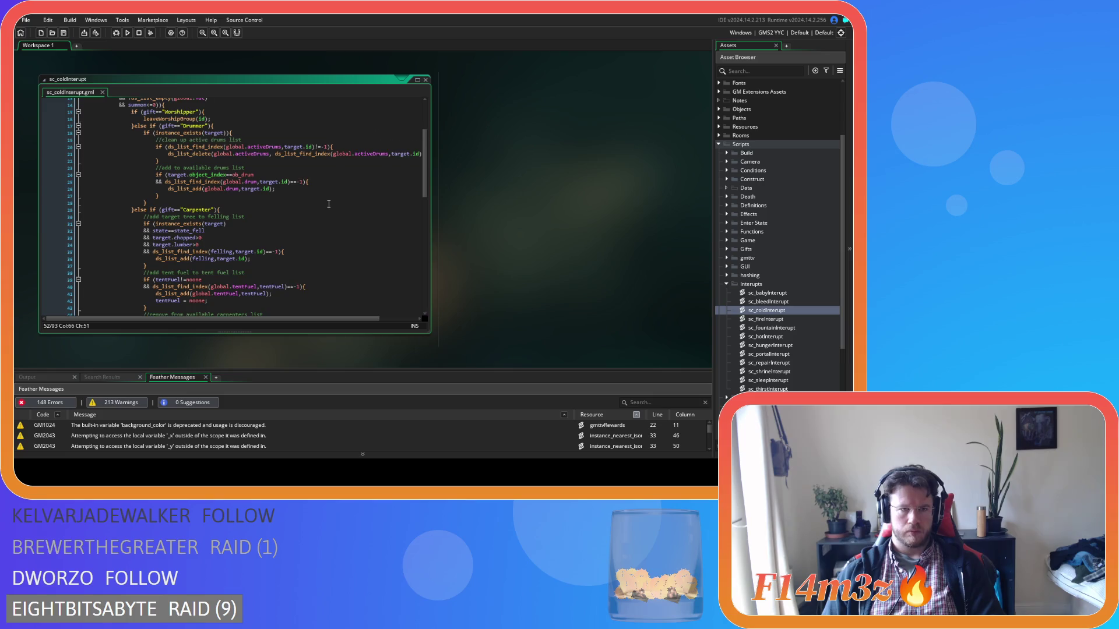
pyautogui.scroll(2, 328, 204)
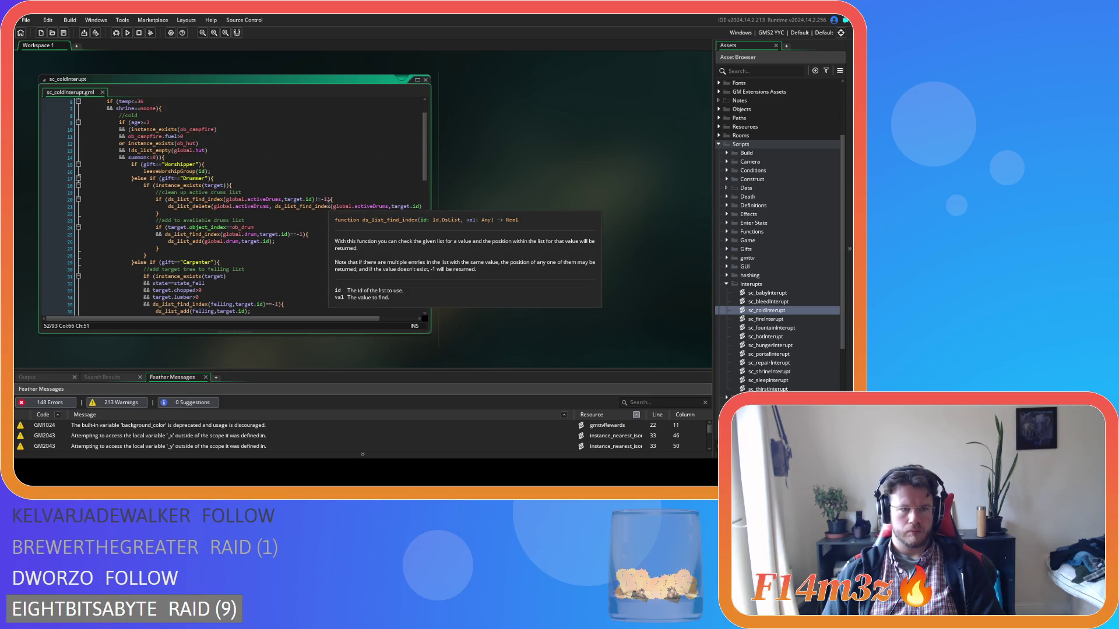
pyautogui.click(327, 178)
pyautogui.scroll(2, 327, 177)
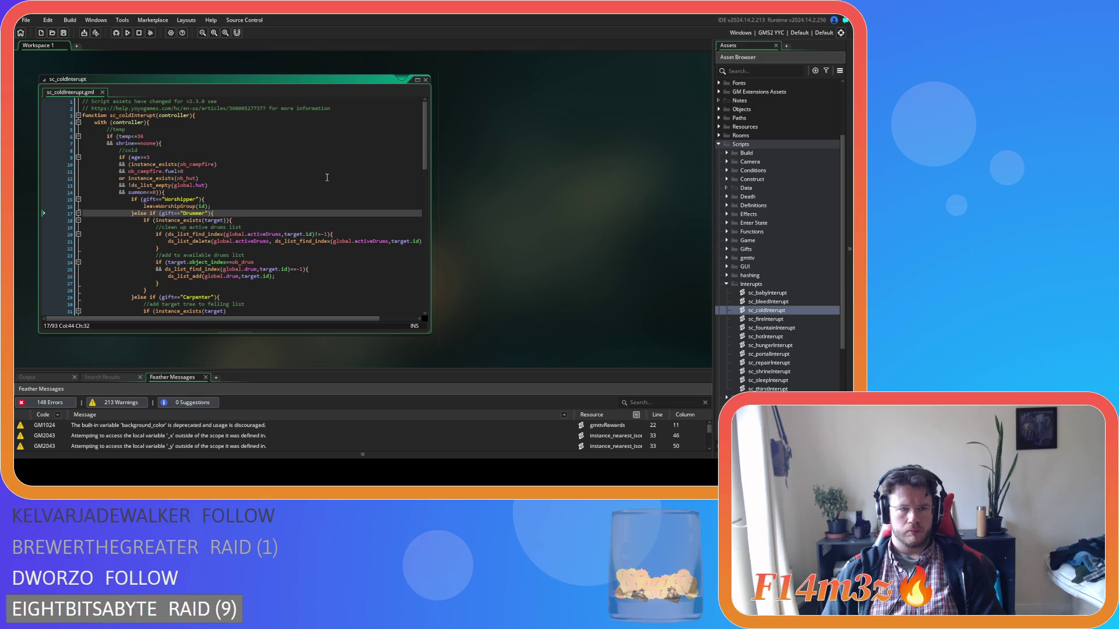
pyautogui.click(300, 166)
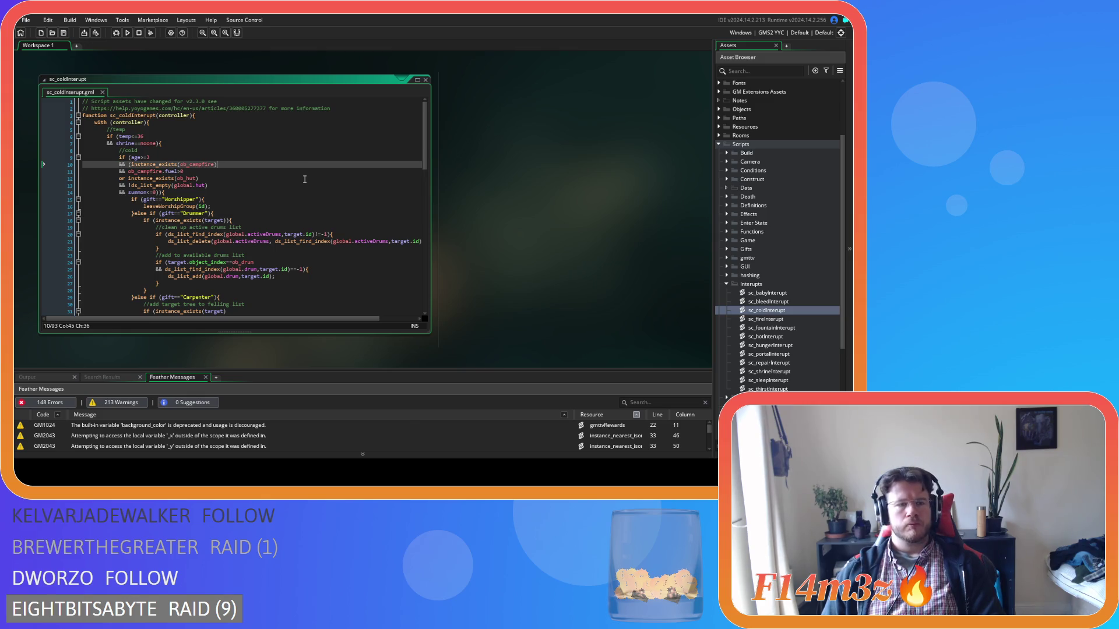
pyautogui.press('Down')
pyautogui.press('Down')
pyautogui.press('Down')
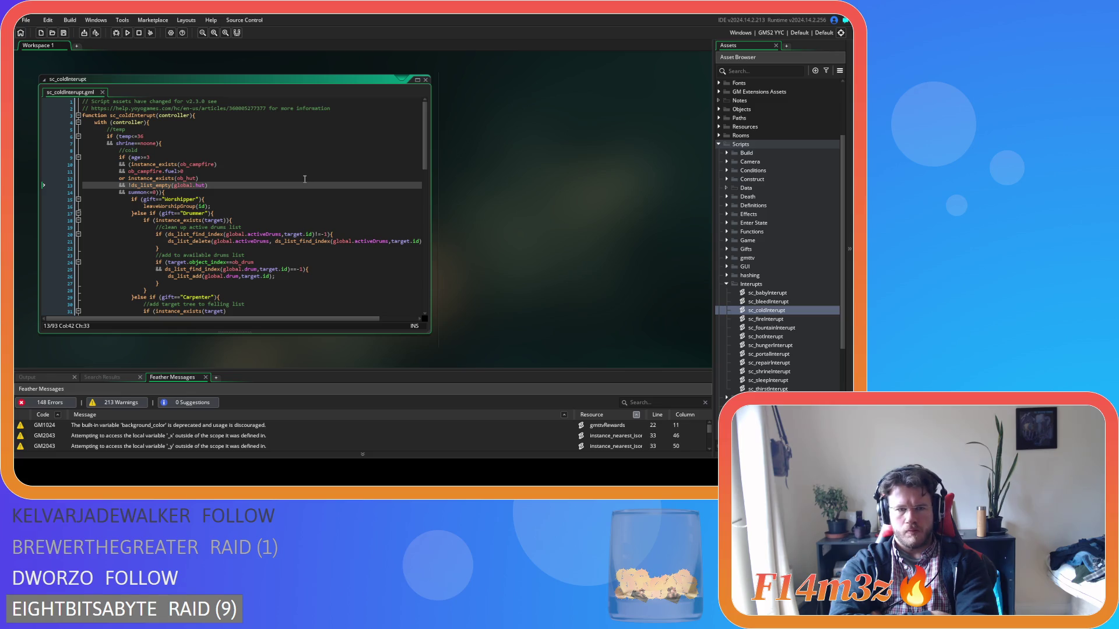
pyautogui.scroll(-10, 403, 159)
pyautogui.scroll(-5, 402, 159)
pyautogui.moveTo(175, 189); pyautogui.dragTo(164, 201)
pyautogui.scroll(4, 317, 225)
pyautogui.scroll(-4, 317, 226)
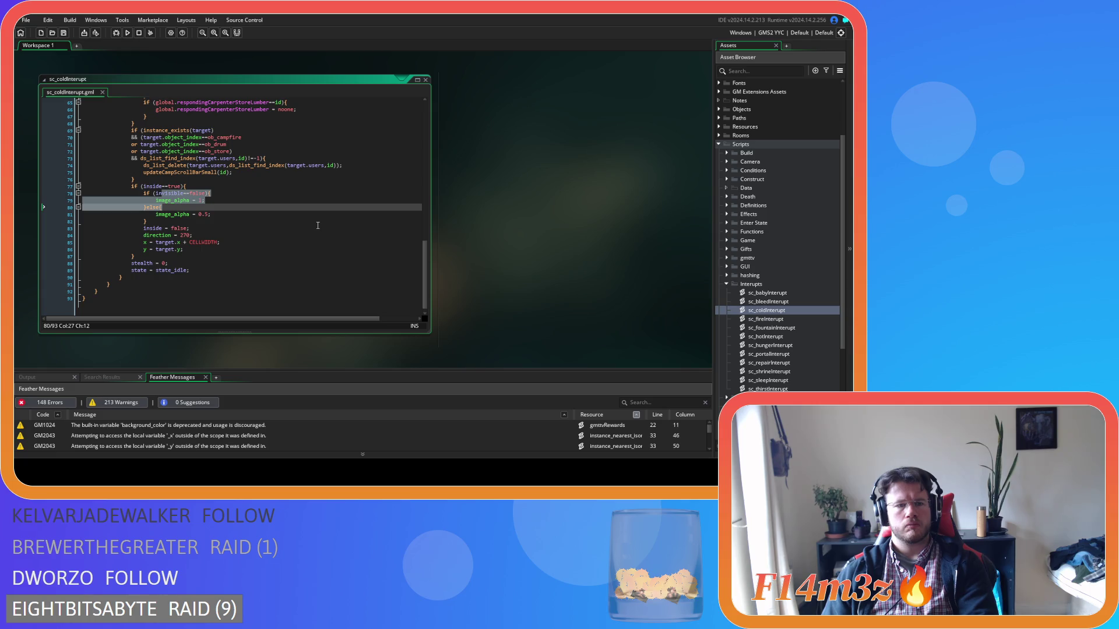
pyautogui.scroll(12, 318, 225)
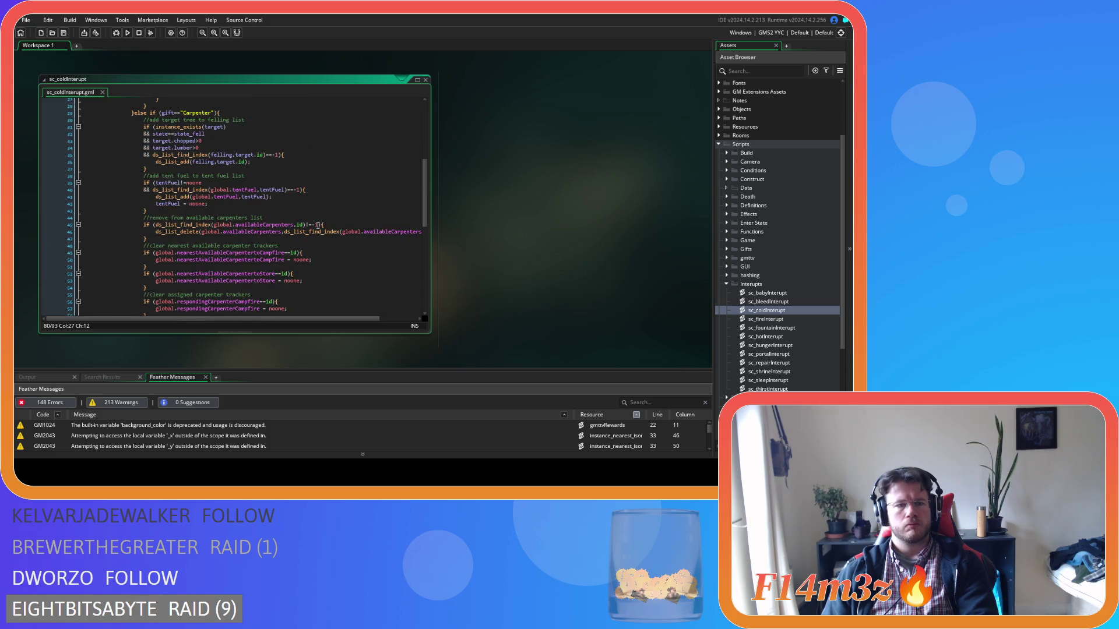
pyautogui.scroll(1, 318, 226)
pyautogui.scroll(1, 317, 225)
pyautogui.scroll(1, 317, 225)
pyautogui.scroll(3, 318, 225)
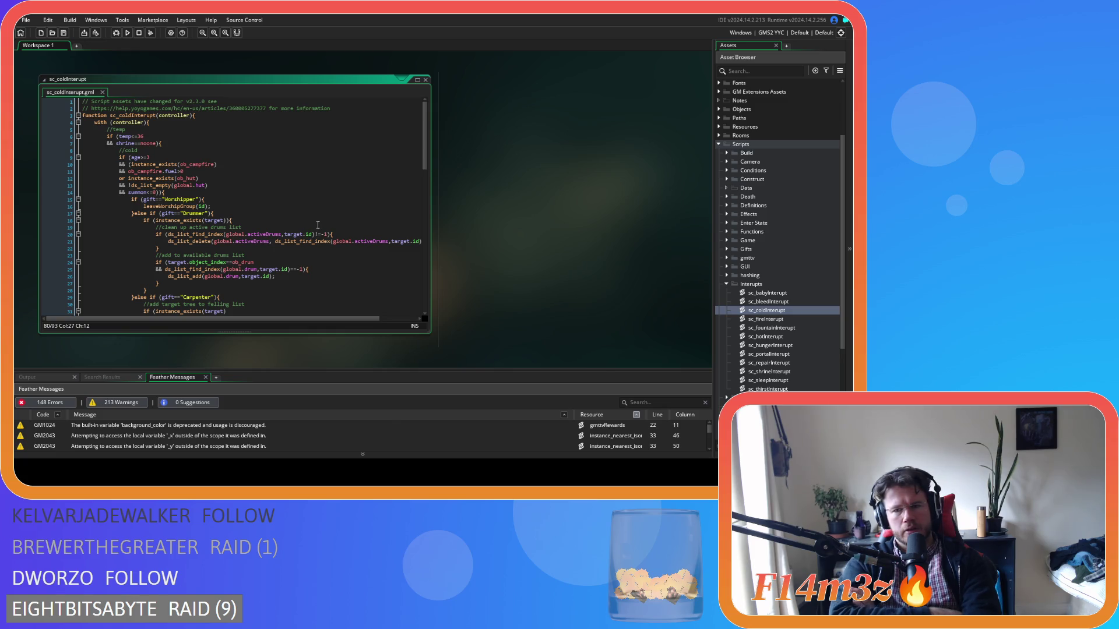
# Open sc_hotInterupt and remove the space before == on line 73
pyautogui.doubleClick(765, 336)
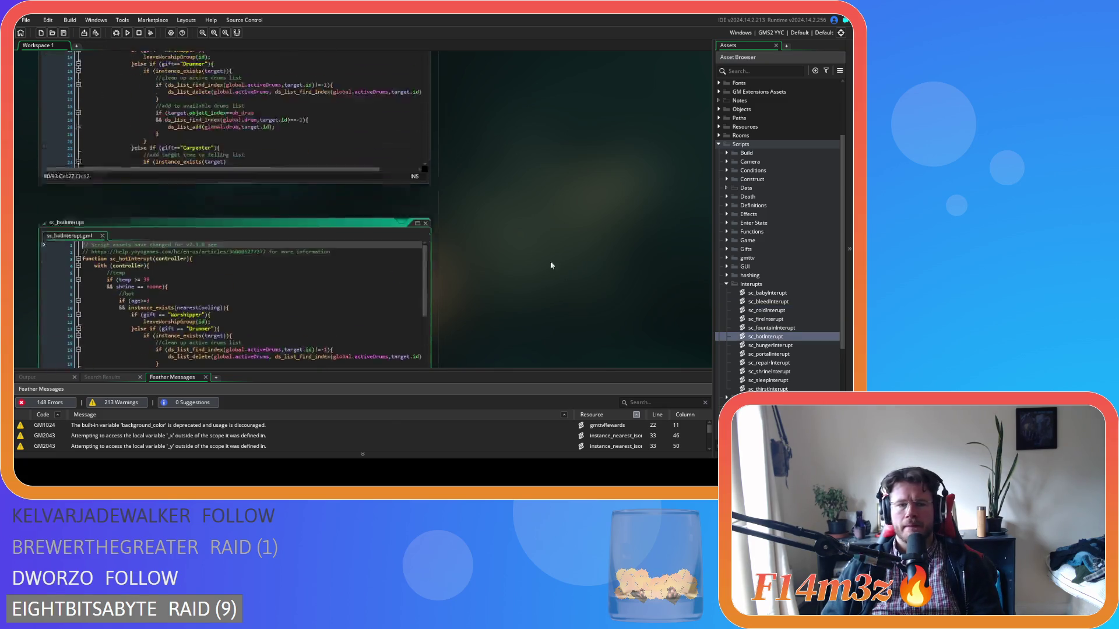
pyautogui.scroll(-2, 421, 269)
pyautogui.moveTo(174, 279); pyautogui.dragTo(179, 229)
pyautogui.click(167, 215)
pyautogui.press('BackSpace')
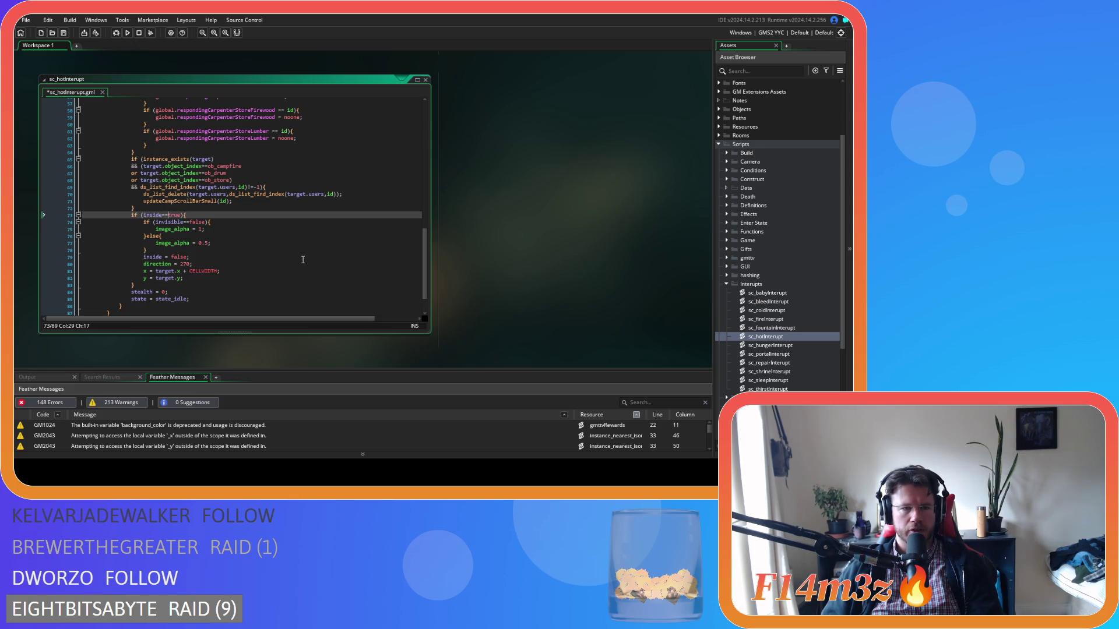
# Tighten the shrine == check on line 7 and the >= temperature check on line 6
pyautogui.scroll(2, 419, 256)
pyautogui.scroll(-2, 428, 233)
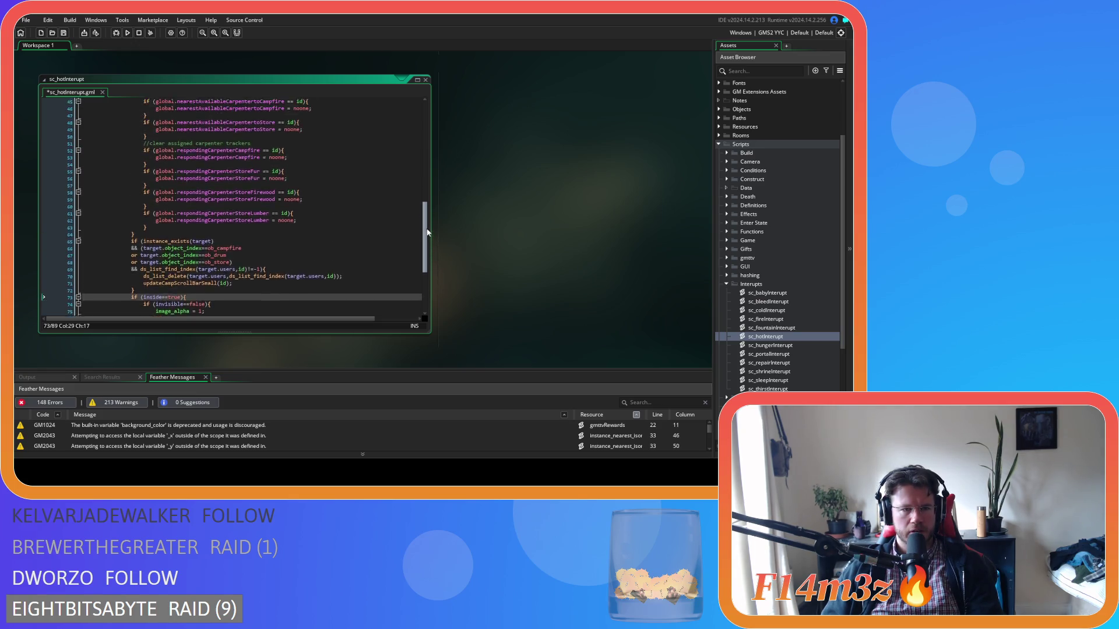
pyautogui.scroll(8, 414, 254)
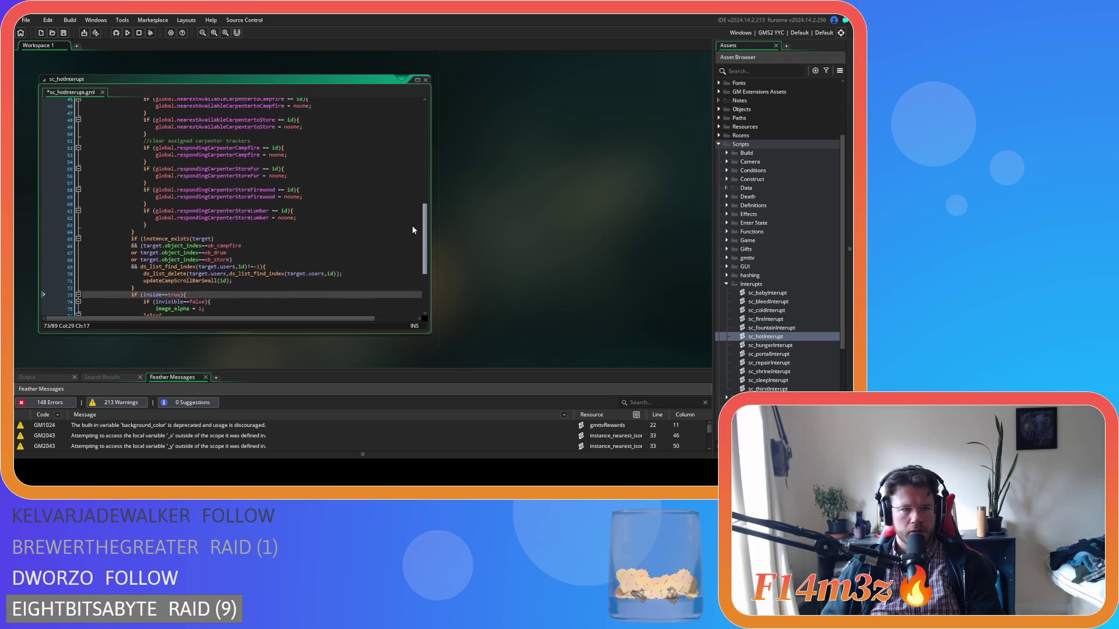
pyautogui.scroll(11, 411, 198)
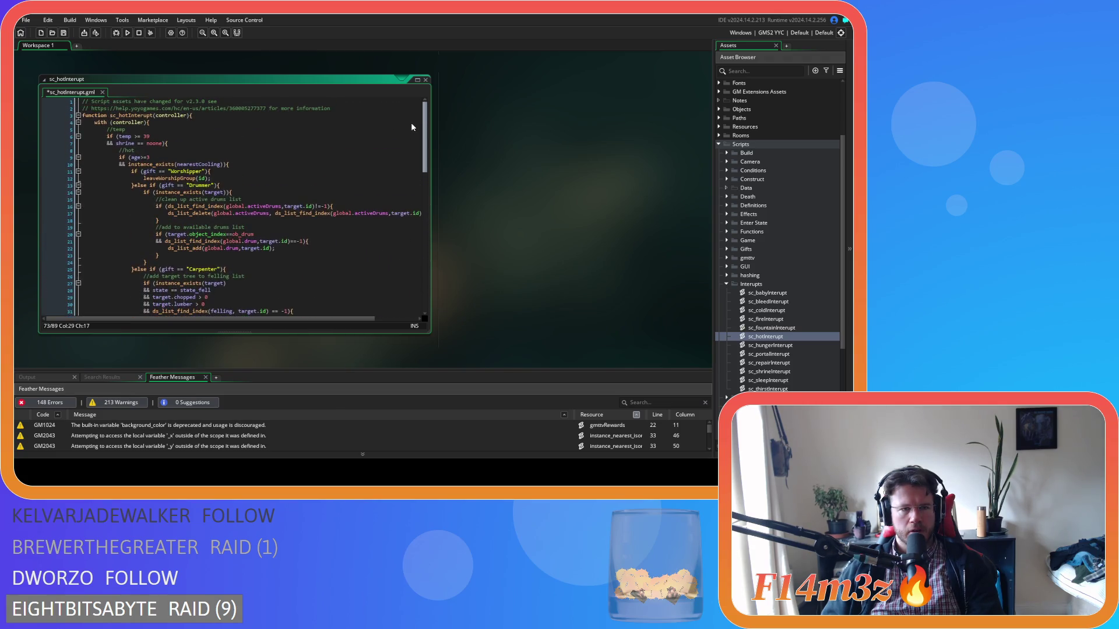
pyautogui.click(137, 143)
pyautogui.press('BackSpace')
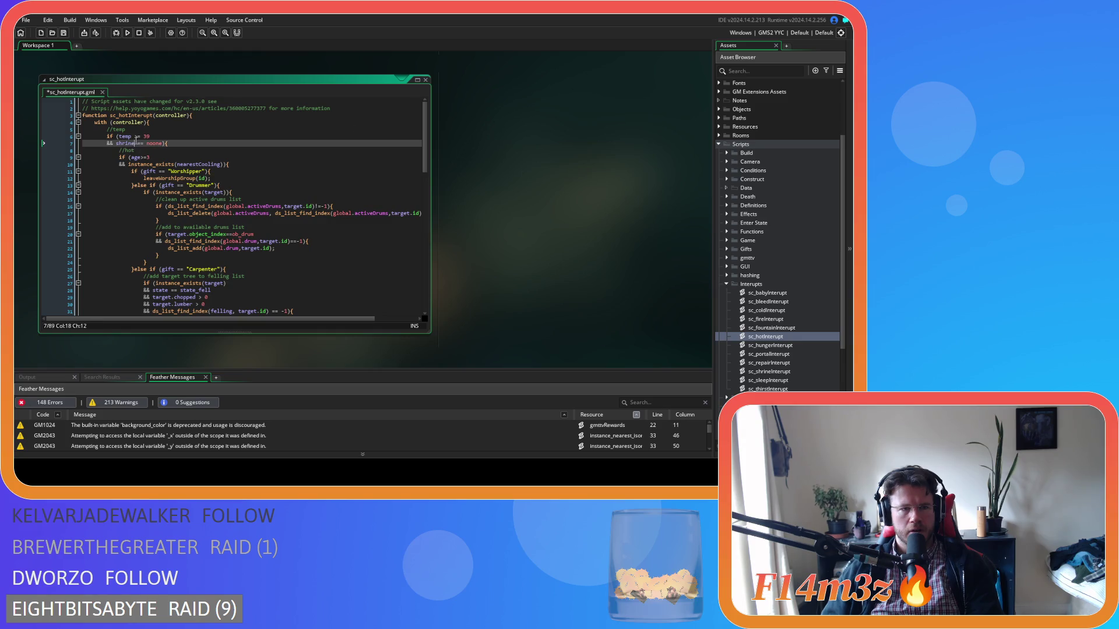
pyautogui.press('Right')
pyautogui.press('Right')
pyautogui.press('Delete')
pyautogui.press('Up')
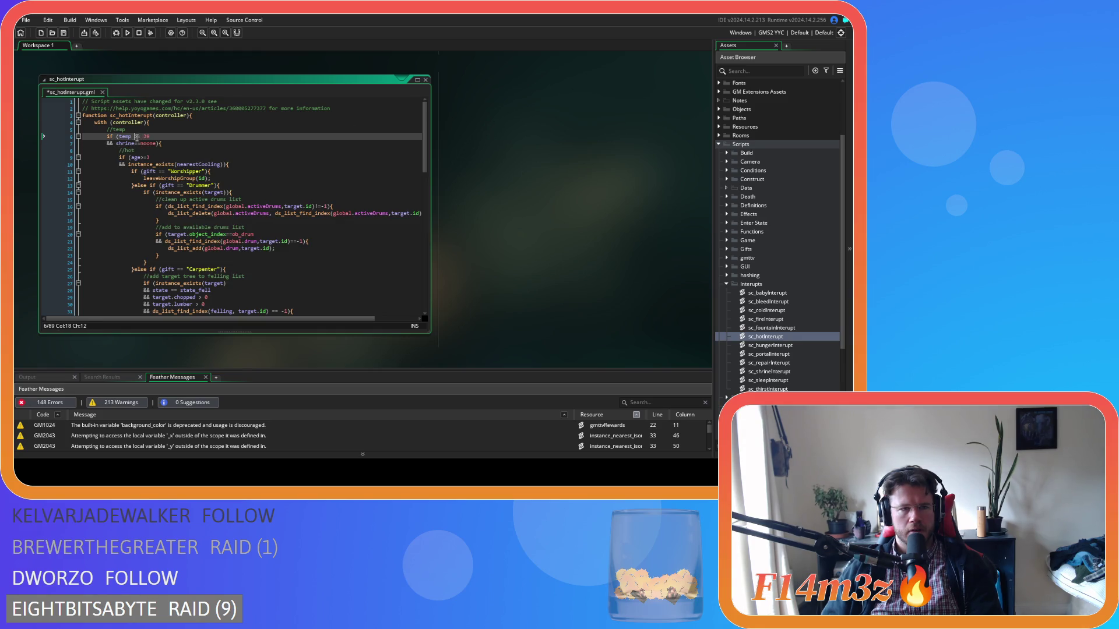
pyautogui.press('BackSpace')
pyautogui.press('Right')
pyautogui.press('Right')
pyautogui.press('Delete')
# Remove the spaces around == on lines 11 and 13 (Drummer gift check), then save
pyautogui.click(198, 145)
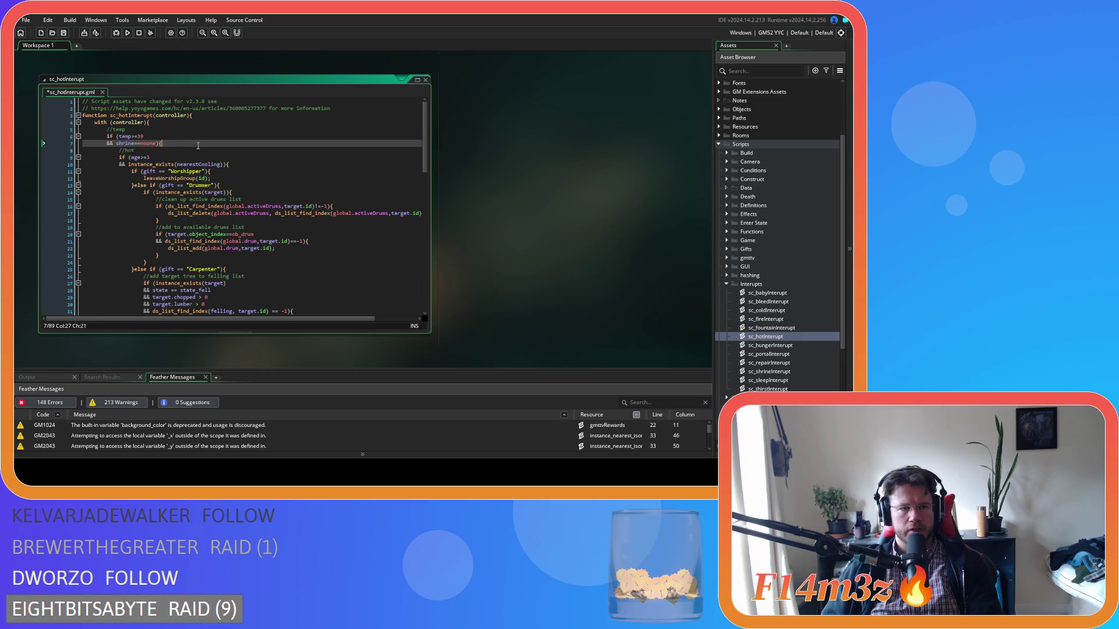
pyautogui.scroll(-3, 248, 178)
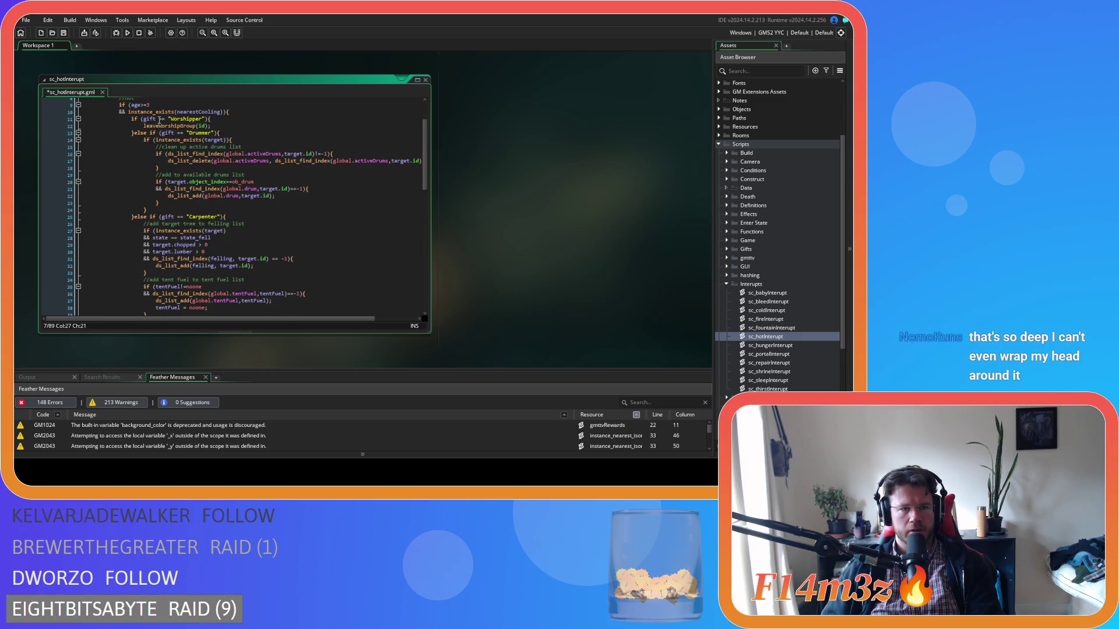
pyautogui.click(160, 119)
pyautogui.press('BackSpace')
pyautogui.press('Right')
pyautogui.press('Right')
pyautogui.press('Delete')
pyautogui.click(175, 133)
pyautogui.press('BackSpace')
pyautogui.press('Right')
pyautogui.press('Right')
pyautogui.press('Delete')
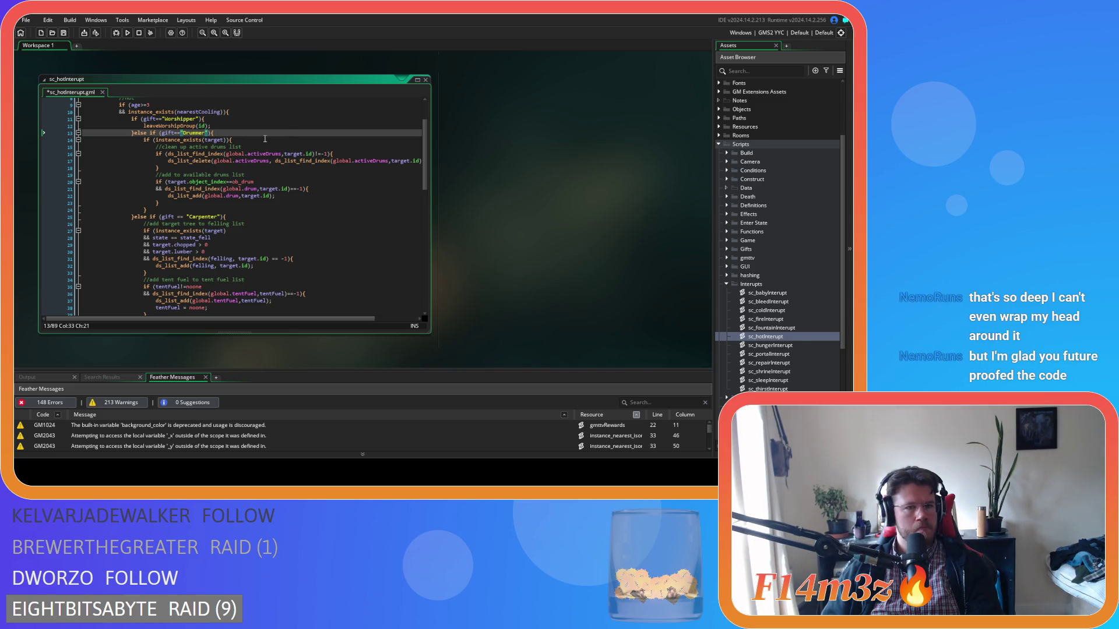
pyautogui.click(244, 132)
pyautogui.hotkey('ctrl', 's')
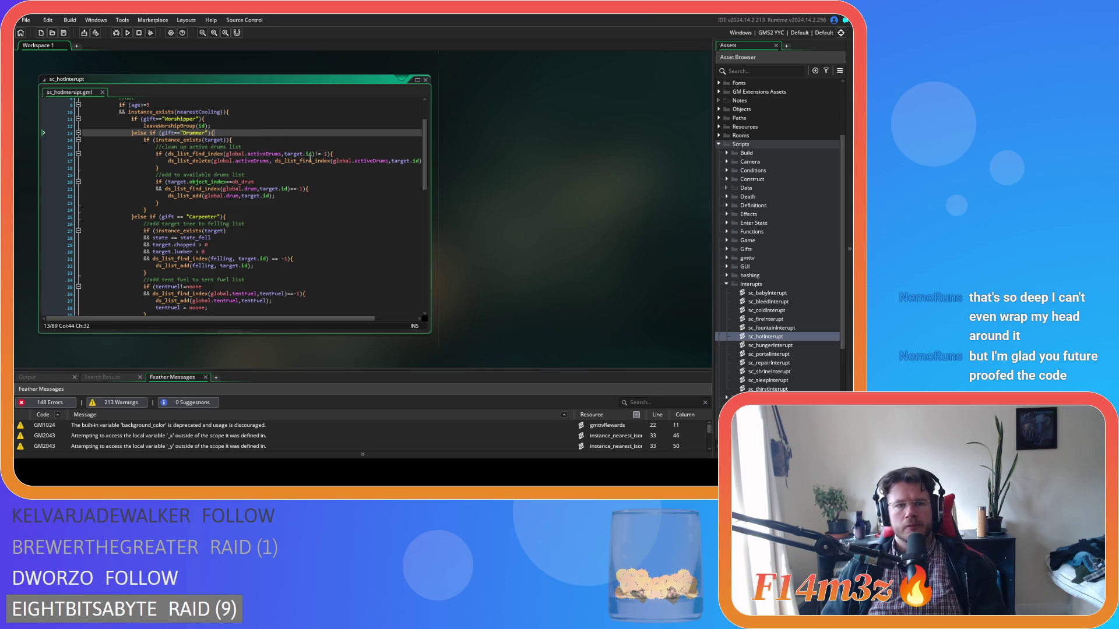
# Tighten == in the Carpenter gift check (line 25) and state==state_fell (line 28)
pyautogui.scroll(-3, 283, 170)
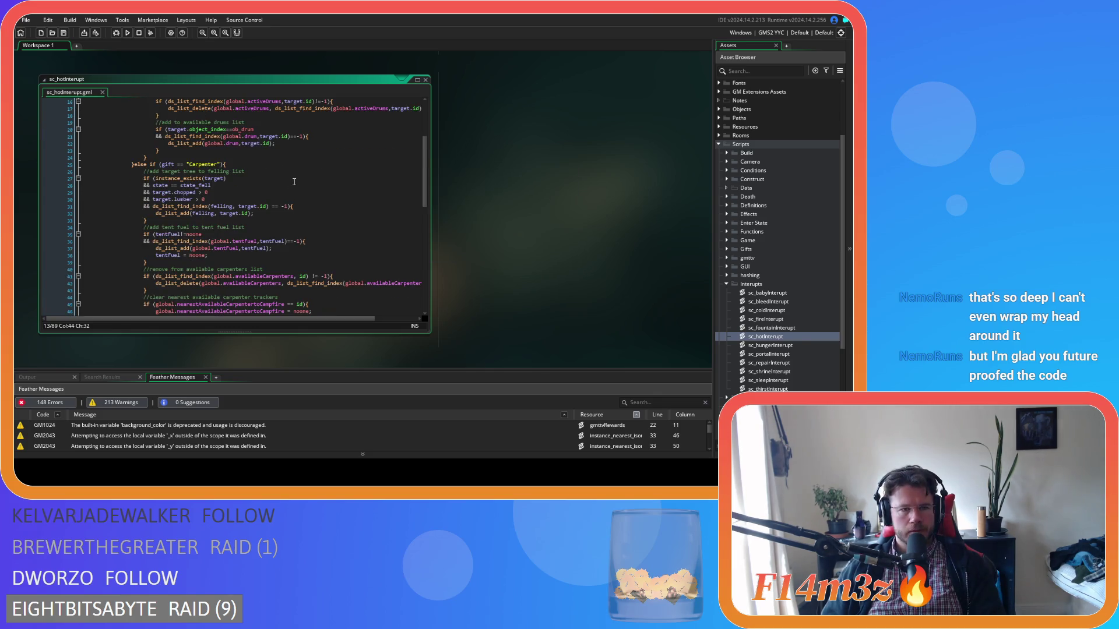
pyautogui.click(185, 164)
pyautogui.press('BackSpace')
pyautogui.press('Left')
pyautogui.press('Left')
pyautogui.press('BackSpace')
pyautogui.press('Right')
pyautogui.press('Right')
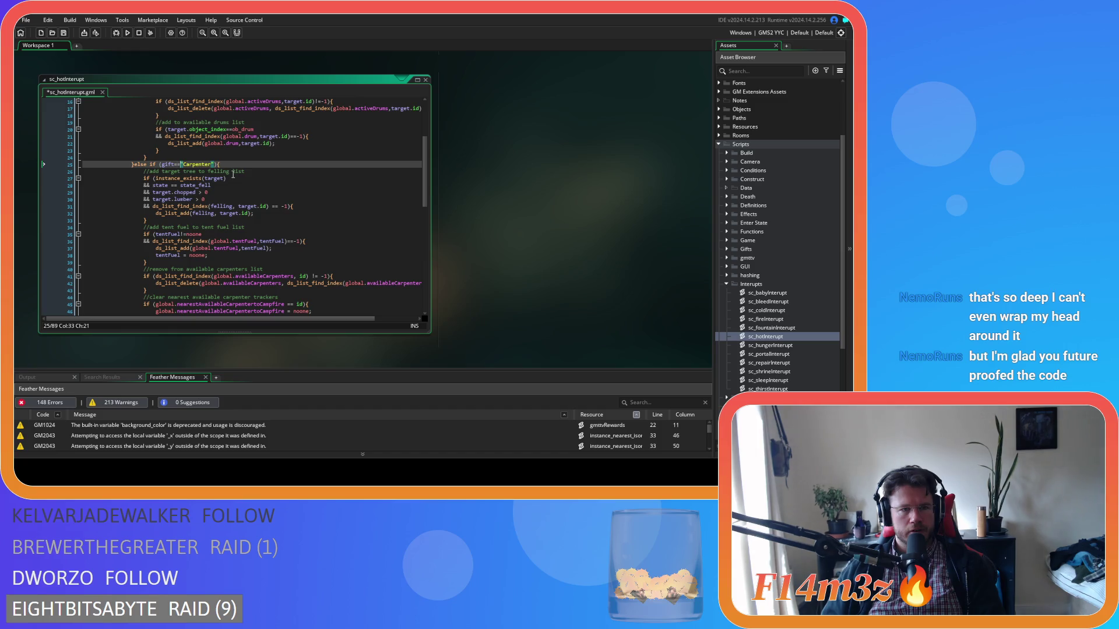
pyautogui.click(178, 185)
pyautogui.press('BackSpace')
pyautogui.press('Left')
pyautogui.press('Left')
pyautogui.press('BackSpace')
pyautogui.press('Right')
pyautogui.press('Right')
# Remove the spaces around > in the chopped and lumber checks on lines 29 and 30
pyautogui.click(199, 193)
pyautogui.press('BackSpace')
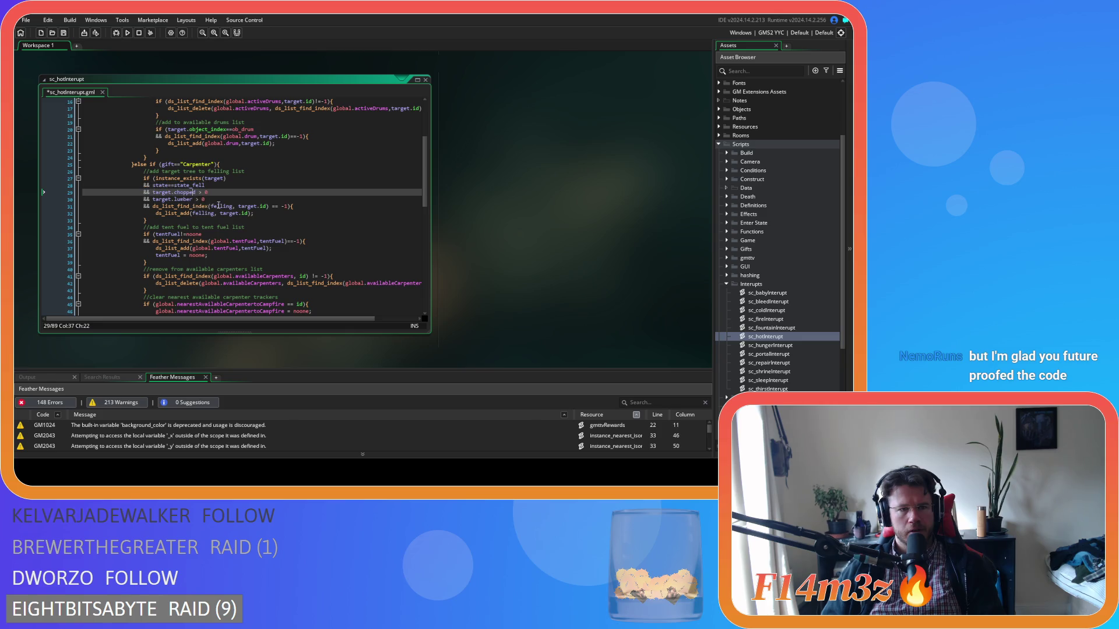
pyautogui.press('Right')
pyautogui.press('Right')
pyautogui.press('BackSpace')
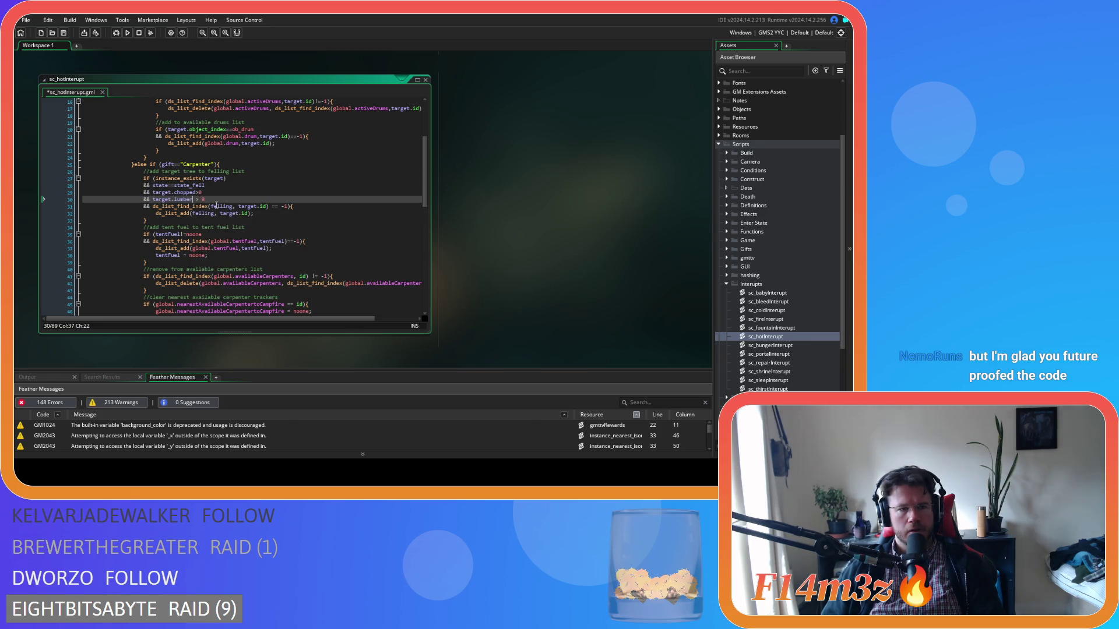
pyautogui.click(196, 199)
pyautogui.press('BackSpace')
pyautogui.press('Right')
# Drop the space after 'felling,' on lines 31 and 32 and around == on line 31
pyautogui.press('BackSpace')
pyautogui.click(235, 206)
pyautogui.press('BackSpace')
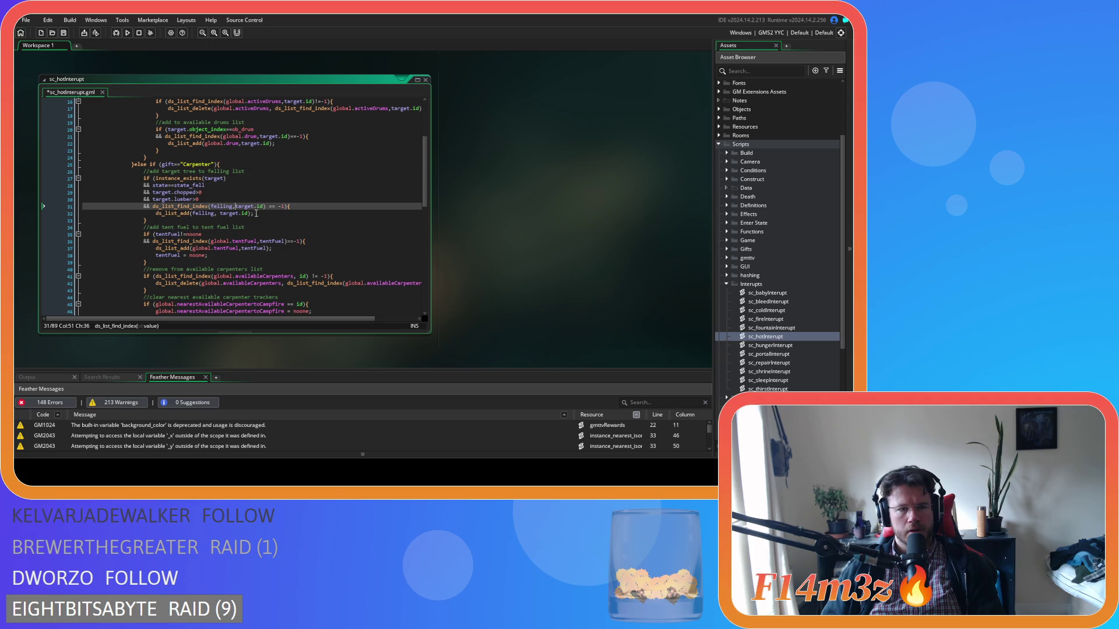
pyautogui.click(267, 206)
pyautogui.press('BackSpace')
pyautogui.press('Right')
pyautogui.press('Right')
pyautogui.press('BackSpace')
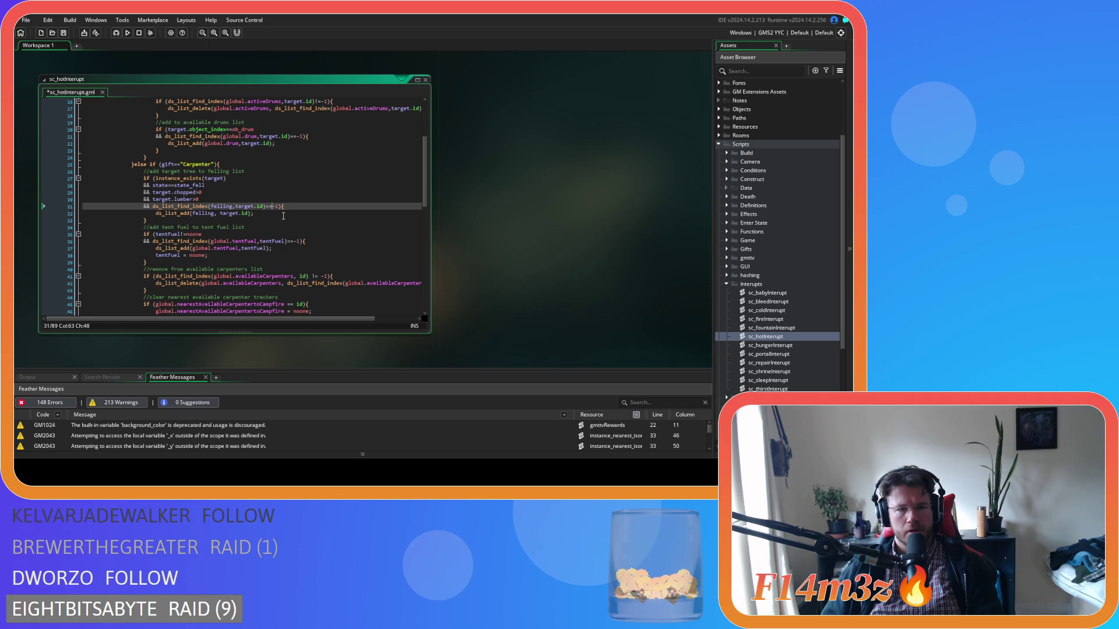
pyautogui.click(221, 214)
pyautogui.press('BackSpace')
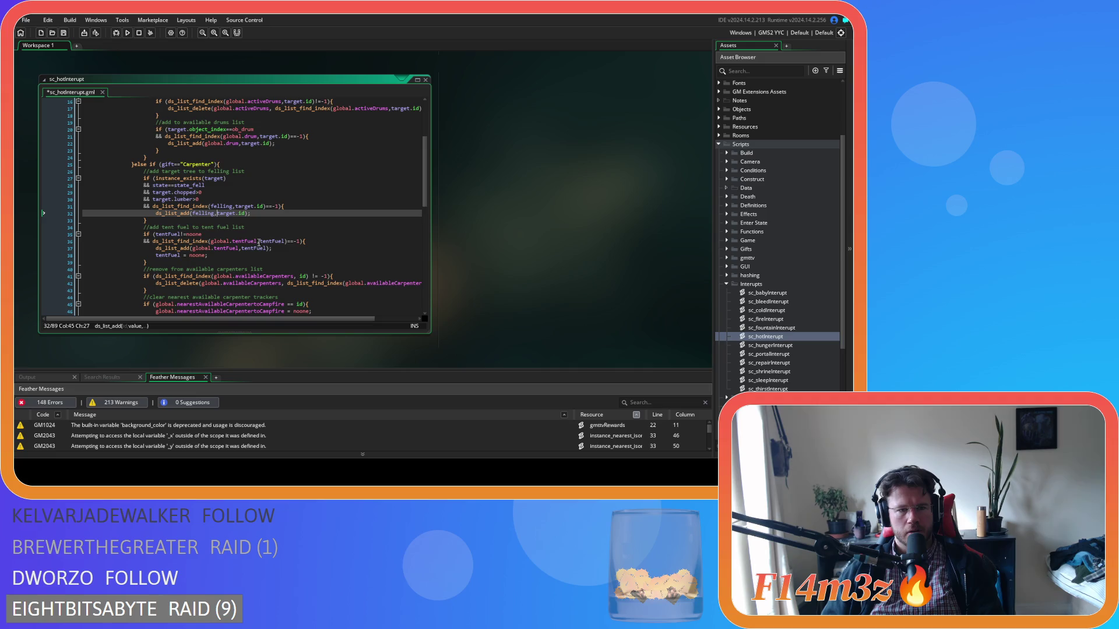
pyautogui.click(313, 276)
# Tighten != and the id arguments on line 41 and the availableCarpenters removal call on line 42
pyautogui.press('BackSpace')
pyautogui.press('Right')
pyautogui.press('Right')
pyautogui.press('BackSpace')
pyautogui.click(299, 276)
pyautogui.press('BackSpace')
pyautogui.click(286, 283)
pyautogui.press('BackSpace')
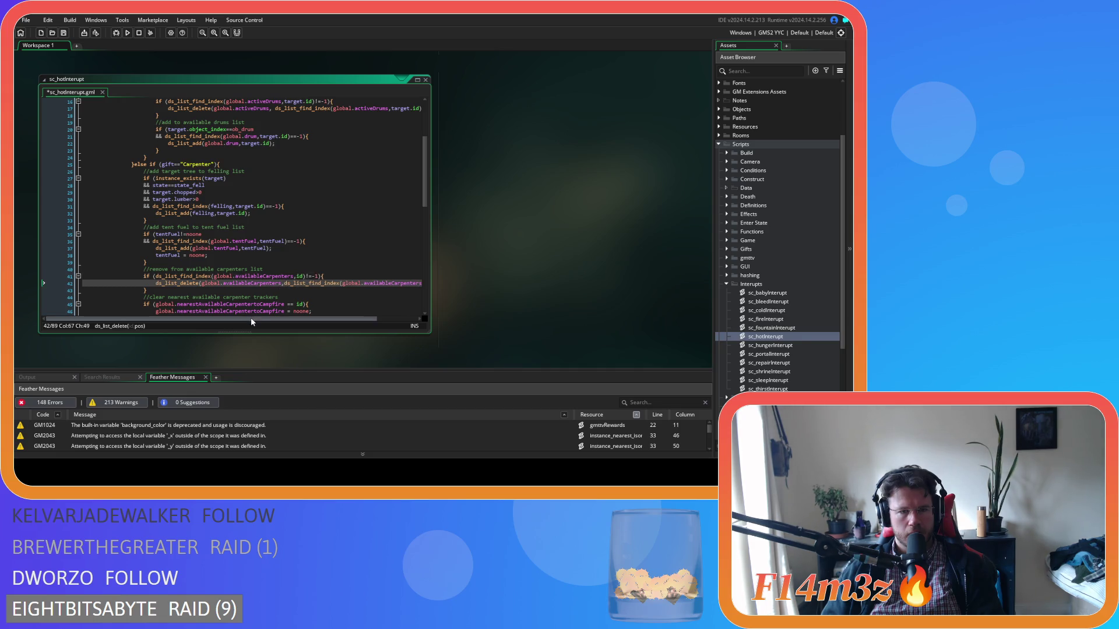
pyautogui.moveTo(250, 318); pyautogui.dragTo(318, 319)
pyautogui.click(381, 283)
pyautogui.press('BackSpace')
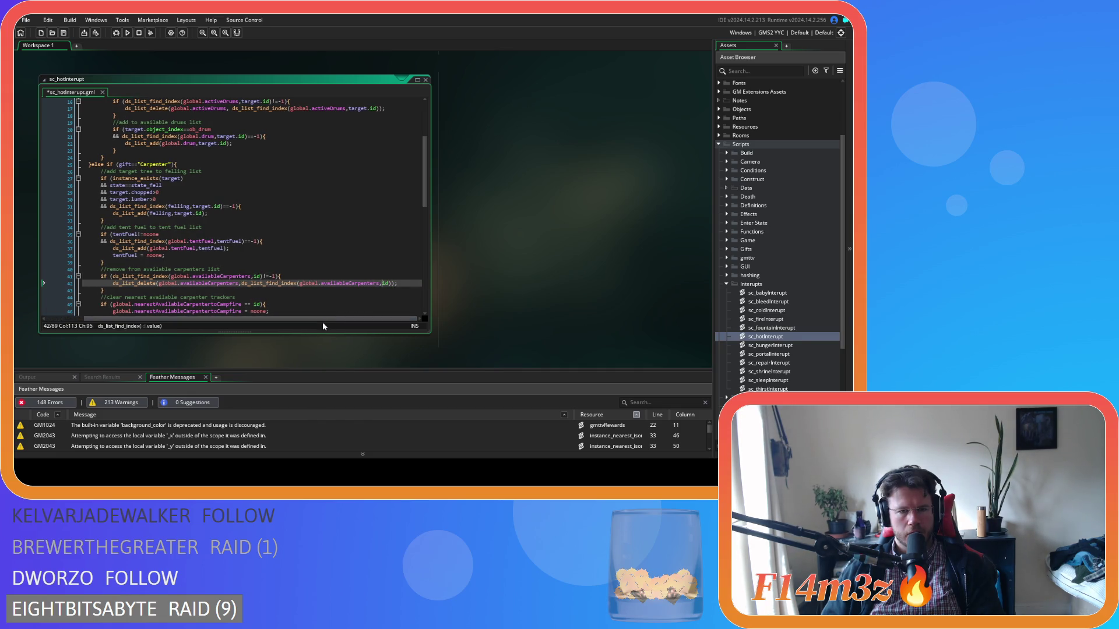
pyautogui.click(245, 304)
pyautogui.scroll(-5, 251, 280)
# Remove the spaces around == in the campfire and store tracker checks on lines 45 and 48
pyautogui.press('BackSpace')
pyautogui.click(251, 199)
pyautogui.press('BackSpace')
pyautogui.click(232, 220)
pyautogui.press('Delete')
pyautogui.click(245, 221)
pyautogui.press('BackSpace')
pyautogui.click(221, 248)
pyautogui.press('Delete')
pyautogui.click(227, 248)
# Tighten == in the campfire, fur, firewood and lumber store checks on lines 52–61
pyautogui.press('BackSpace')
pyautogui.click(218, 269)
pyautogui.press('Delete')
pyautogui.click(226, 269)
pyautogui.press('BackSpace')
pyautogui.click(232, 290)
pyautogui.press('Delete')
pyautogui.click(242, 290)
pyautogui.press('BackSpace')
pyautogui.scroll(-3, 237, 268)
pyautogui.click(226, 242)
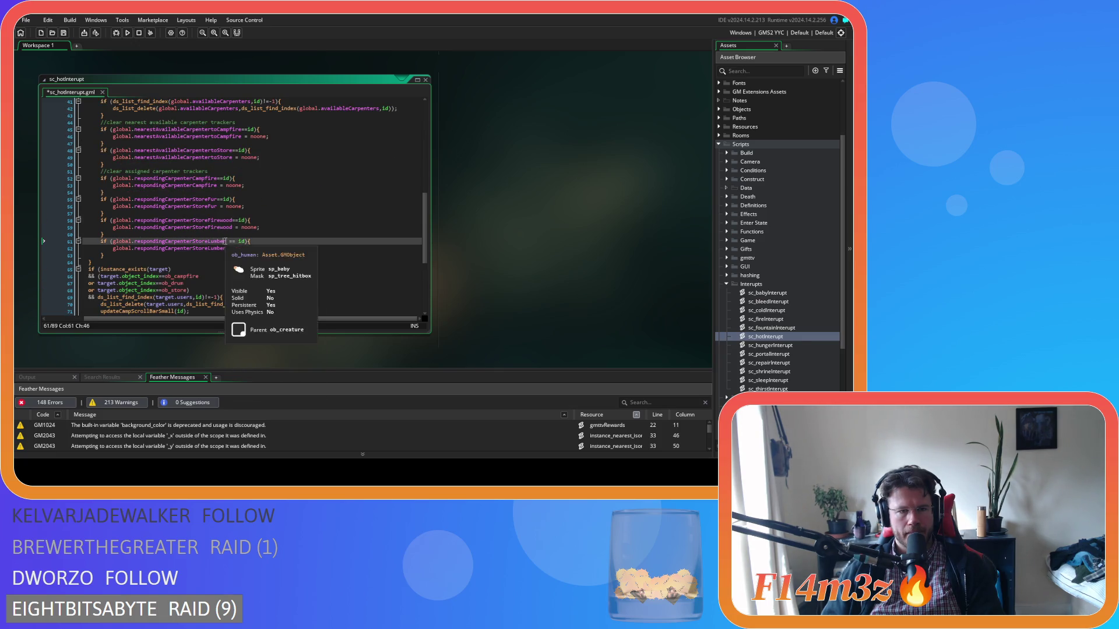
pyautogui.press('Delete')
pyautogui.click(236, 241)
pyautogui.press('BackSpace')
# Scroll back up to line 9 and save the finished sc_hotInterupt script
pyautogui.scroll(-3, 239, 254)
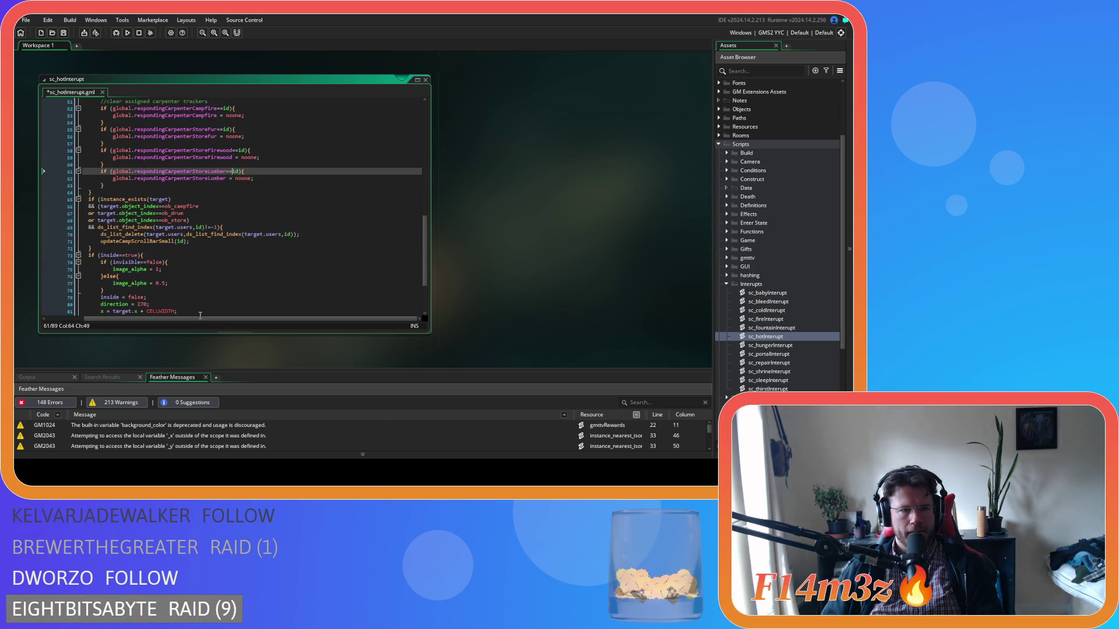
pyautogui.moveTo(200, 318); pyautogui.dragTo(170, 318)
pyautogui.scroll(-3, 192, 279)
pyautogui.scroll(7, 211, 273)
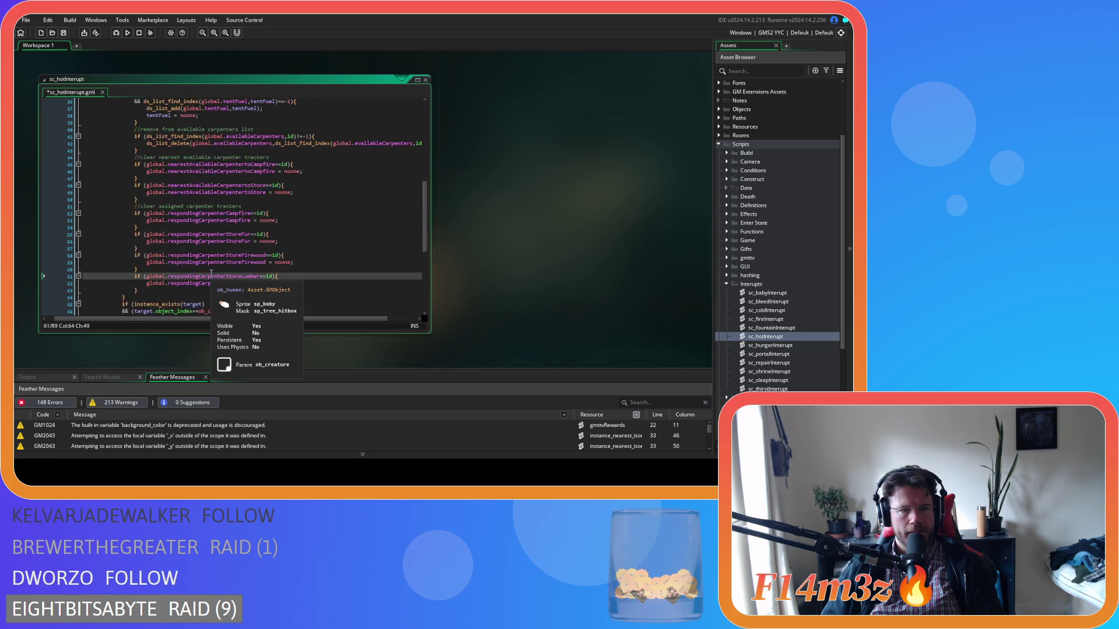
pyautogui.scroll(5, 276, 244)
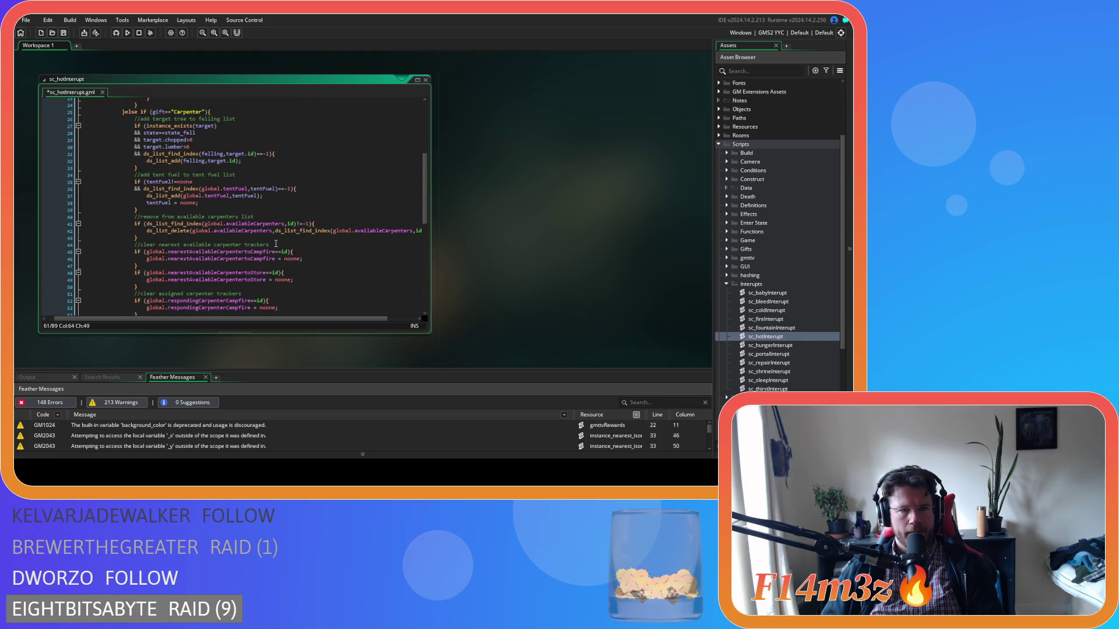
pyautogui.scroll(7, 276, 244)
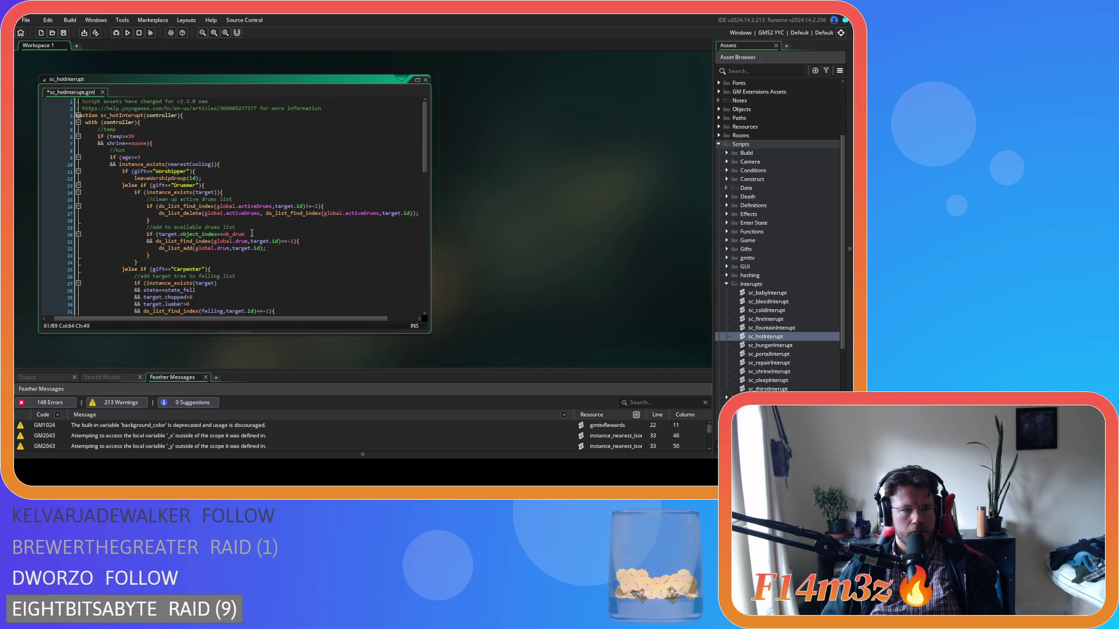
pyautogui.click(140, 157)
pyautogui.hotkey('ctrl', 's')
pyautogui.scroll(3, 540, 222)
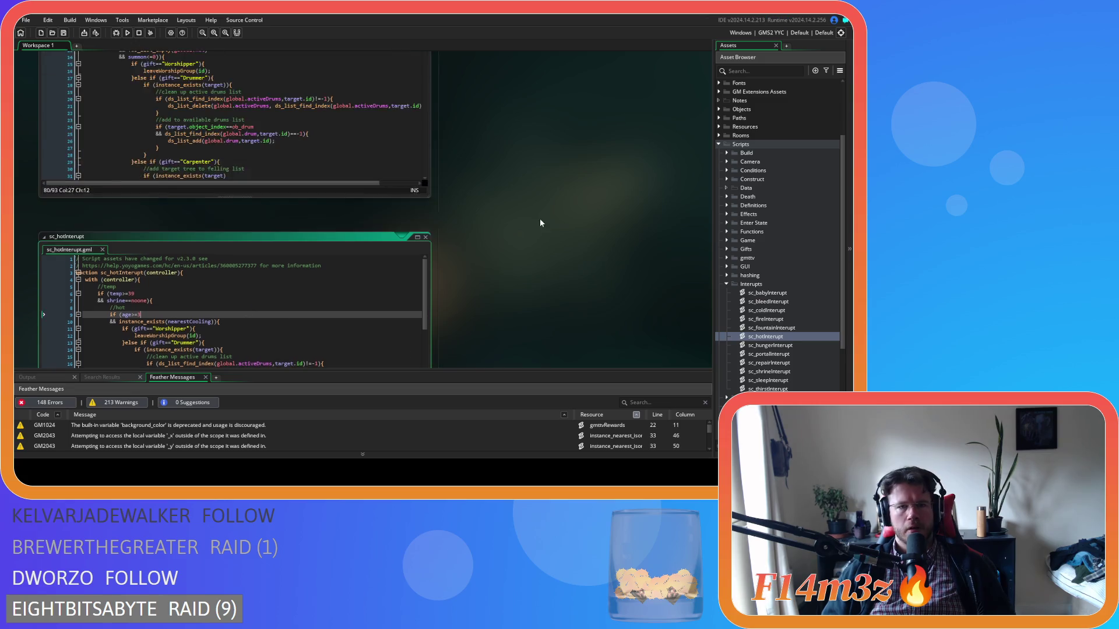
# Bring sc_coldInterupt back into view and place the cursor on its summon check at line 14
pyautogui.scroll(3, 527, 218)
pyautogui.click(244, 215)
pyautogui.click(221, 187)
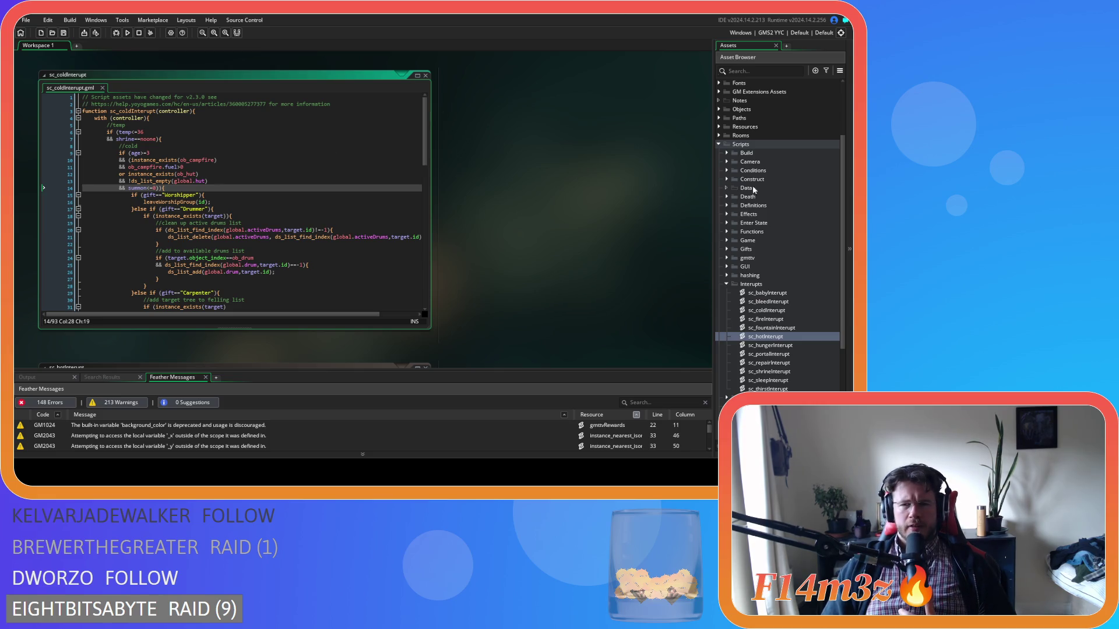
pyautogui.scroll(4, 755, 193)
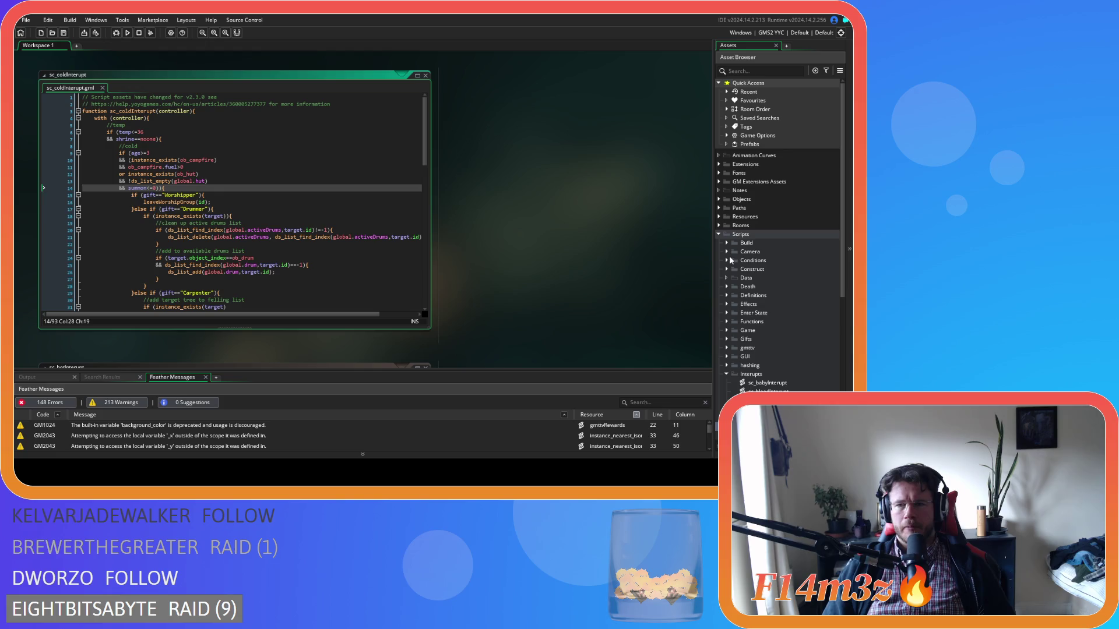
# Open the ob_human object from the Objects folder and select its event code
pyautogui.click(720, 199)
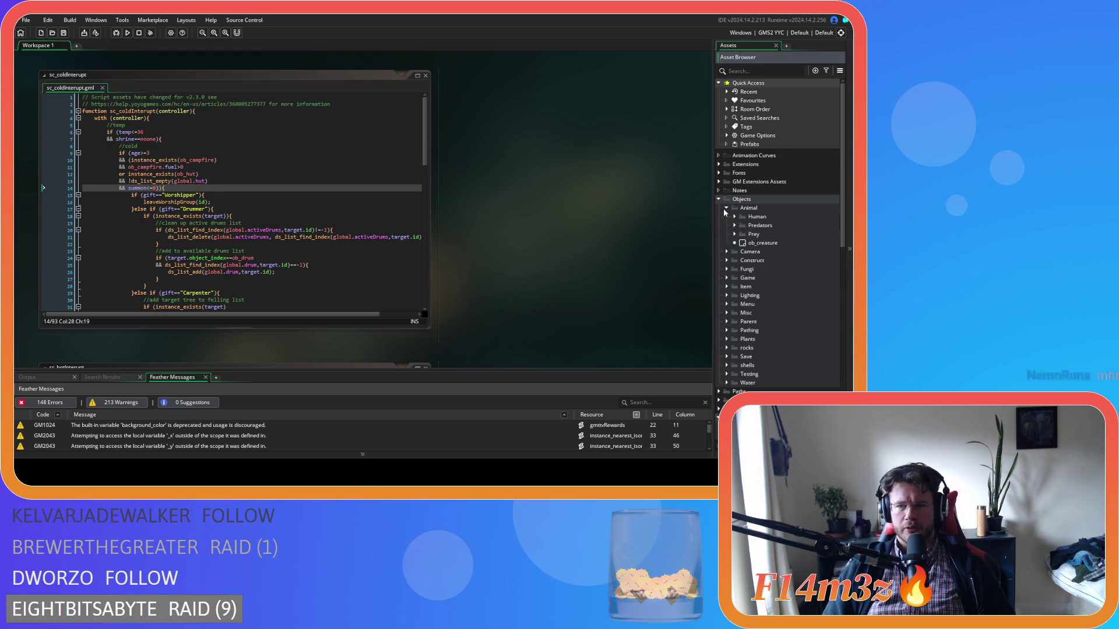
pyautogui.click(751, 226)
pyautogui.doubleClick(751, 227)
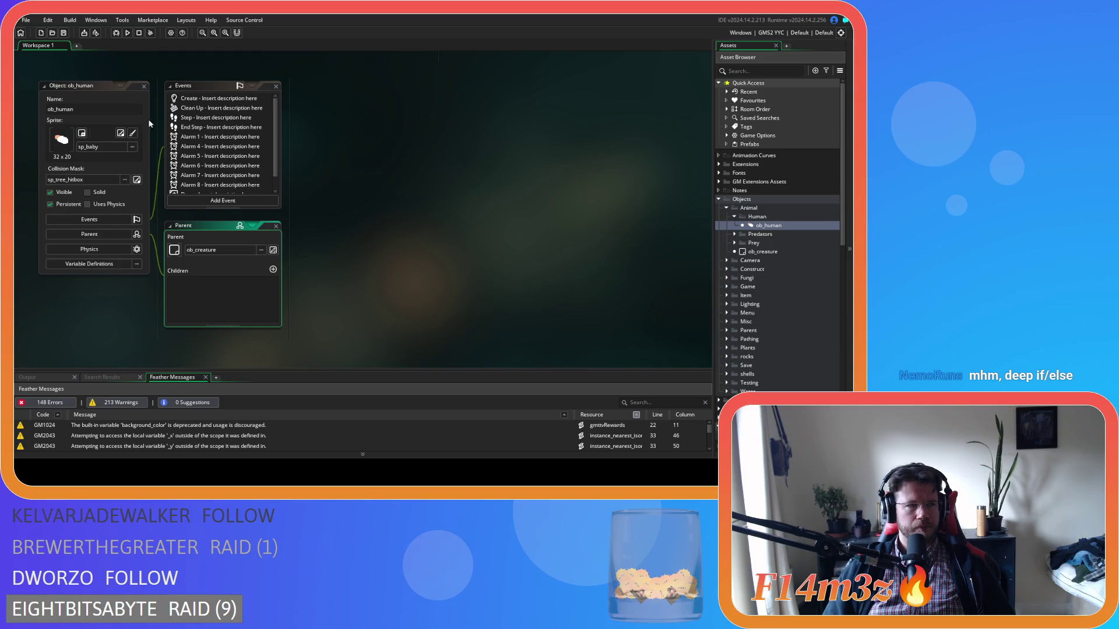
pyautogui.click(251, 120)
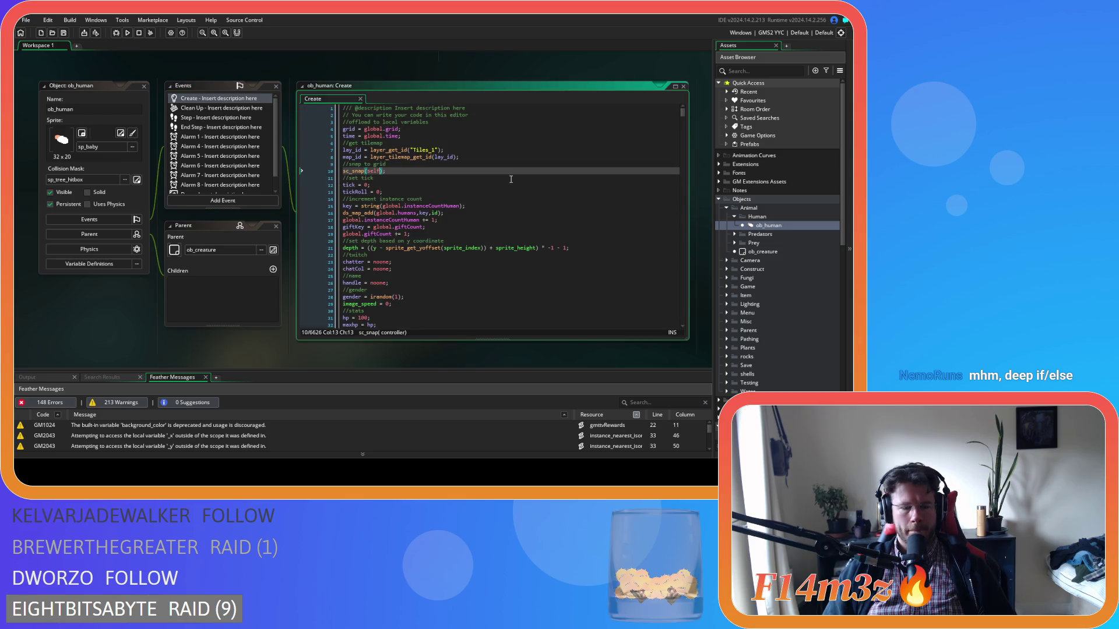
# Search the code for state_warminside and inspect the hut condition on line 800
pyautogui.hotkey('ctrl', 'f')
pyautogui.write('state_')
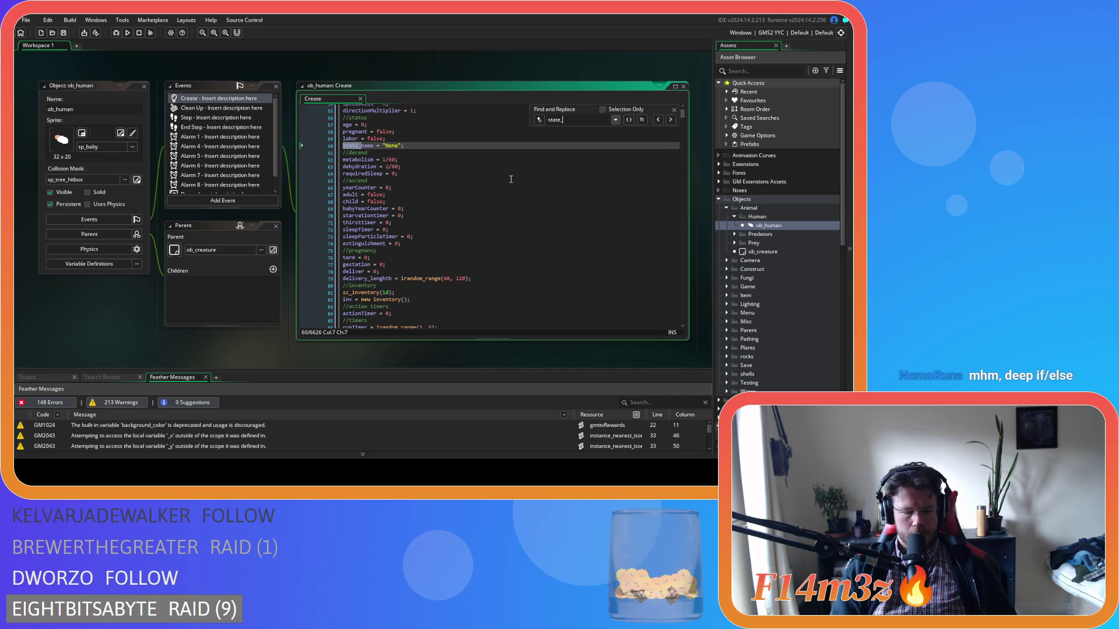
pyautogui.write('warminside')
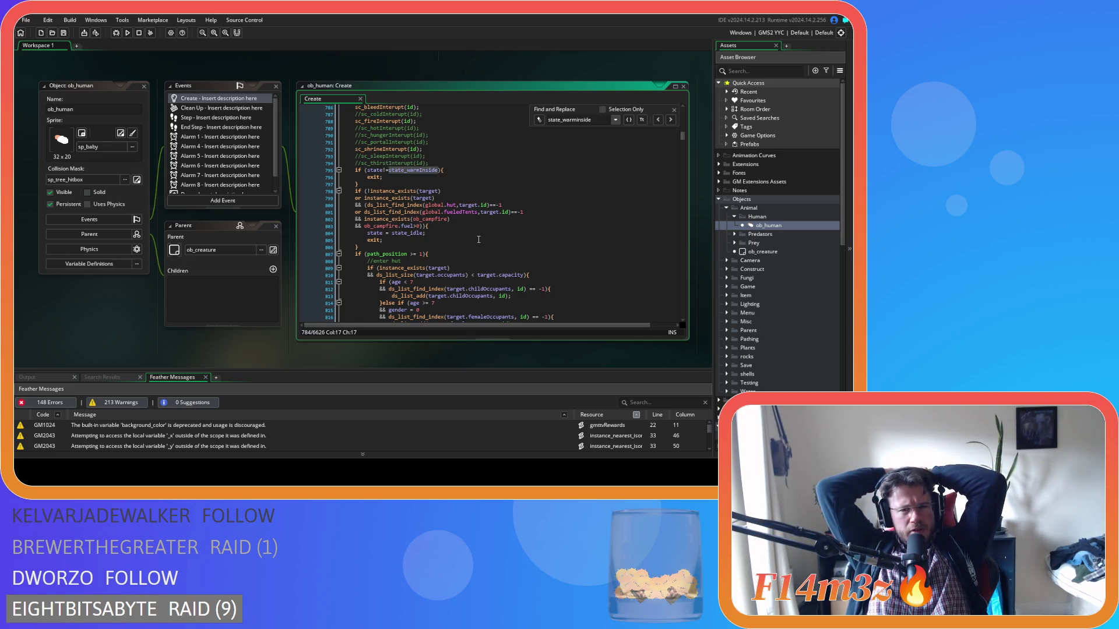
pyautogui.scroll(2, 479, 240)
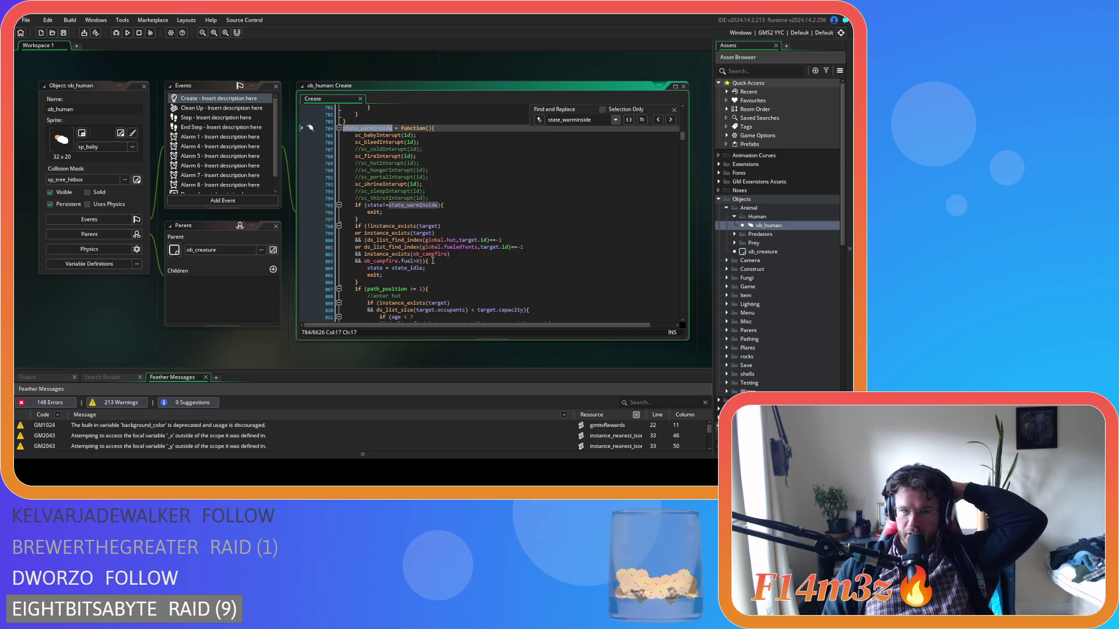
pyautogui.click(506, 240)
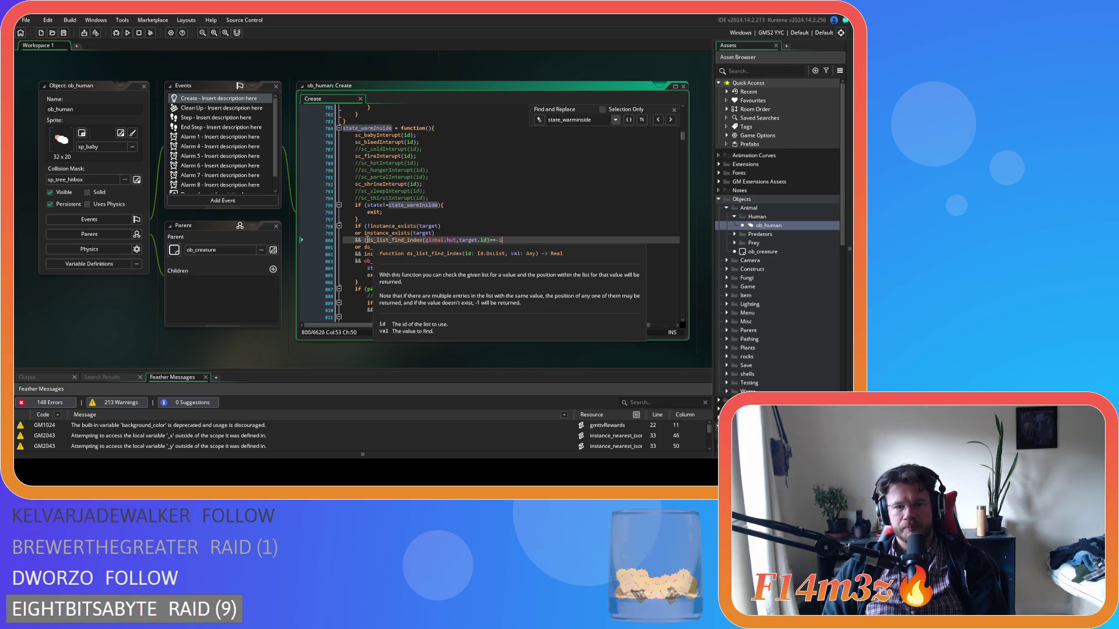
pyautogui.click(366, 240)
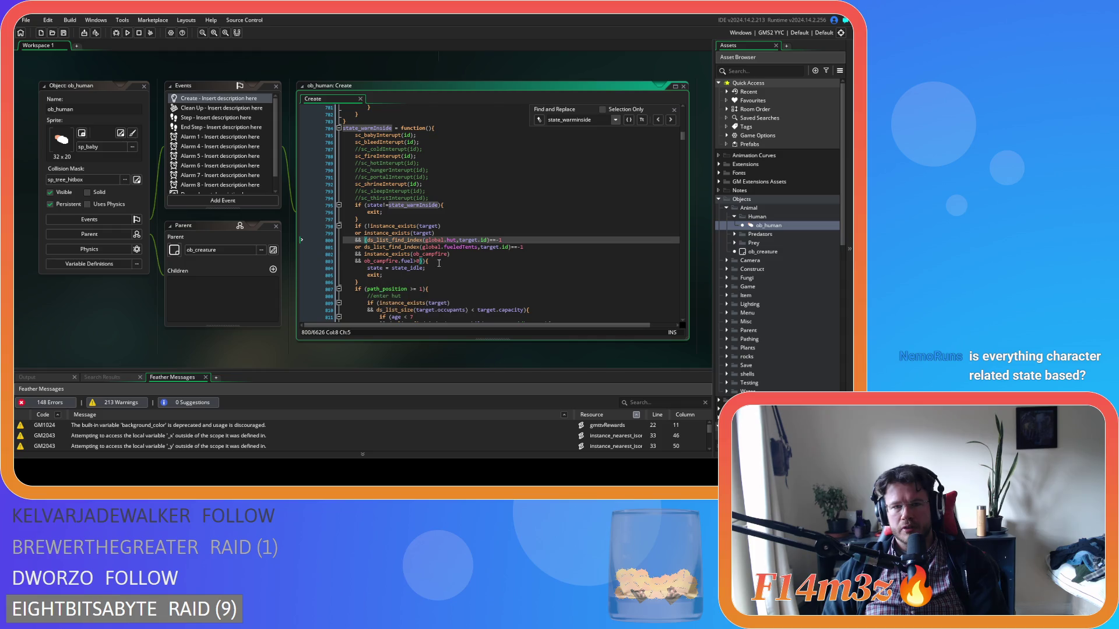
pyautogui.scroll(-10, 439, 264)
pyautogui.scroll(10, 439, 263)
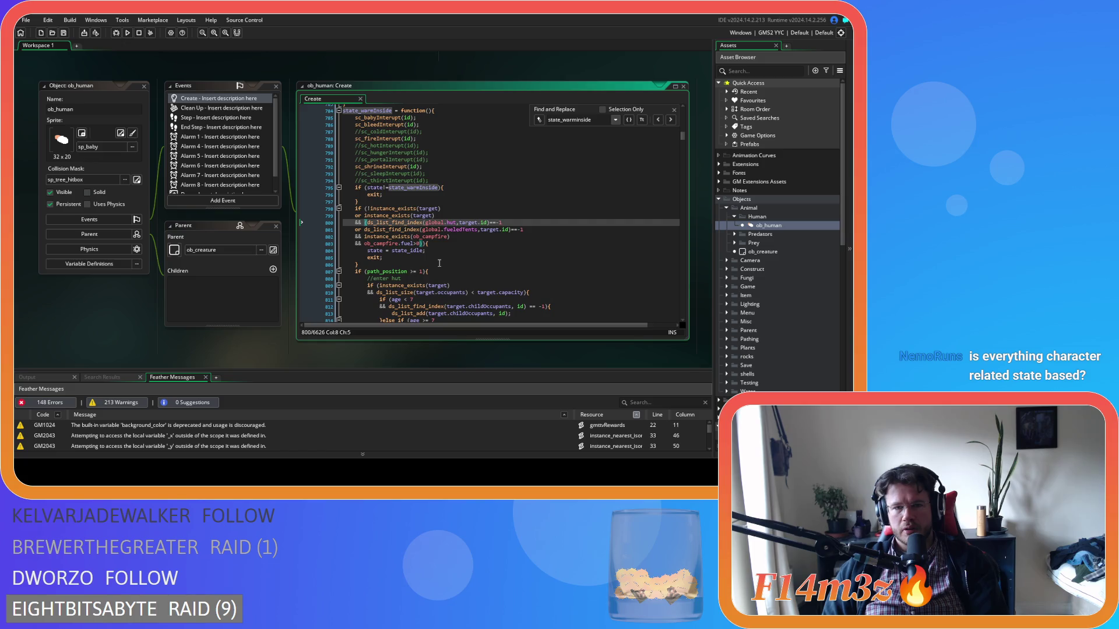
pyautogui.click(506, 222)
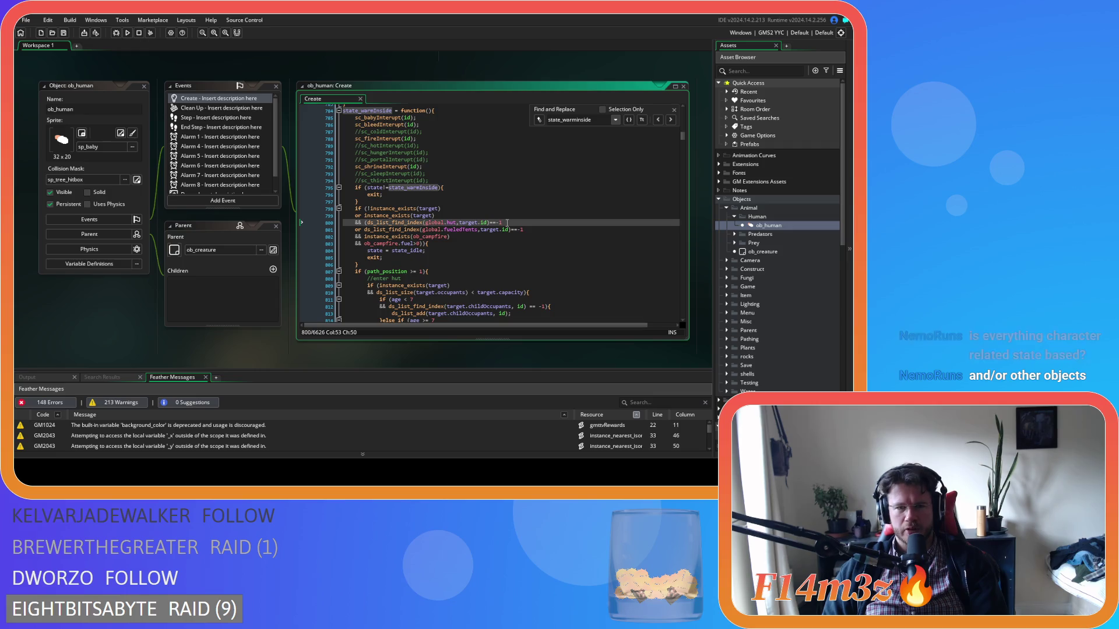
pyautogui.moveTo(366, 230)
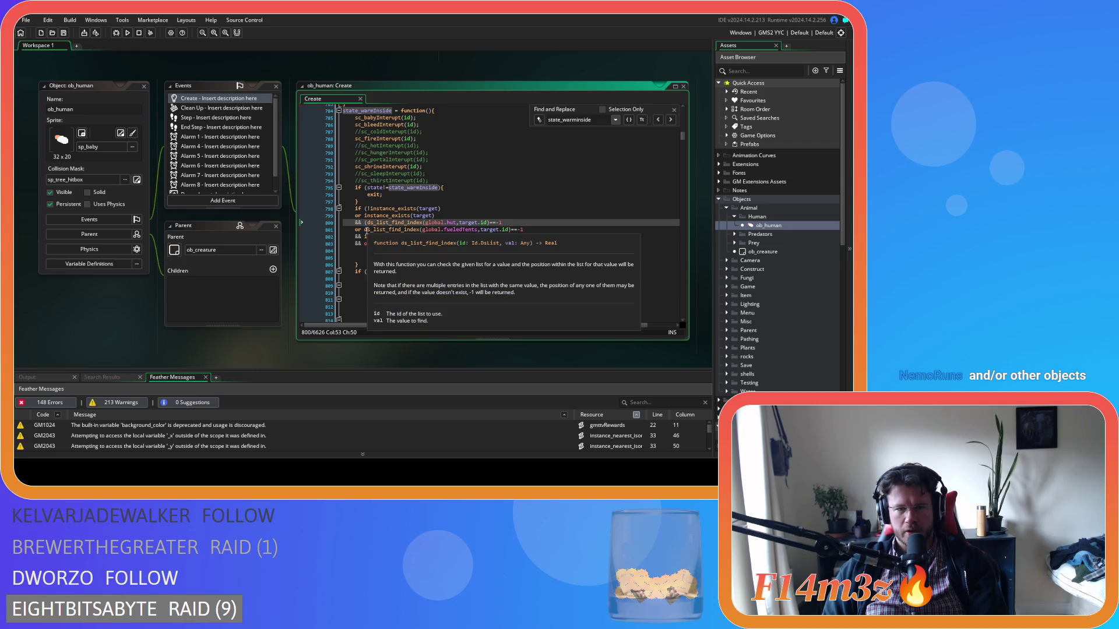
pyautogui.moveTo(404, 229); pyautogui.dragTo(477, 230)
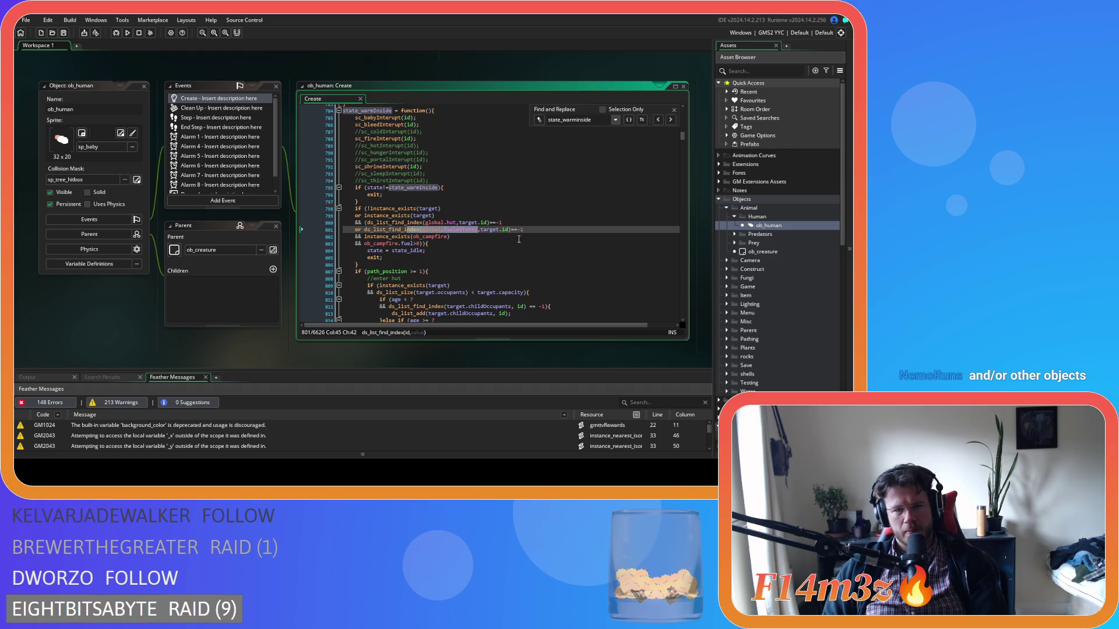
pyautogui.click(472, 230)
pyautogui.moveTo(472, 230); pyautogui.dragTo(524, 231)
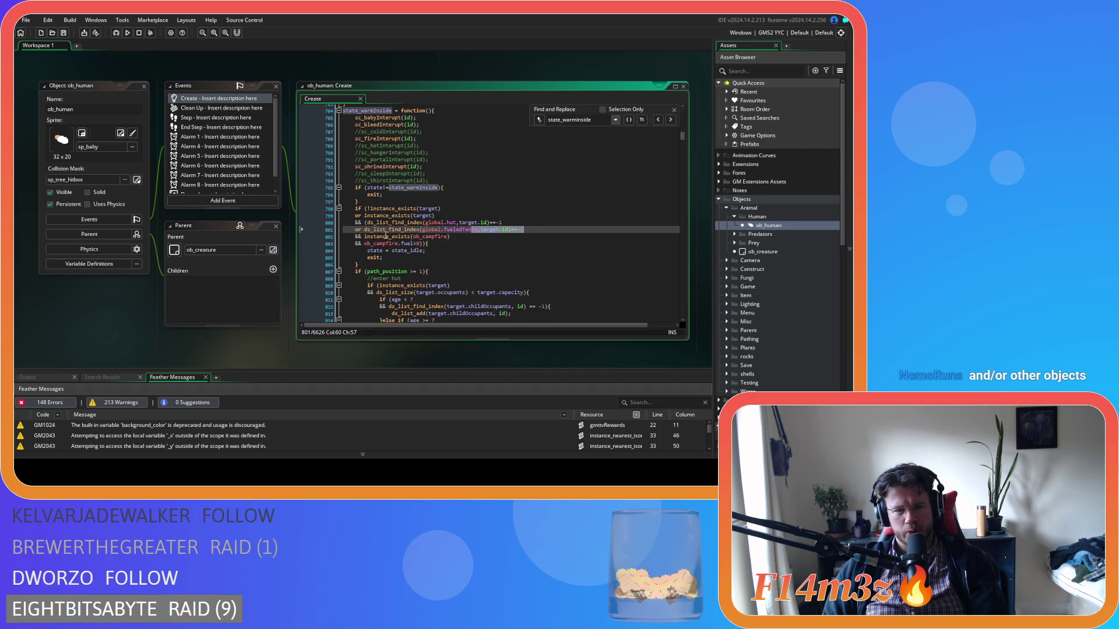
pyautogui.moveTo(387, 236); pyautogui.dragTo(424, 247)
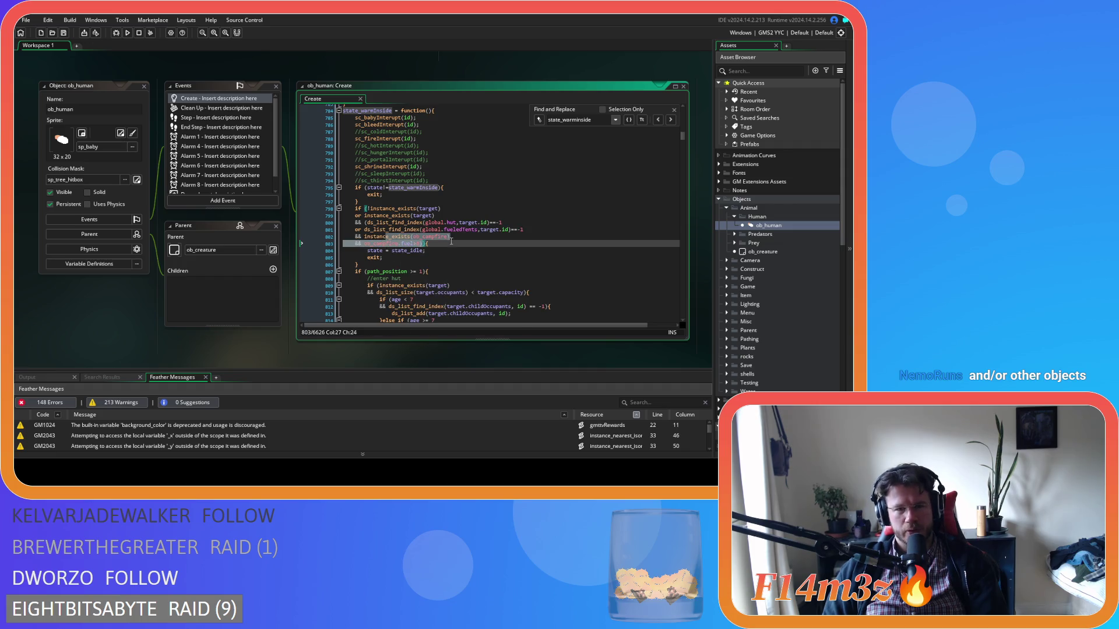
pyautogui.scroll(-3, 445, 242)
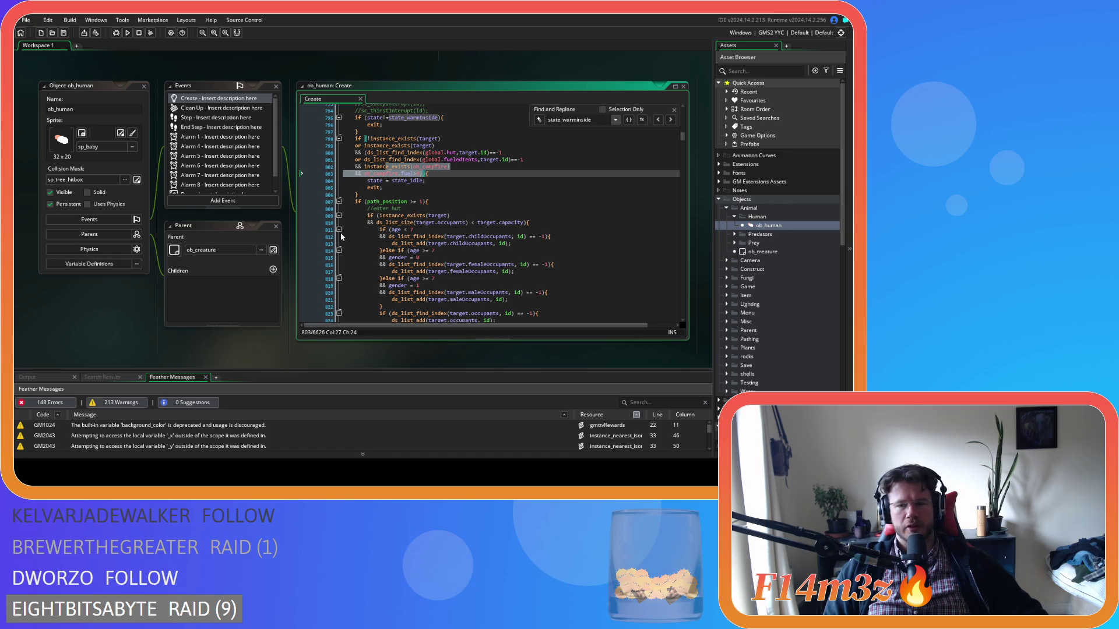
# Review the exit line, closing brace and campfire fuel check of the state_warmInside conditions
pyautogui.click(444, 187)
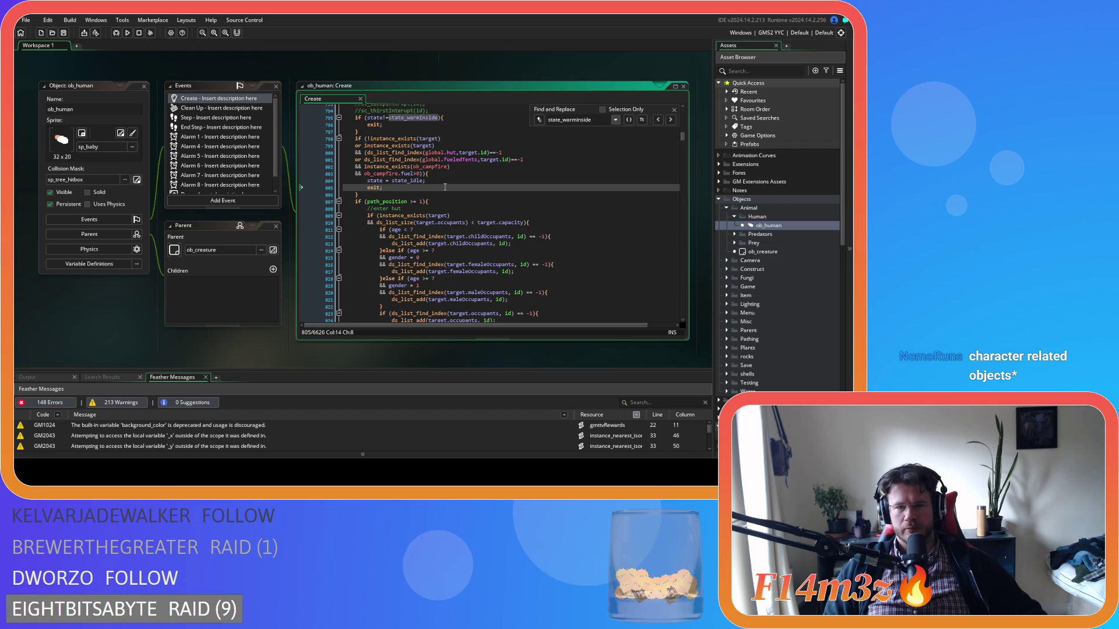
pyautogui.click(431, 196)
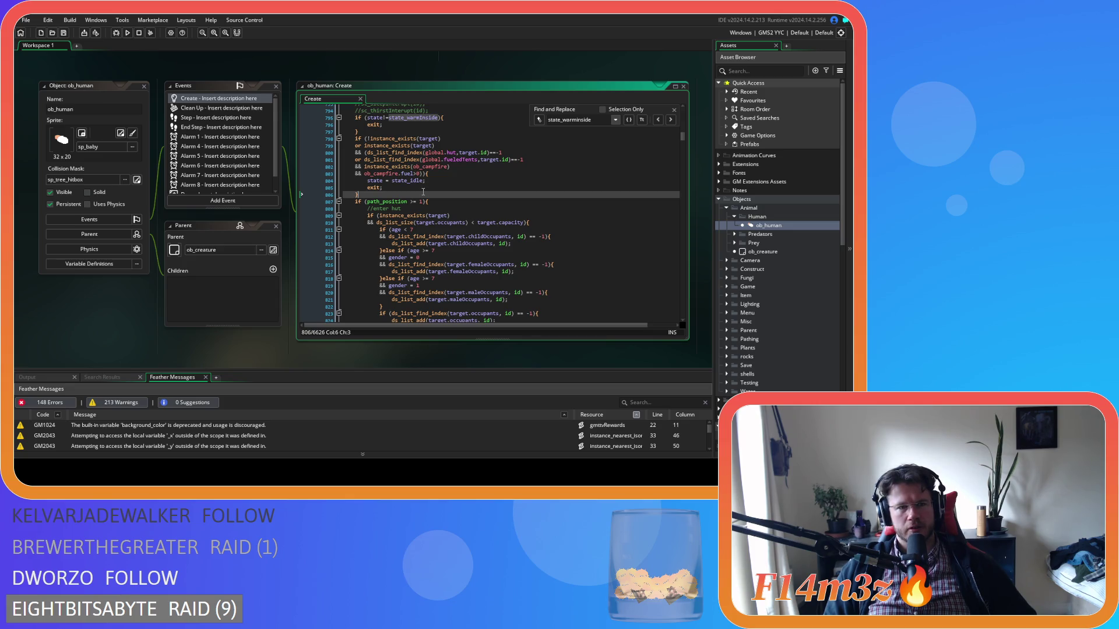
pyautogui.click(427, 189)
pyautogui.scroll(3, 466, 210)
pyautogui.click(503, 228)
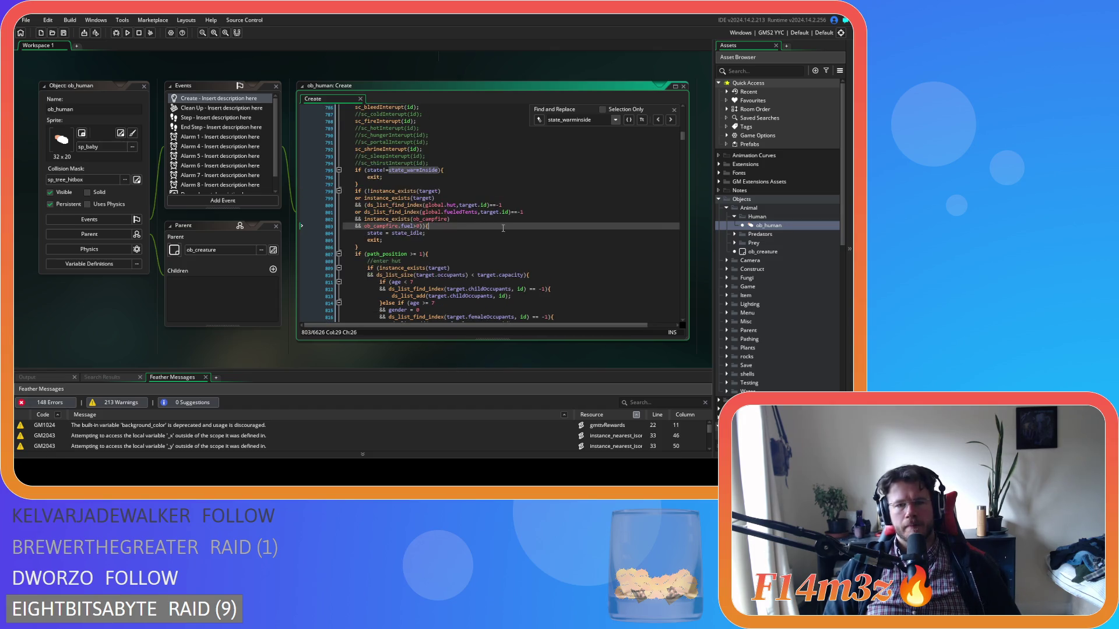
pyautogui.scroll(14, 533, 218)
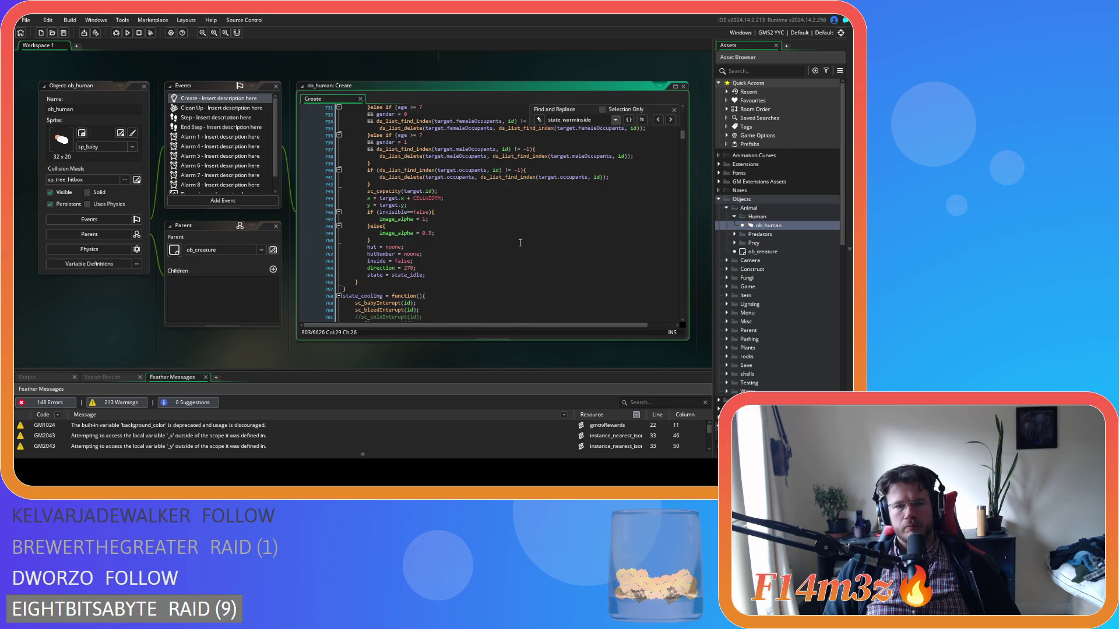
pyautogui.scroll(-11, 519, 244)
pyautogui.scroll(-20, 519, 243)
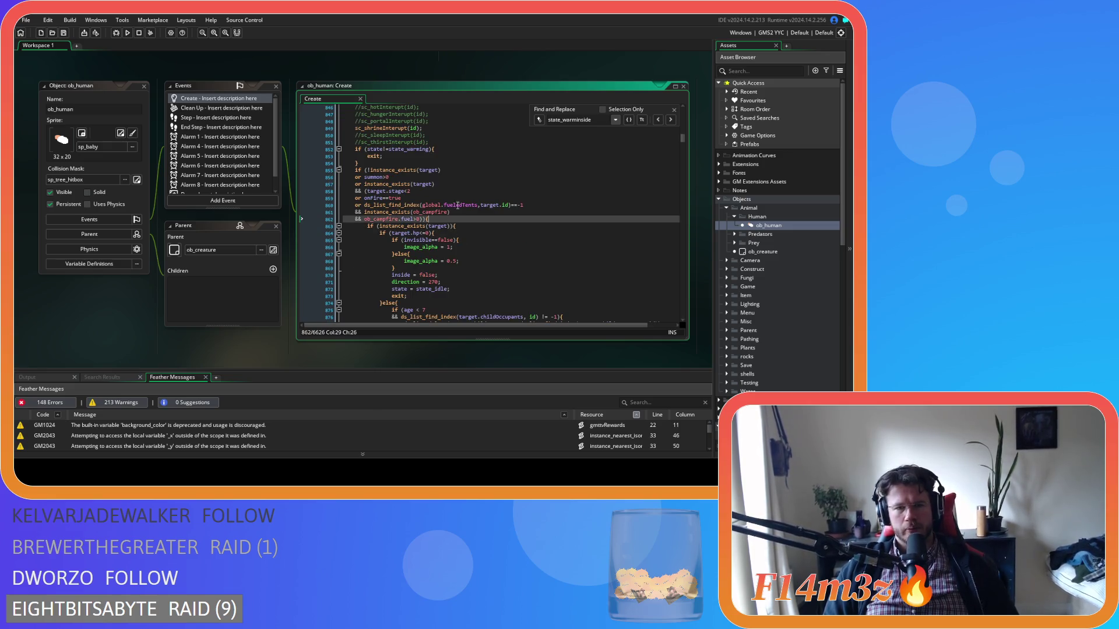
# Inspect state_warming's target stage, fueledTents (line 860) and campfire existence and fuel checks (line 862)
pyautogui.click(384, 191)
pyautogui.hotkey('ctrl', 'Left')
pyautogui.hotkey('ctrl', 'Left')
pyautogui.hotkey('ctrl', 'Left')
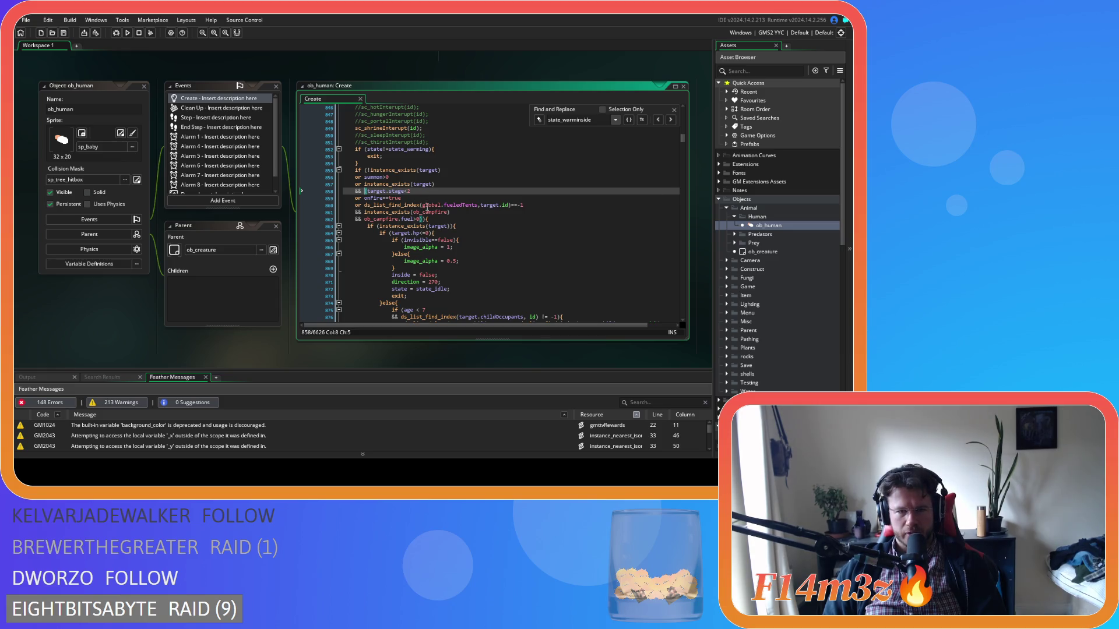
pyautogui.moveTo(471, 205); pyautogui.dragTo(522, 210)
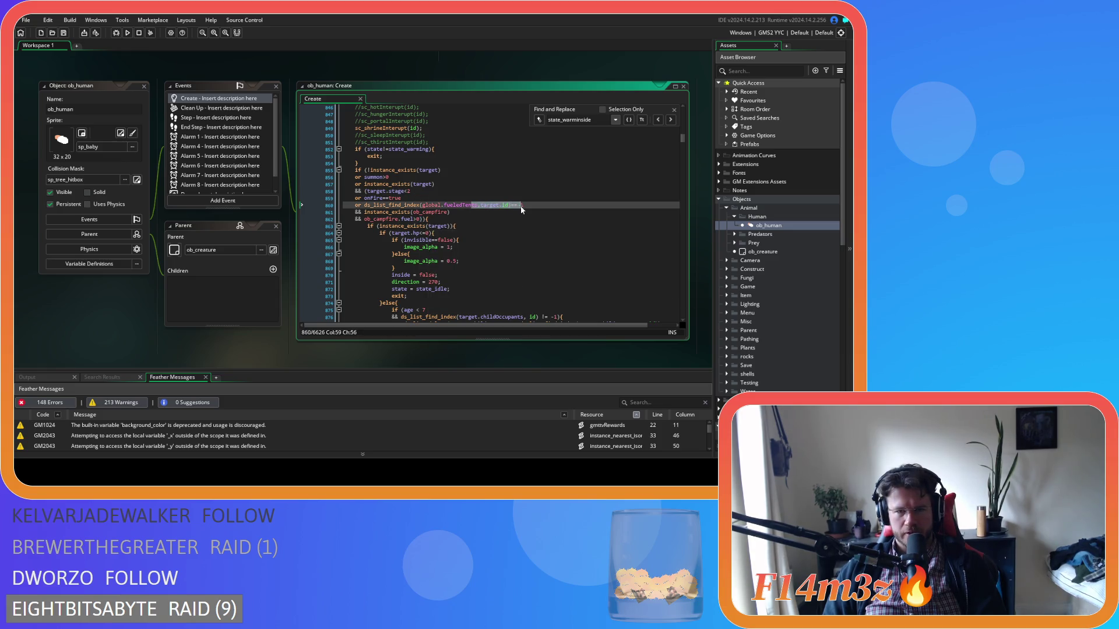
pyautogui.click(403, 212)
pyautogui.click(405, 221)
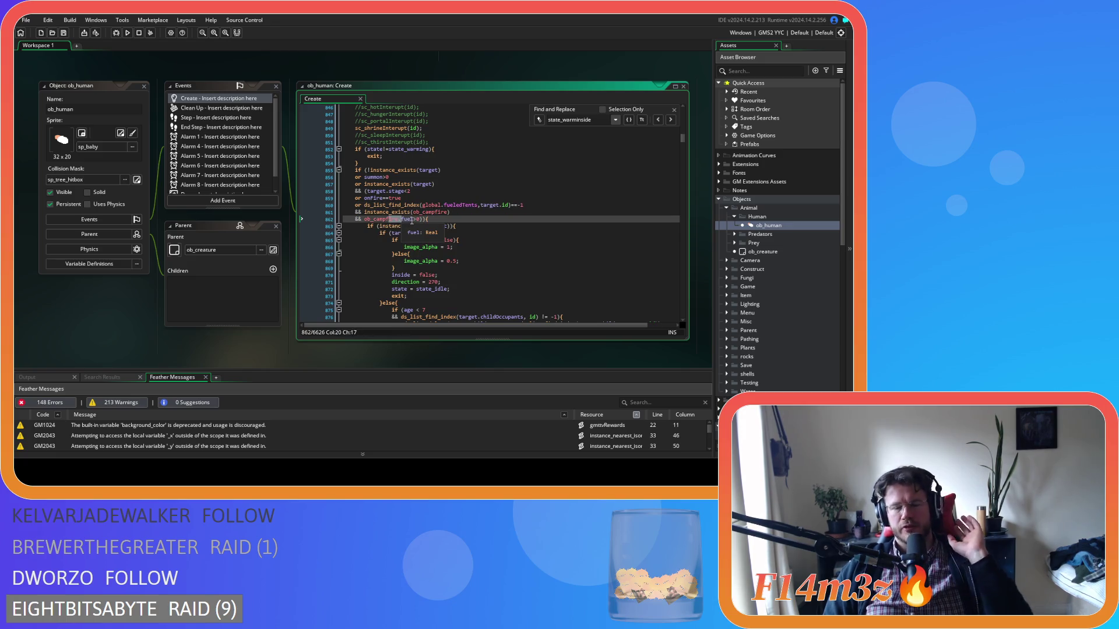
pyautogui.scroll(3, 476, 230)
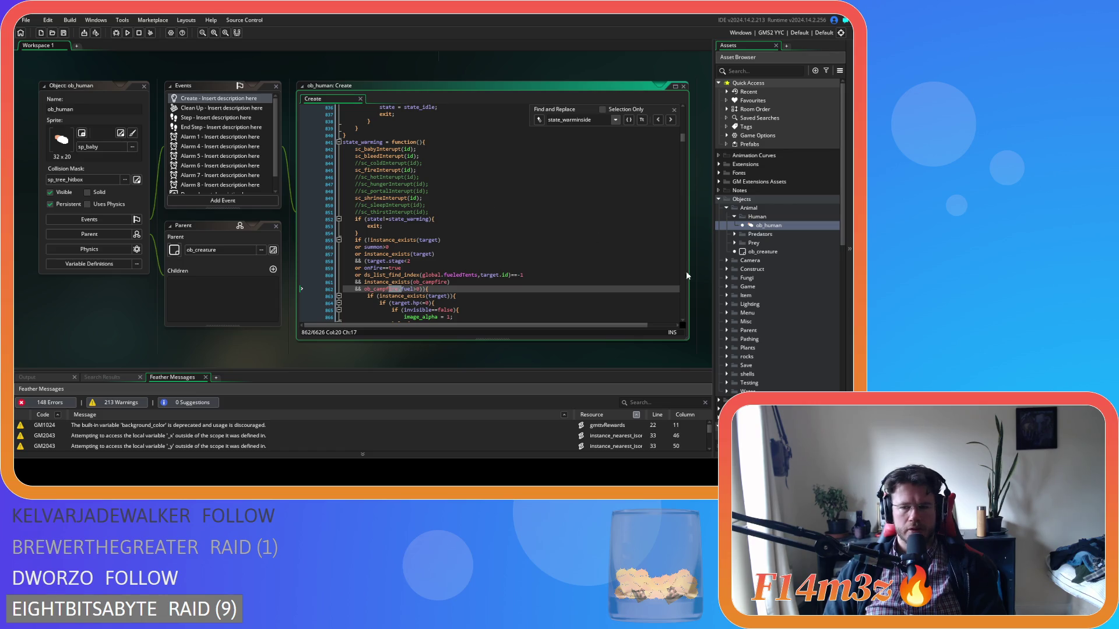
pyautogui.press('BackSpace')
pyautogui.press('BackSpace')
pyautogui.press('BackSpace')
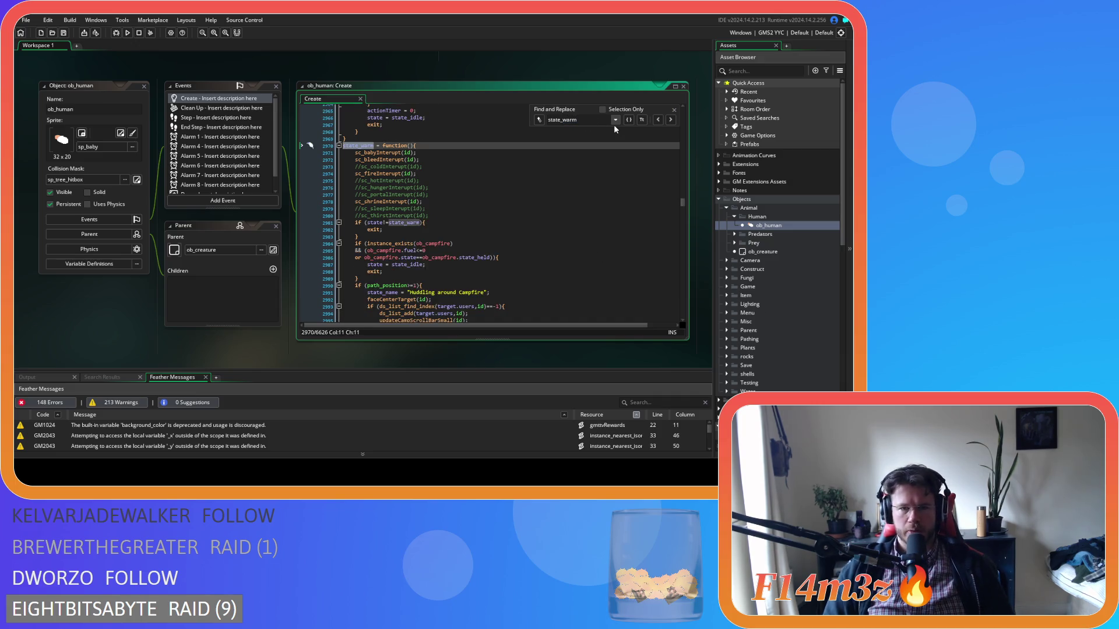
# Inspect state_warm's campfire fuel condition and its bracket grouping in ob_human's Create code
pyautogui.scroll(-7, 476, 182)
pyautogui.scroll(6, 476, 183)
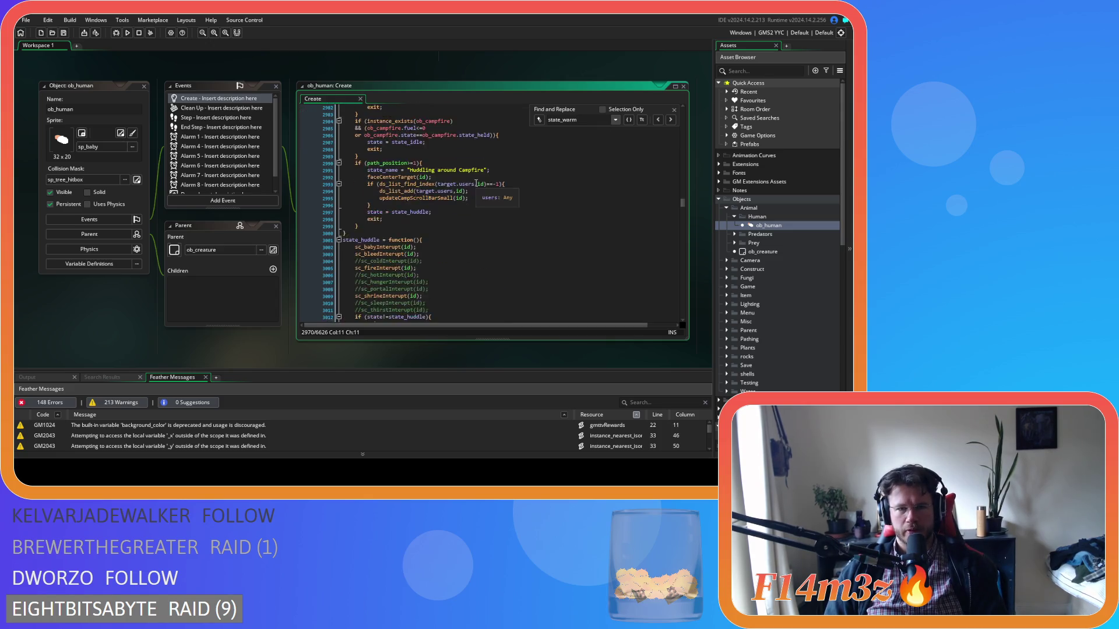
pyautogui.click(541, 208)
pyautogui.click(541, 216)
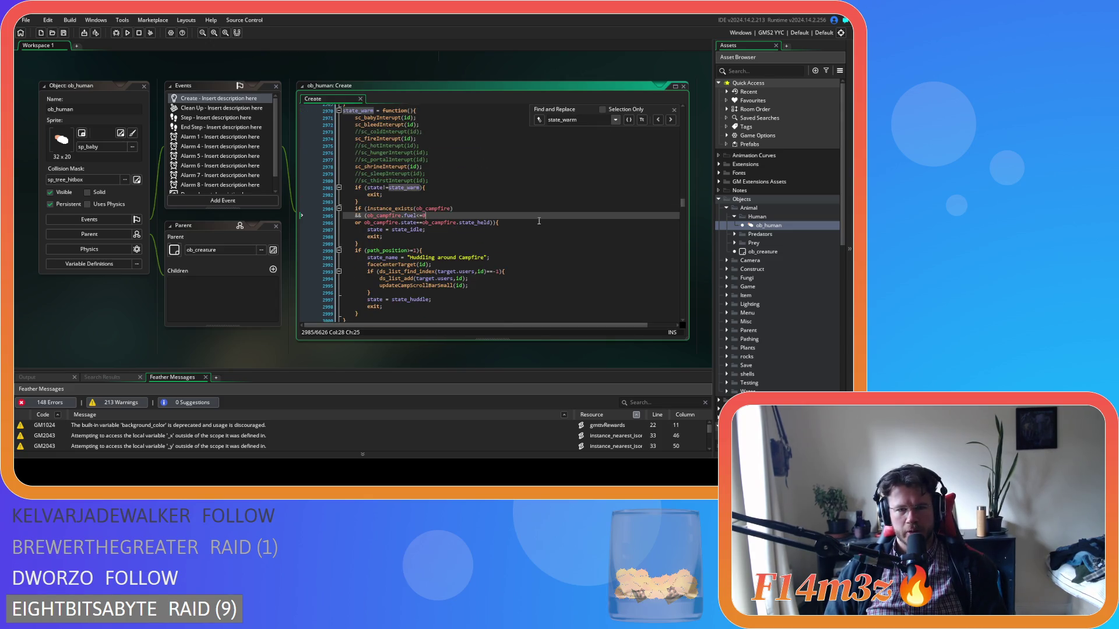
pyautogui.click(363, 217)
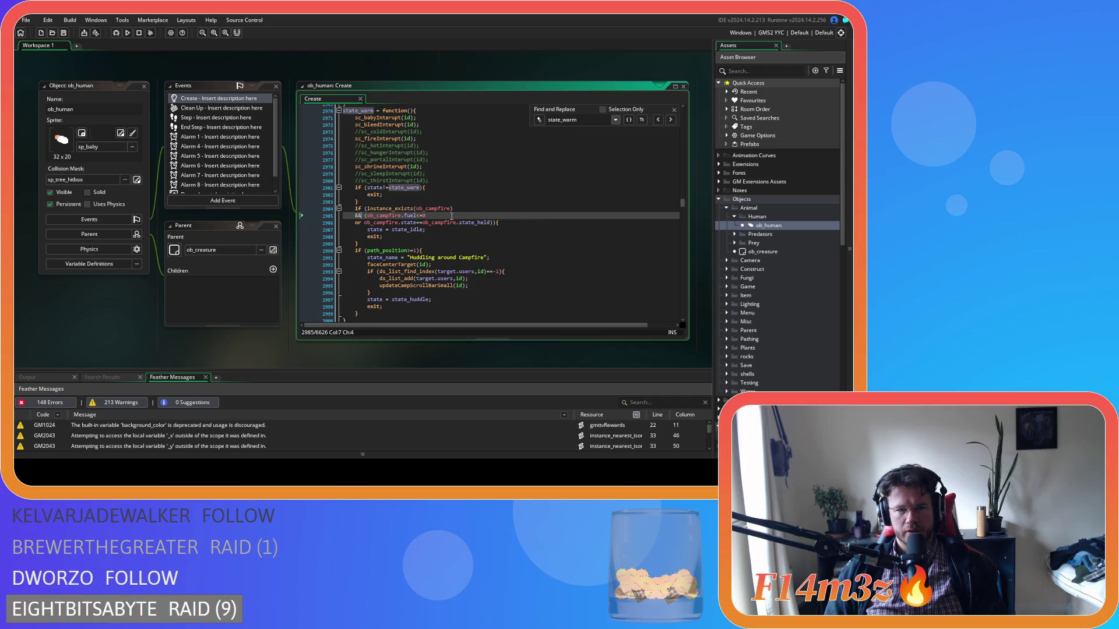
pyautogui.scroll(-1, 453, 216)
pyautogui.press('Left')
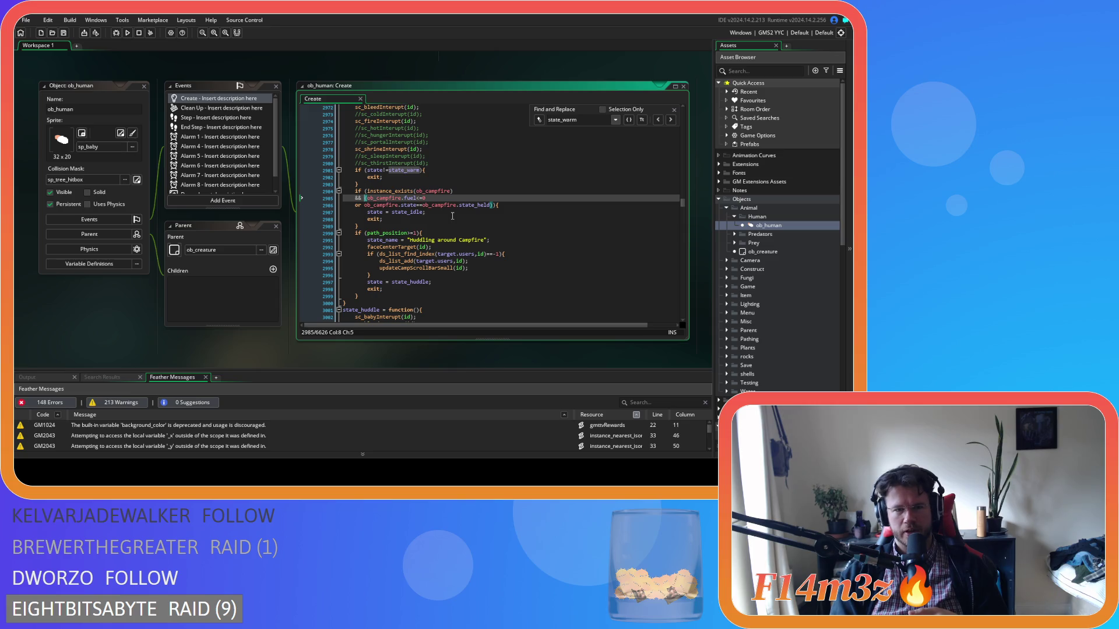
# Review state_huddle's campfire condition and users-list update, ending at the campfire existence check
pyautogui.scroll(-8, 452, 216)
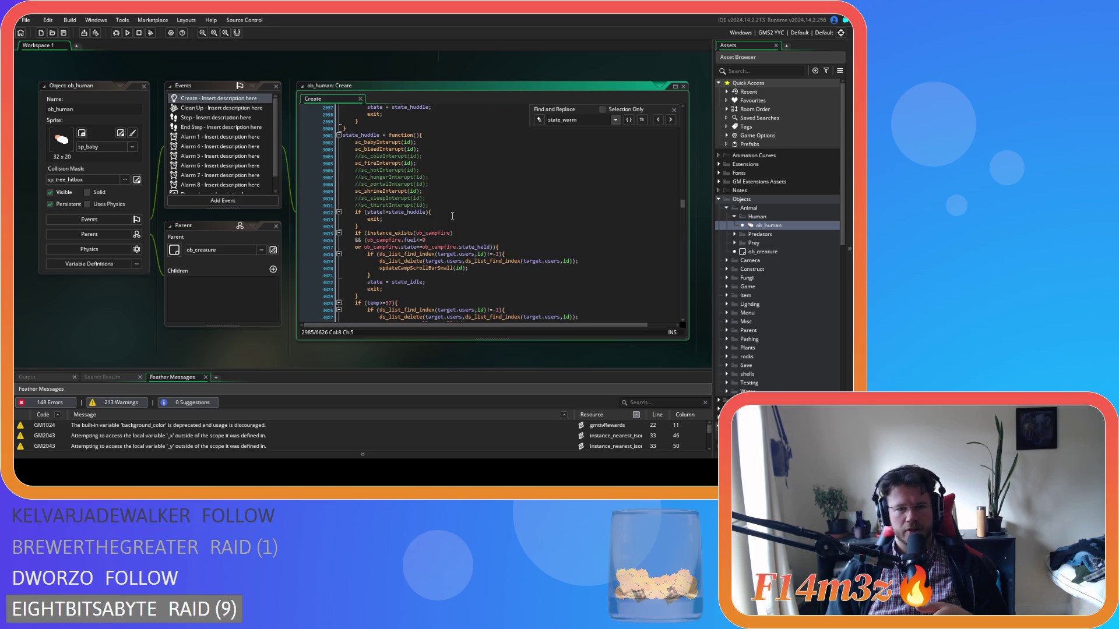
pyautogui.click(507, 248)
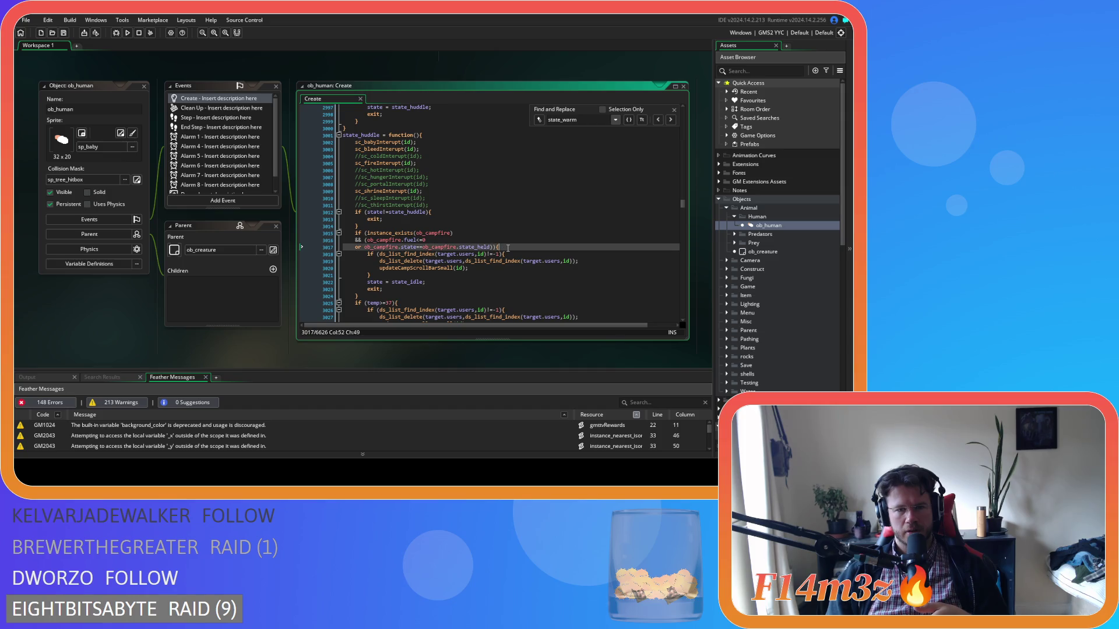
pyautogui.click(504, 276)
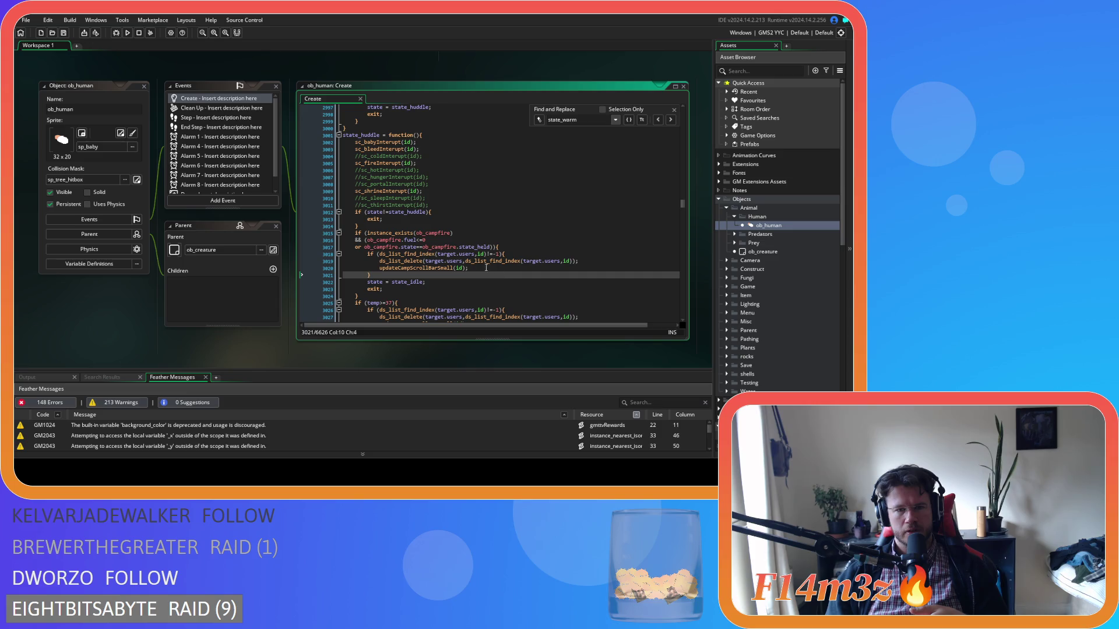
pyautogui.click(505, 246)
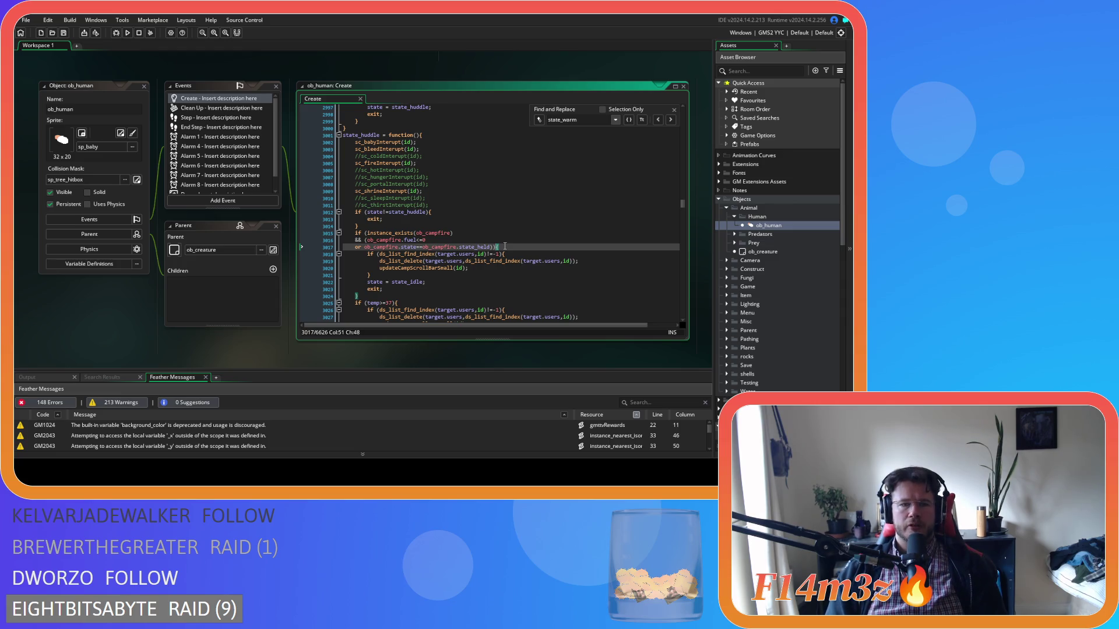
pyautogui.scroll(10, 487, 212)
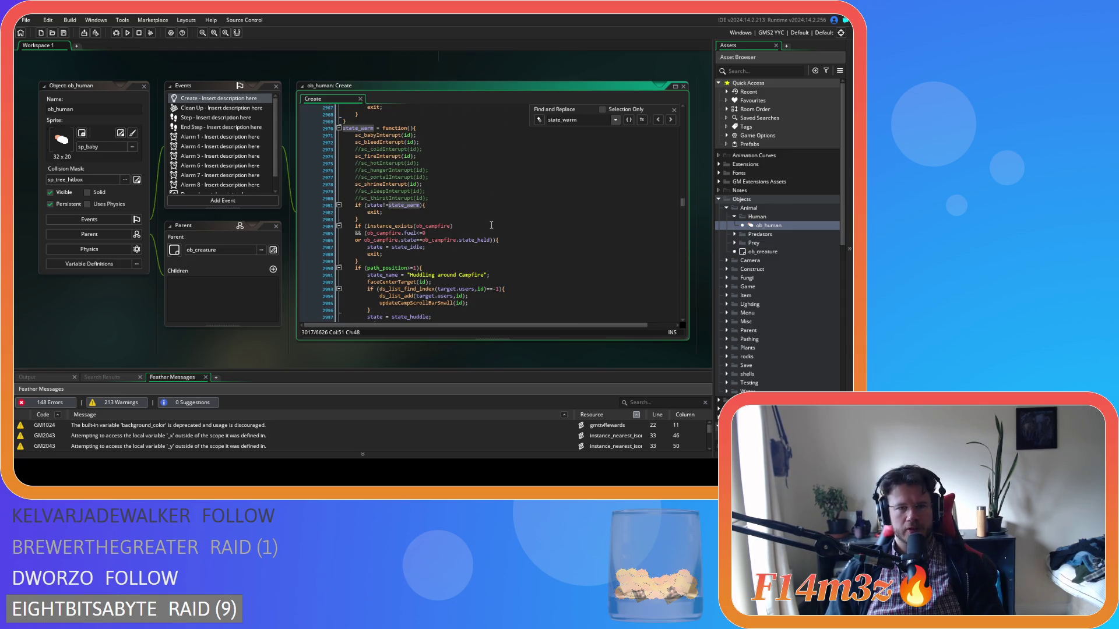
pyautogui.scroll(-6, 789, 301)
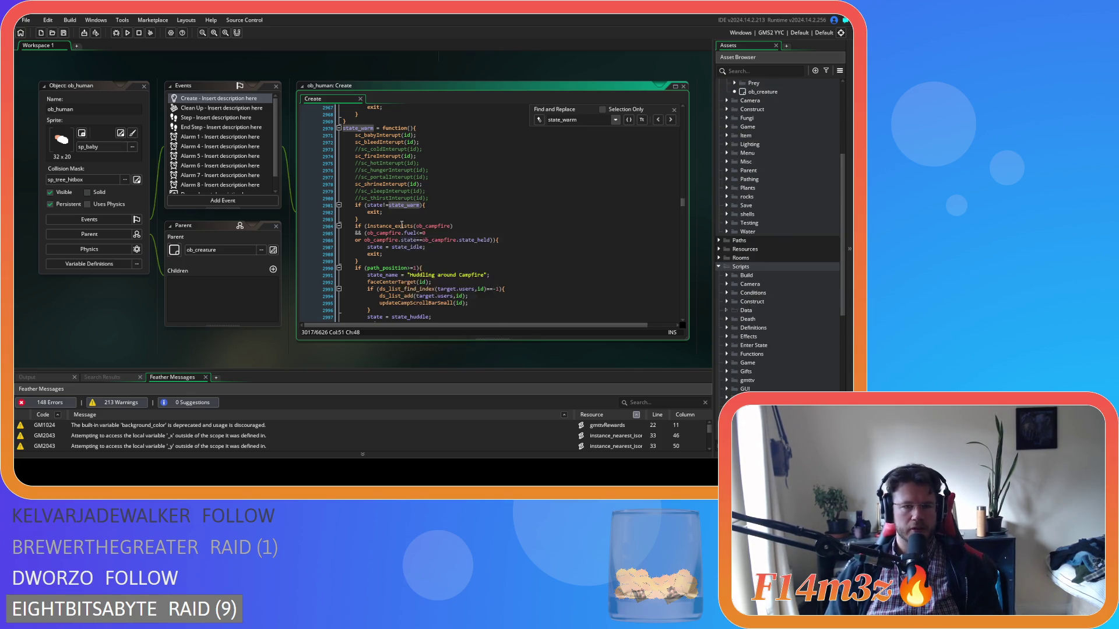
pyautogui.moveTo(402, 225)
pyautogui.click(456, 226)
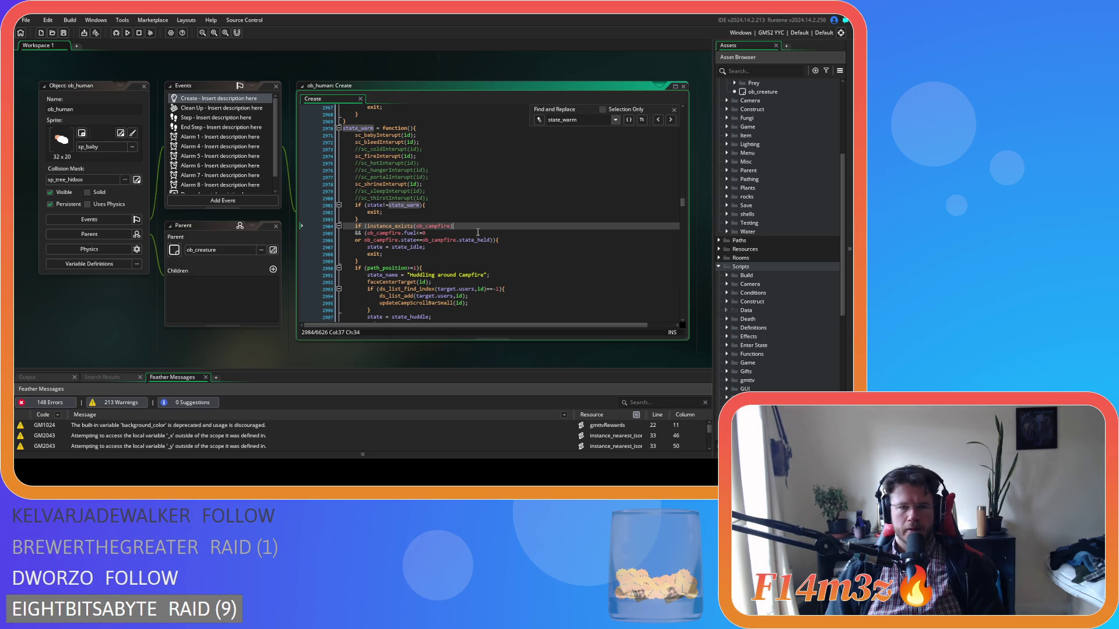
pyautogui.click(468, 239)
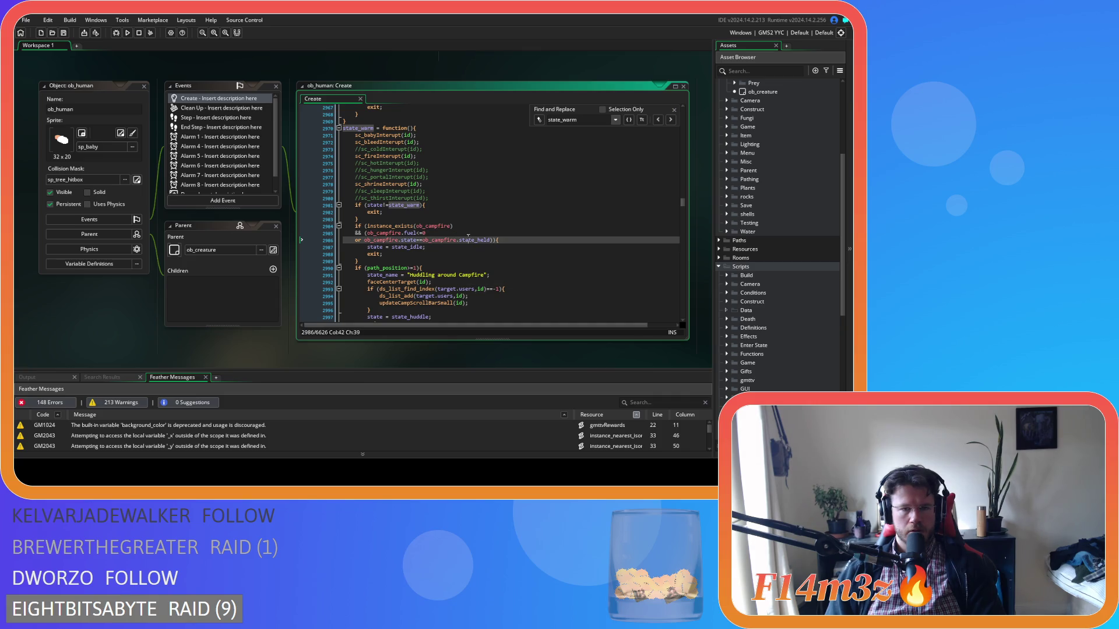
pyautogui.moveTo(458, 243)
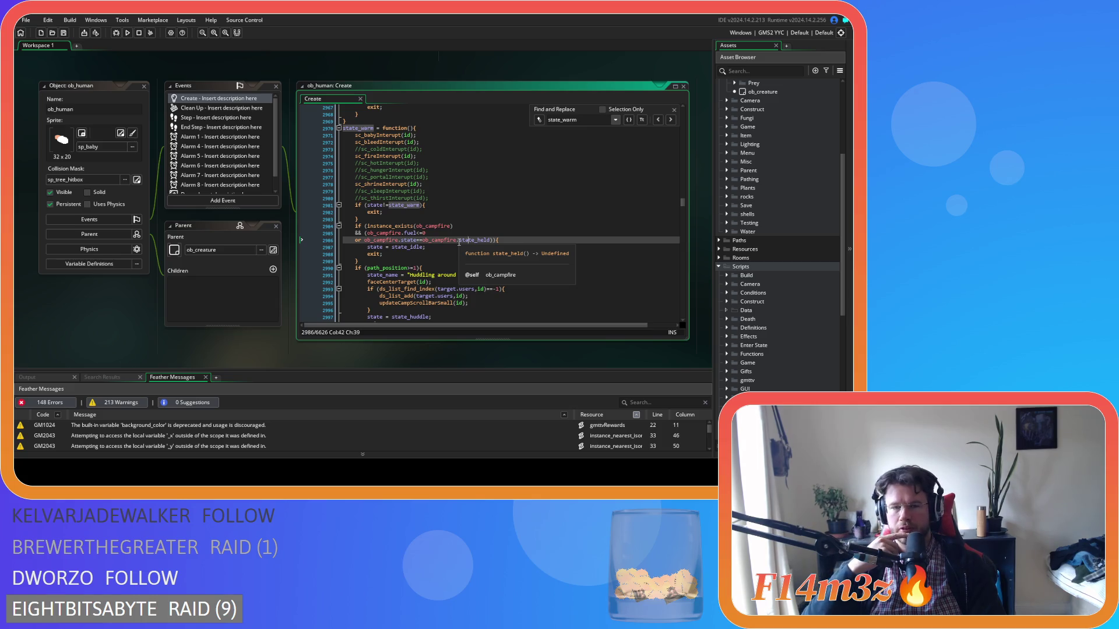
pyautogui.click(487, 240)
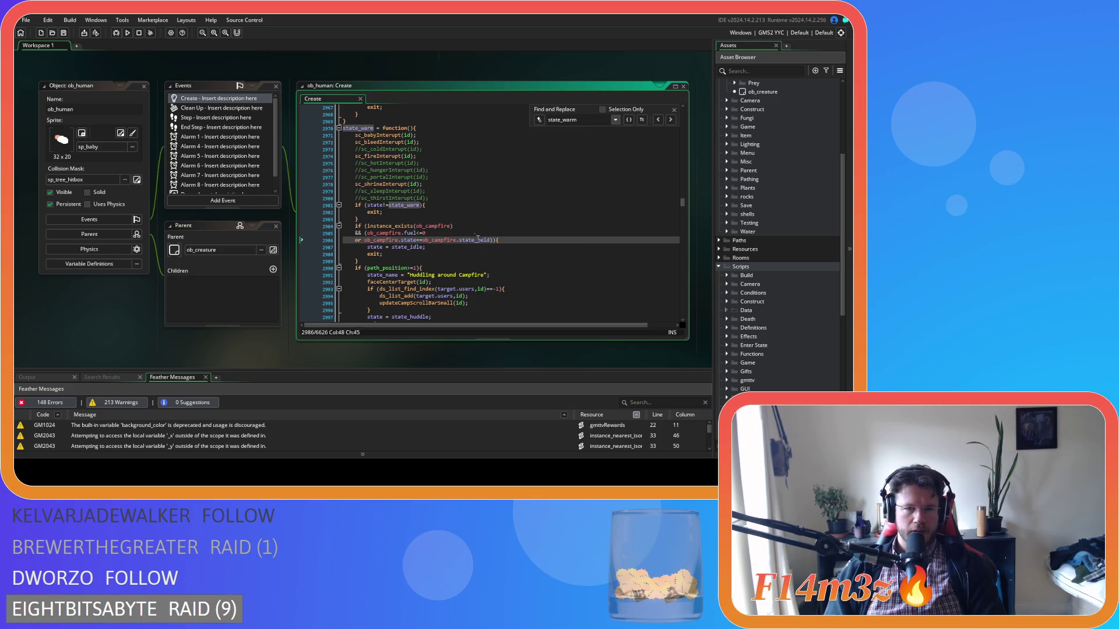
pyautogui.click(474, 226)
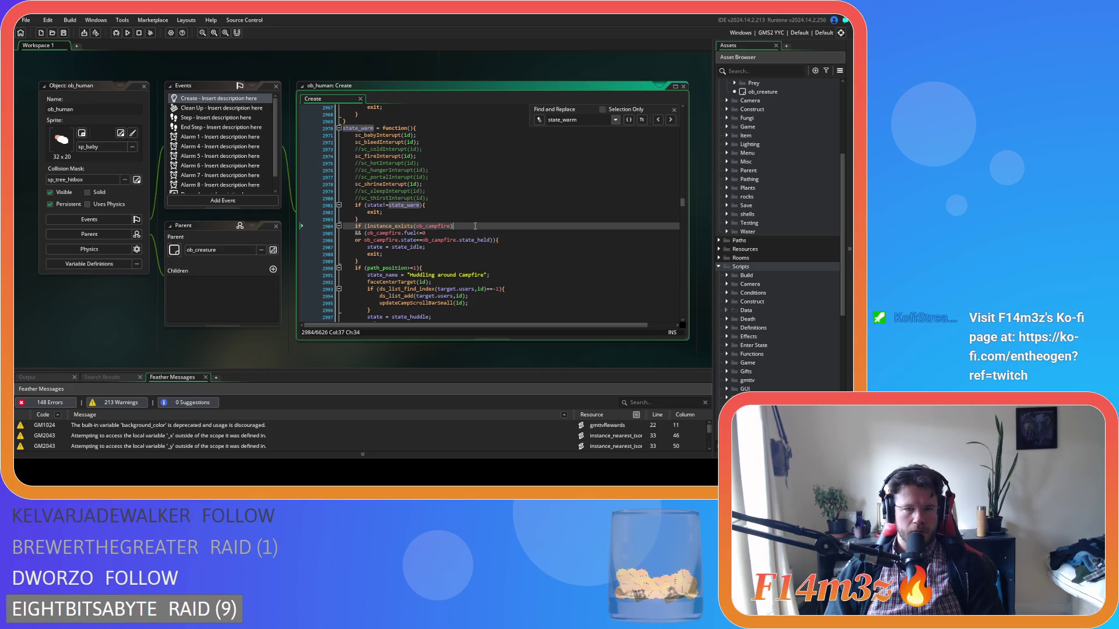
pyautogui.click(494, 240)
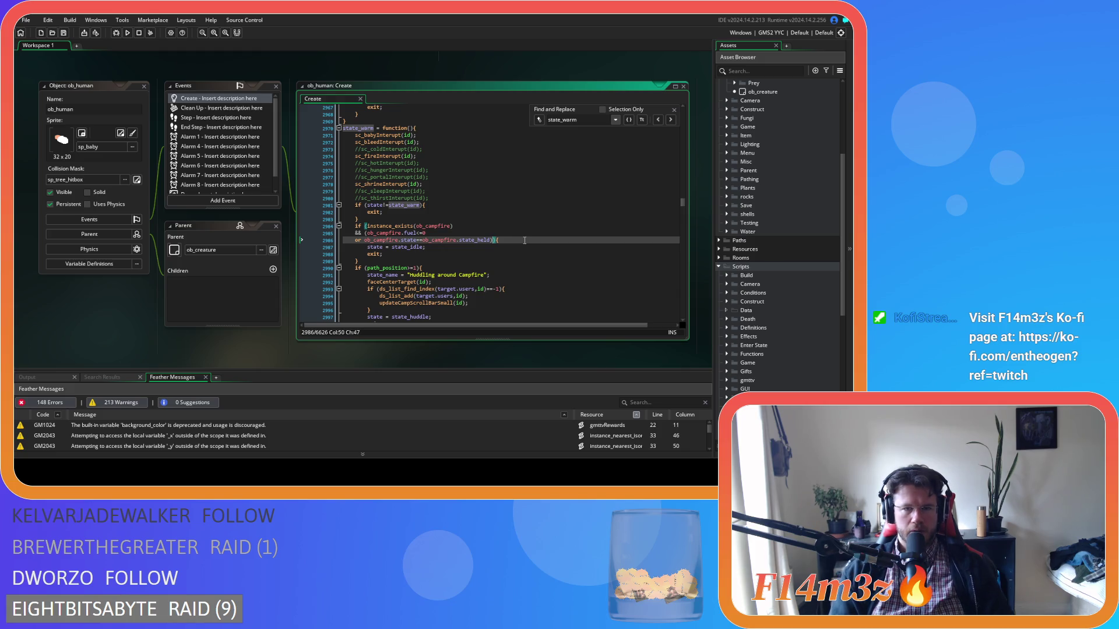
# Add an 'or !ds_list_empty(global.fueledTents)' line to state_warm's exit condition using autocomplete
pyautogui.press('Return')
pyautogui.write('or ){')
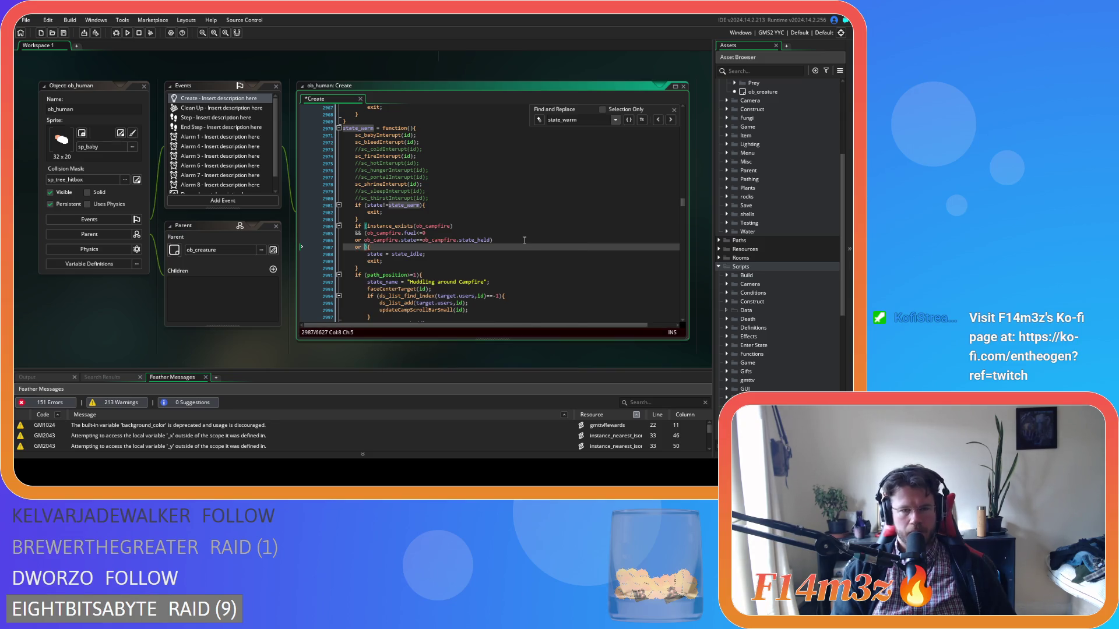
pyautogui.write('i')
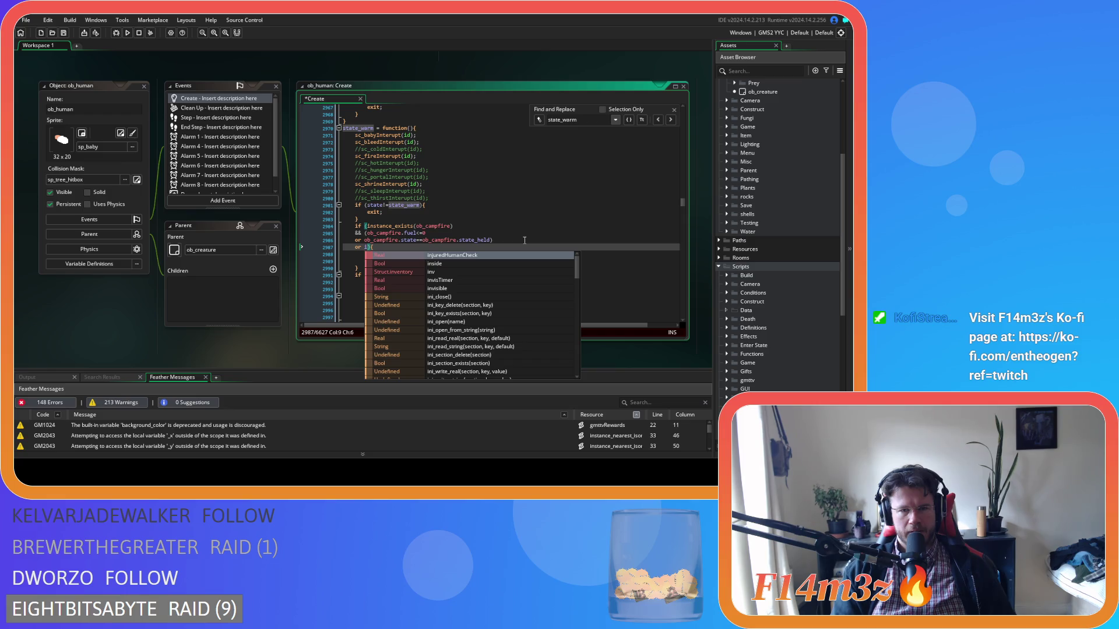
pyautogui.write('nstance_e')
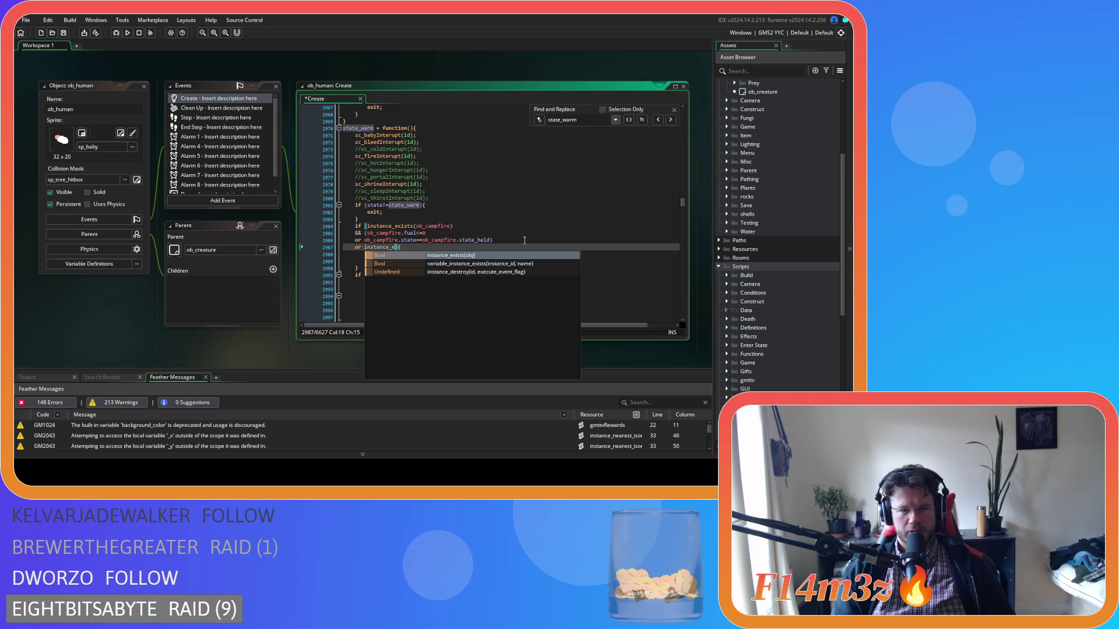
pyautogui.press('BackSpace')
pyautogui.press('BackSpace')
pyautogui.press('BackSpace')
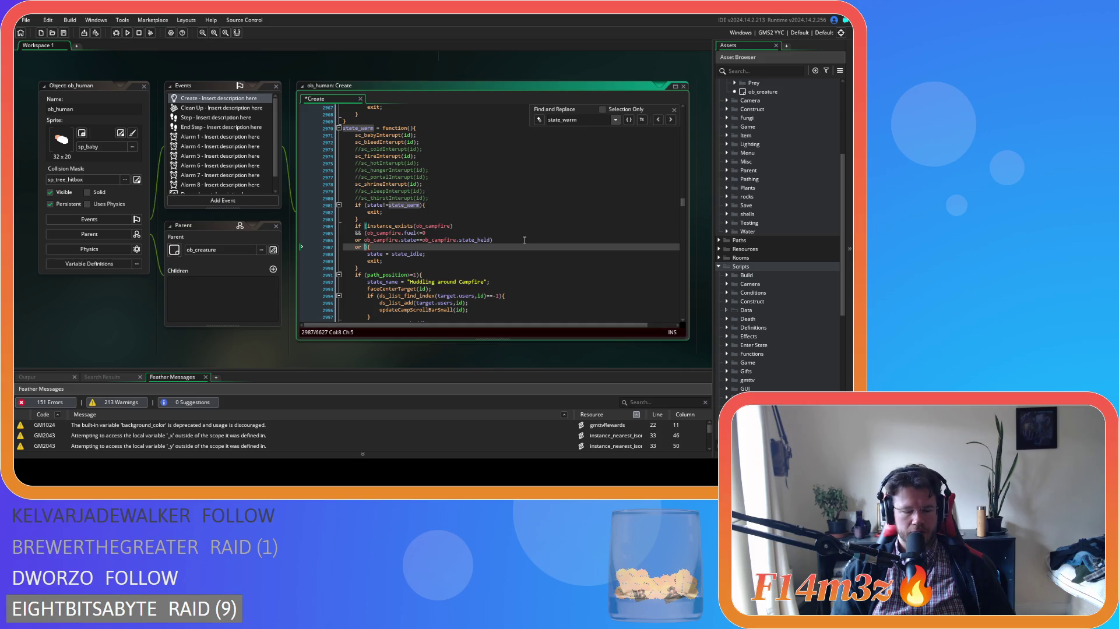
pyautogui.write('!ds_list')
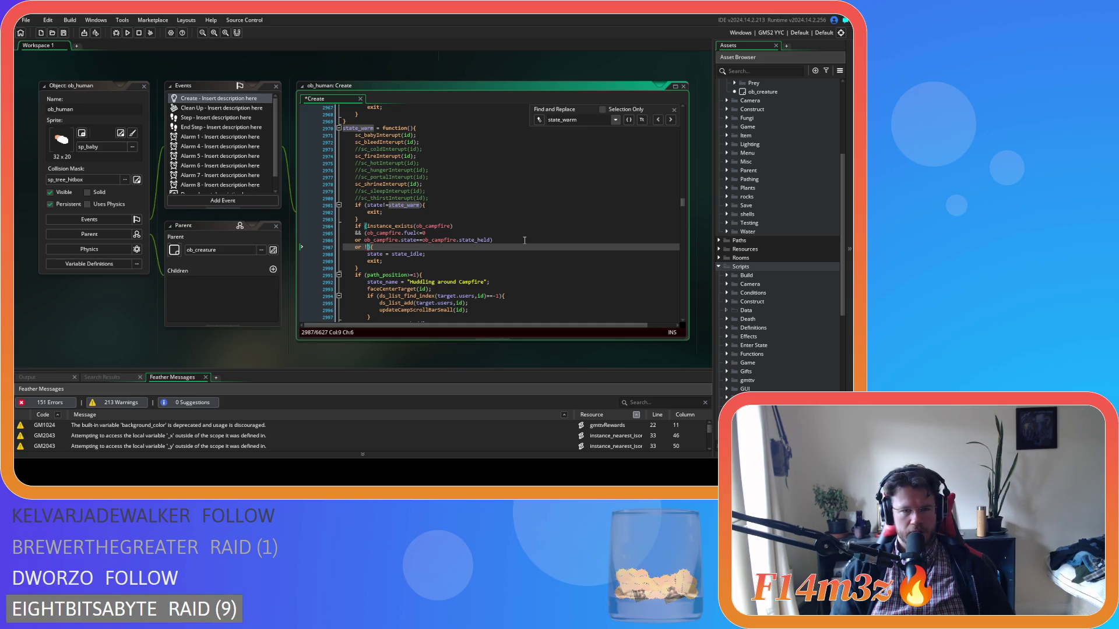
pyautogui.write('_em')
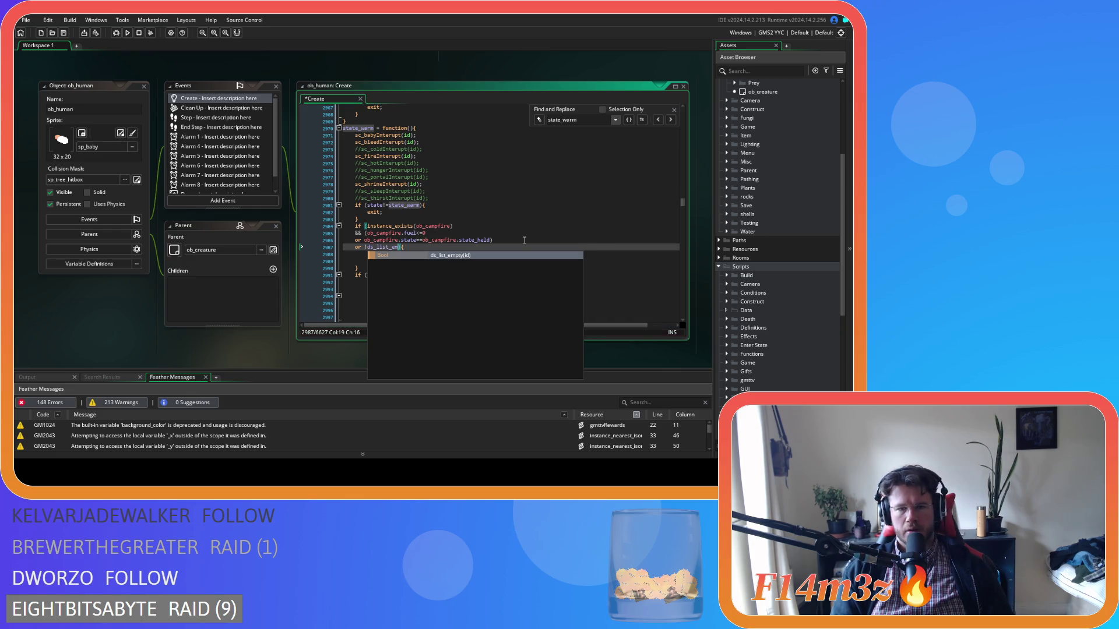
pyautogui.press('Return')
pyautogui.write('global.')
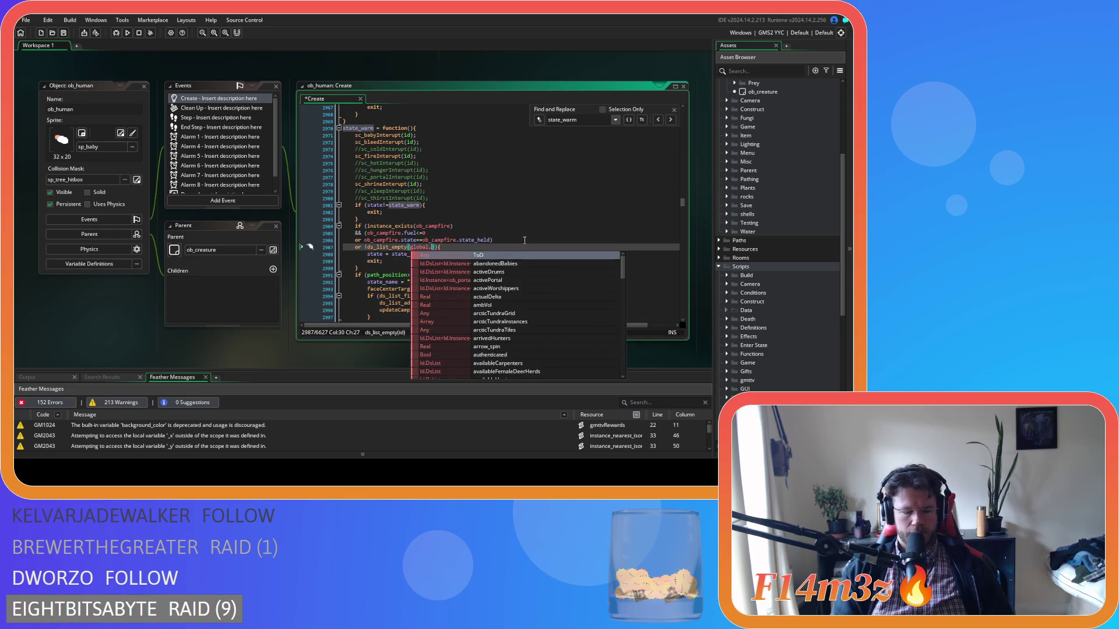
pyautogui.write('fuel')
pyautogui.press('Return')
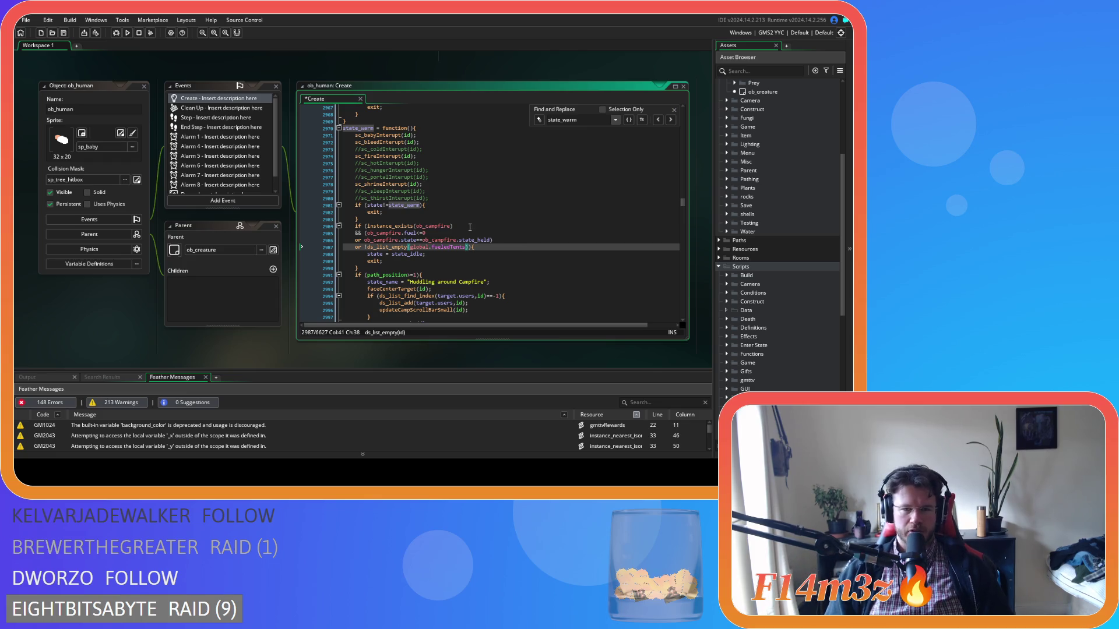
# Select the new fueledTents condition line and move to the end of state_huddle's campfire condition
pyautogui.moveTo(469, 247); pyautogui.dragTo(355, 247)
pyautogui.hotkey('ctrl', 'c')
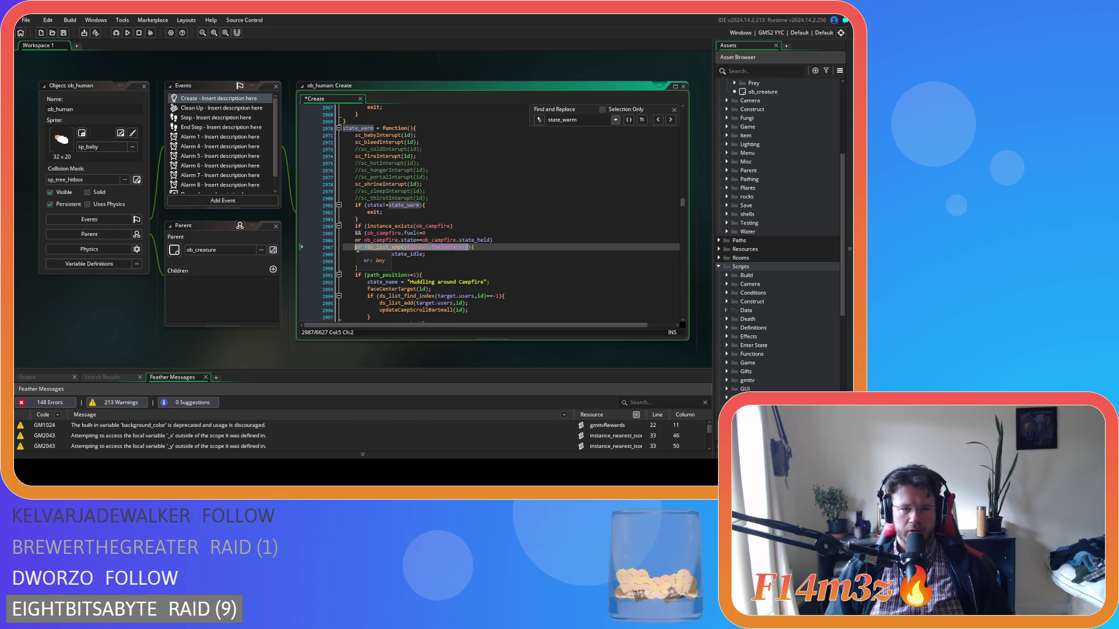
pyautogui.scroll(-12, 438, 268)
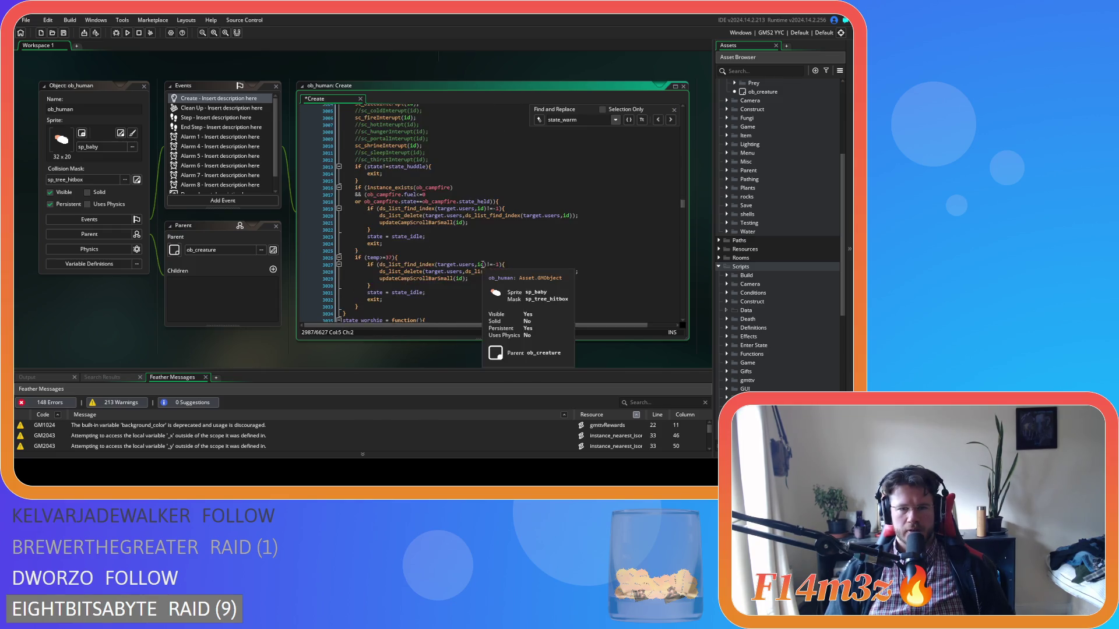
pyautogui.click(492, 202)
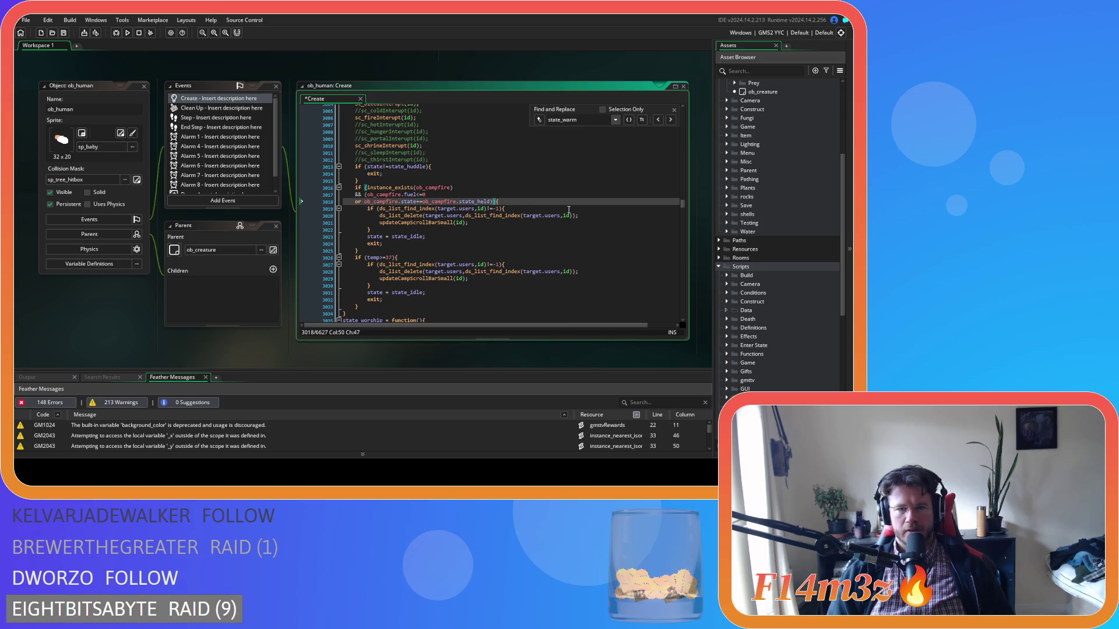
# Paste the !ds_list_empty(global.fueledTents) check into state_huddle's condition and save the project
pyautogui.press('Return')
pyautogui.hotkey('ctrl', 'v')
pyautogui.hotkey('ctrl', 's')
pyautogui.scroll(7, 505, 193)
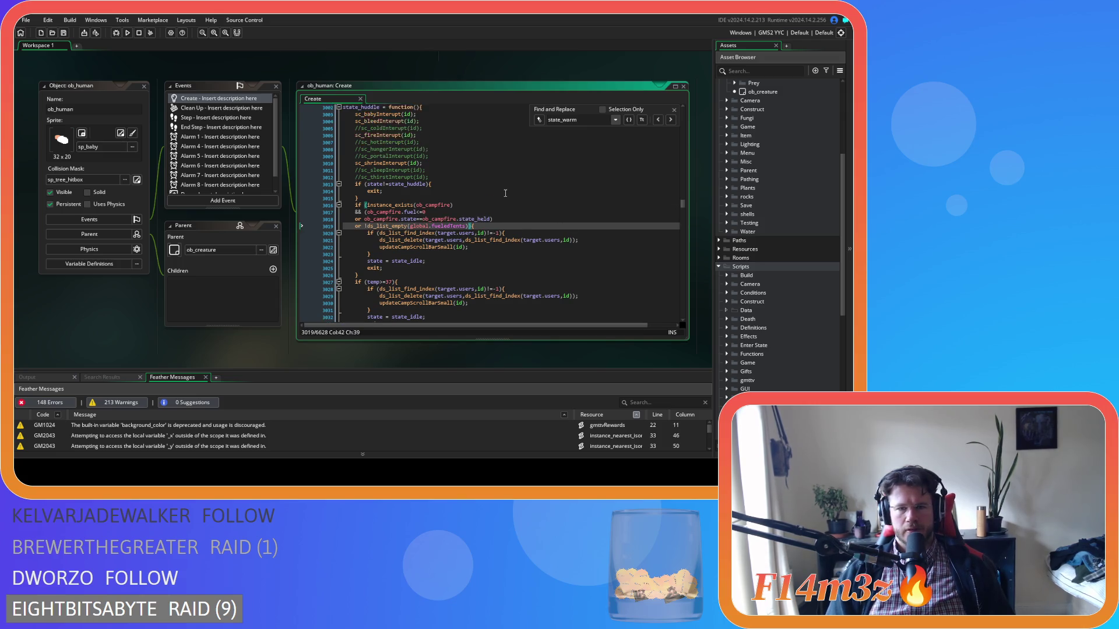
pyautogui.scroll(3, 505, 193)
pyautogui.click(486, 212)
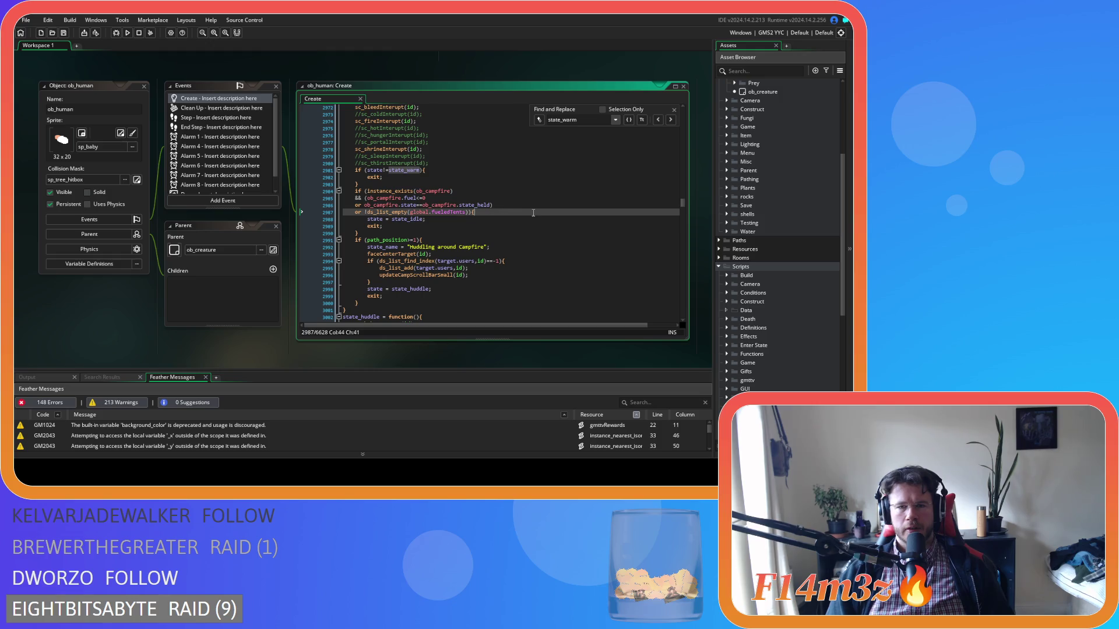
pyautogui.hotkey('ctrl', 's')
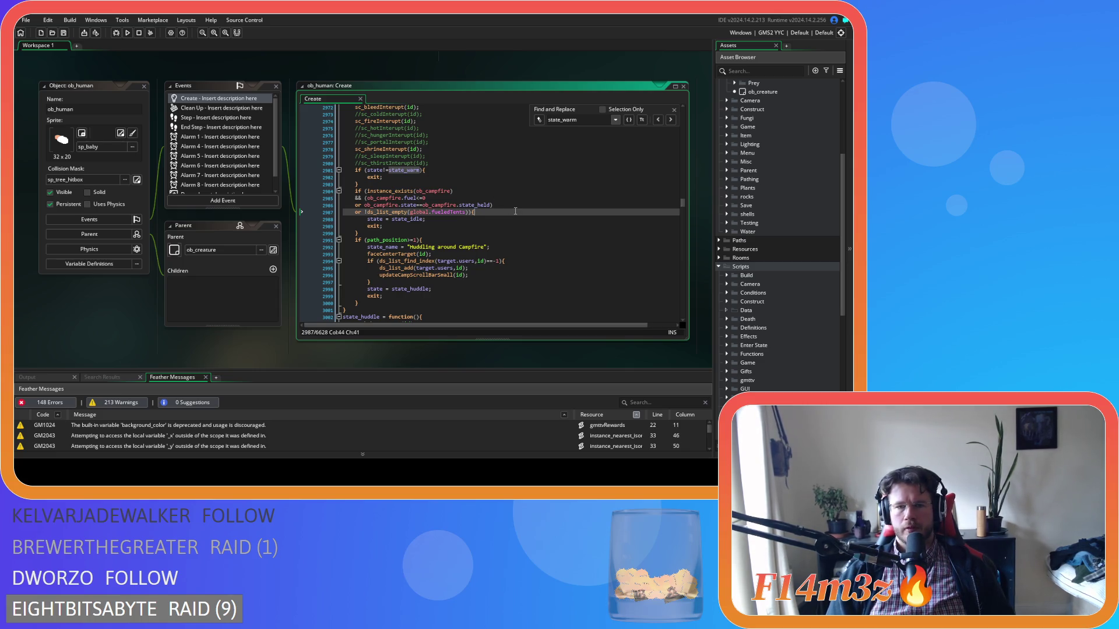
# Close Find and Replace, expand the Interupts scripts folder and open sc_coldInterupt
pyautogui.click(674, 110)
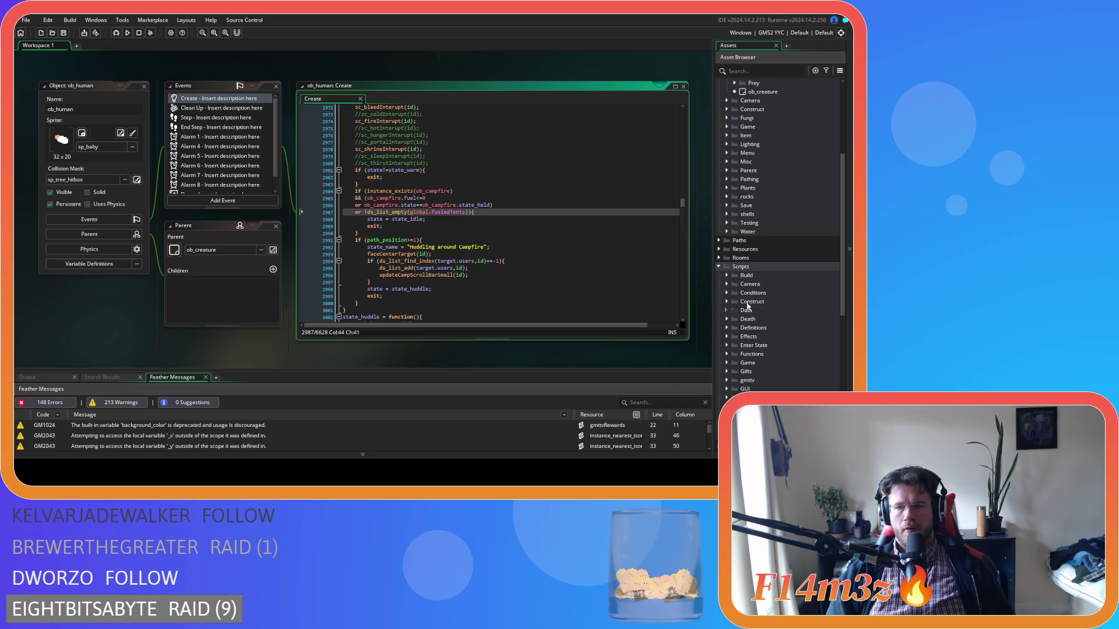
pyautogui.scroll(-3, 751, 291)
pyautogui.click(726, 248)
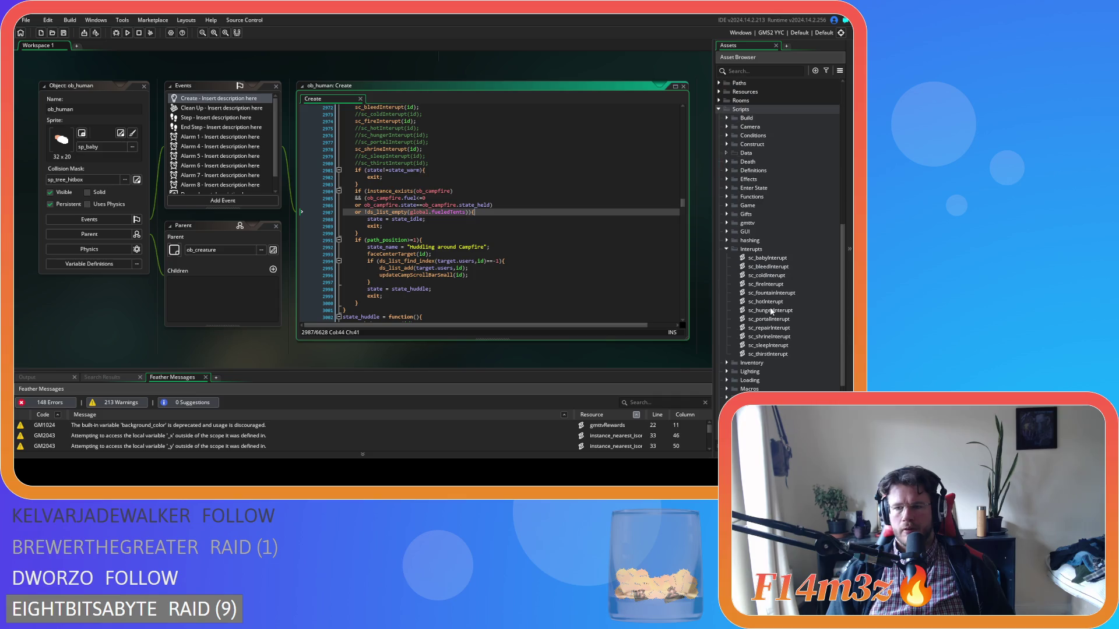
pyautogui.doubleClick(789, 274)
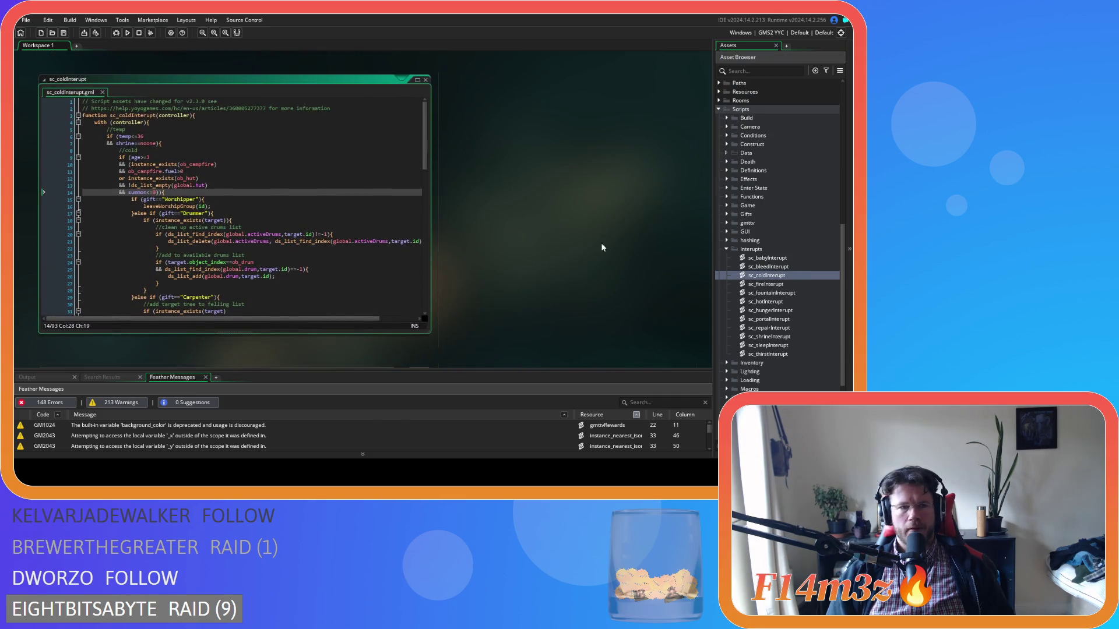
# Review sc_coldInterupt's age, campfire and global.hut checks, then open sc_hotInterupt's worshipper gift line
pyautogui.click(145, 172)
pyautogui.click(148, 157)
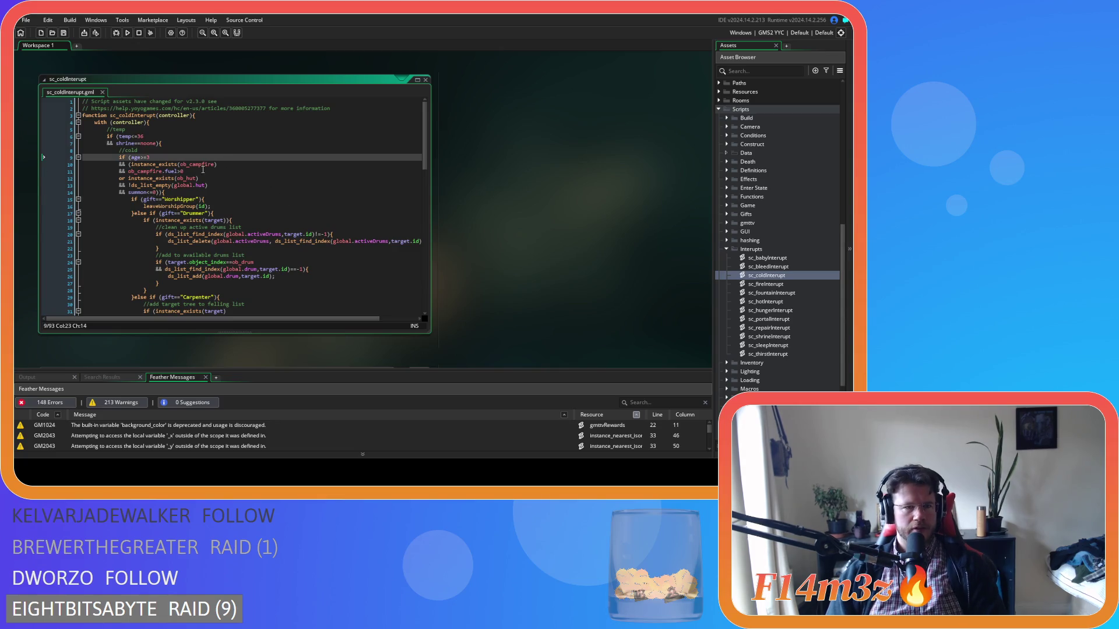
pyautogui.click(130, 164)
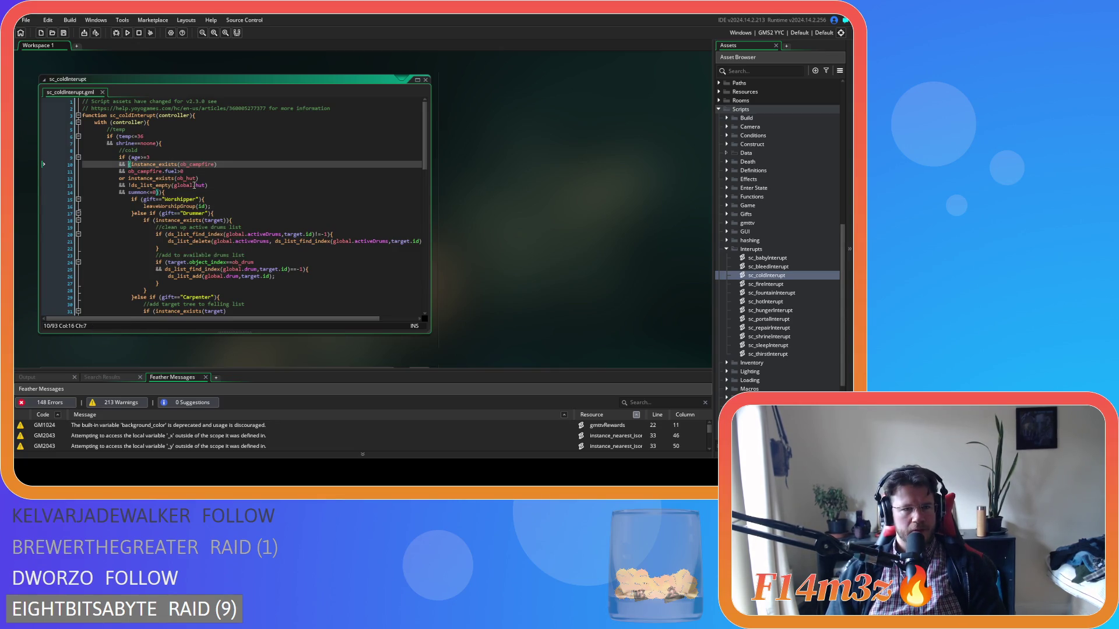
pyautogui.press('Right')
pyautogui.press('Right')
pyautogui.press('Right')
pyautogui.click(230, 184)
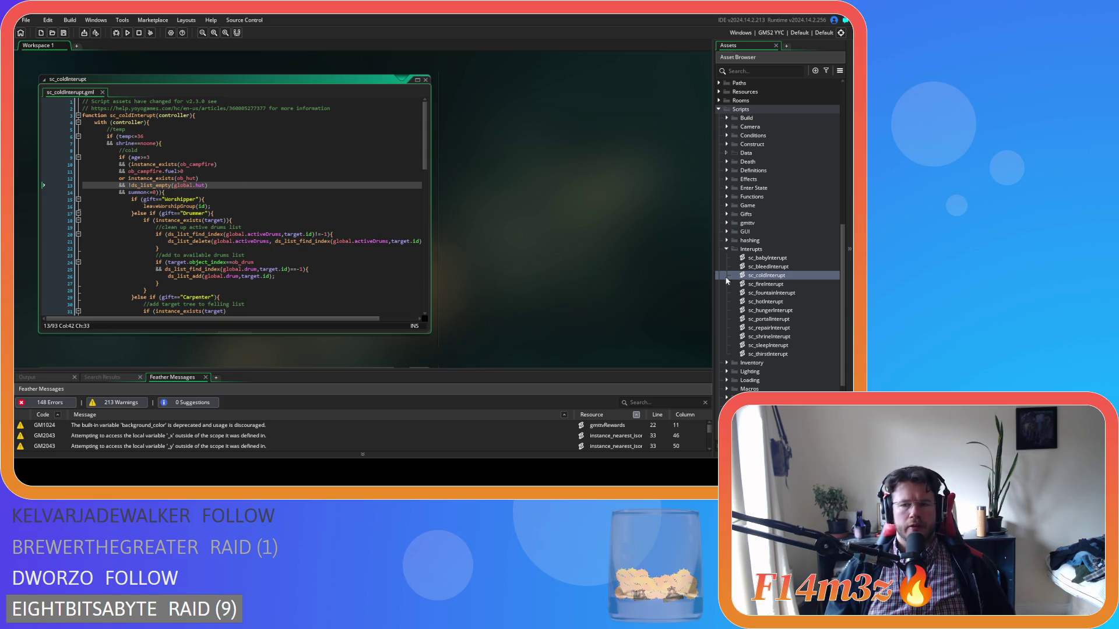
pyautogui.doubleClick(761, 301)
pyautogui.click(259, 177)
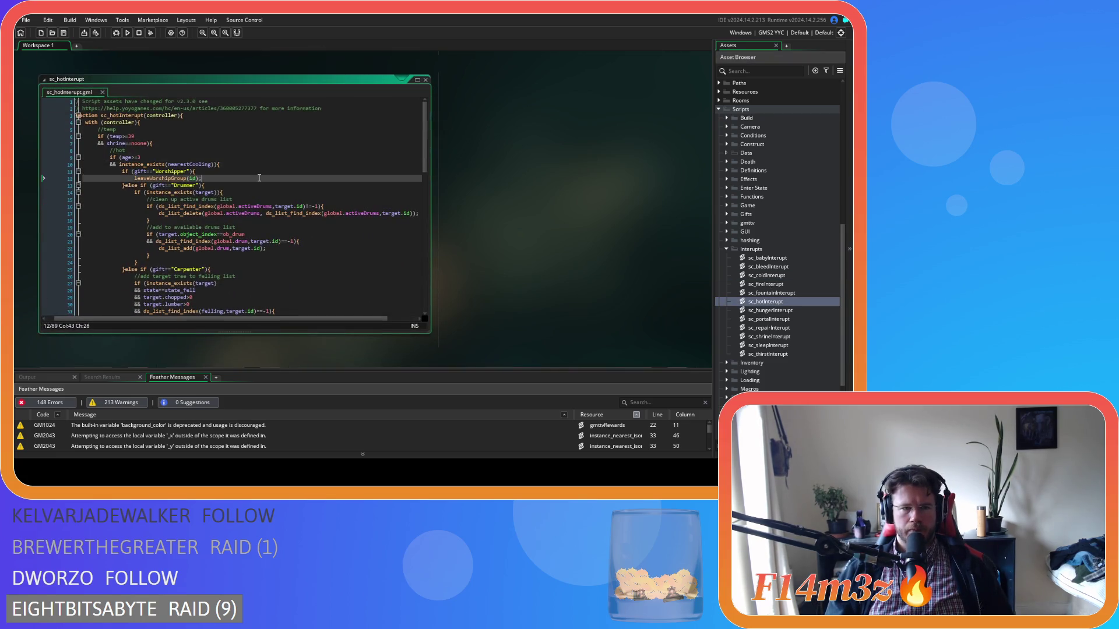
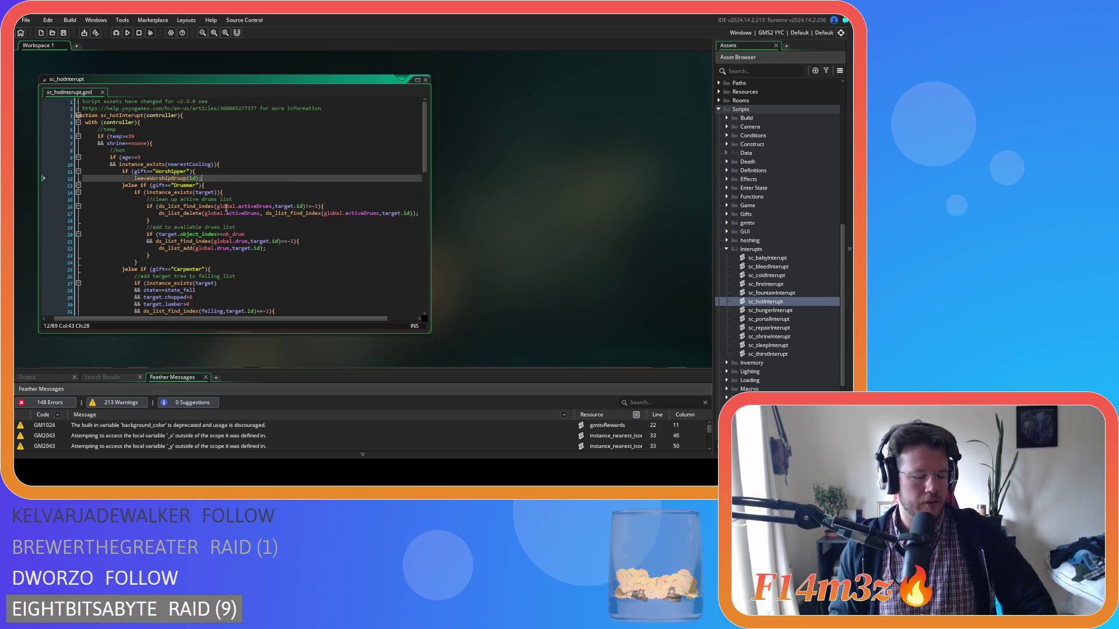
# Review the global drums reference and the Worshipper gift check in sc_hotInterupt
pyautogui.click(226, 207)
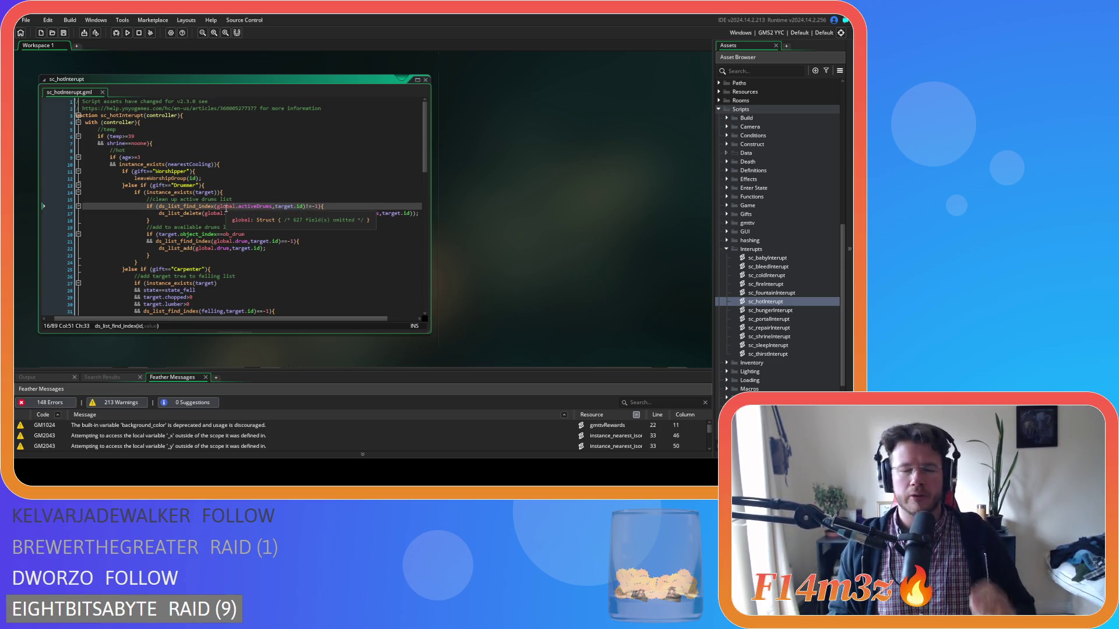
pyautogui.click(268, 226)
pyautogui.click(261, 222)
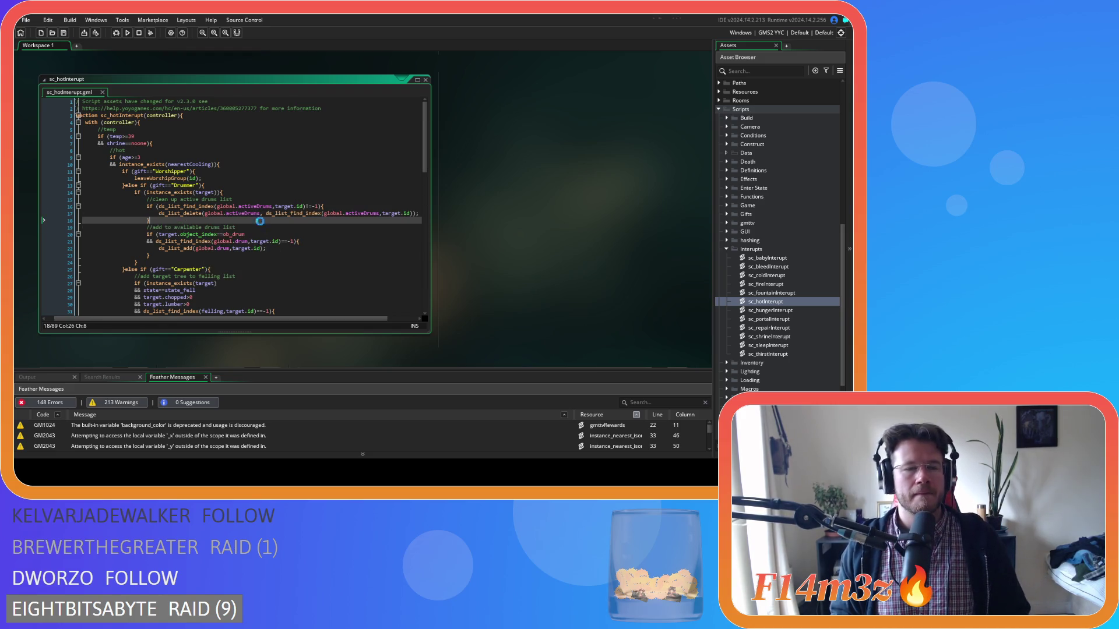
pyautogui.click(265, 175)
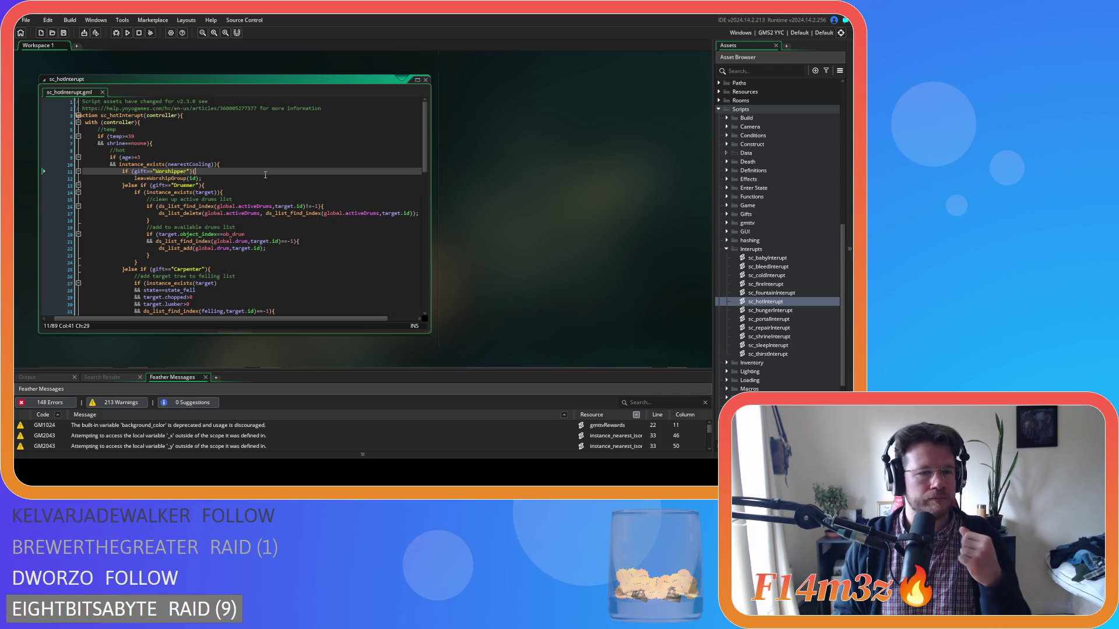
# Open the ob_human object from Objects > Animal > Human in the Asset Browser
pyautogui.scroll(-5, 264, 177)
pyautogui.scroll(5, 264, 177)
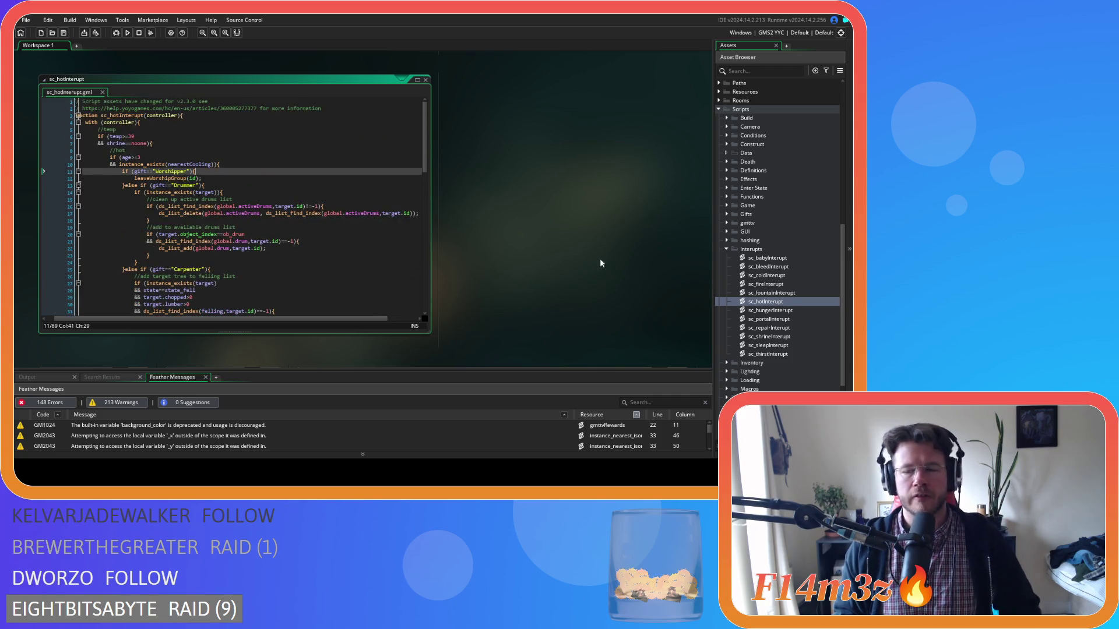
pyautogui.scroll(10, 766, 248)
pyautogui.doubleClick(768, 225)
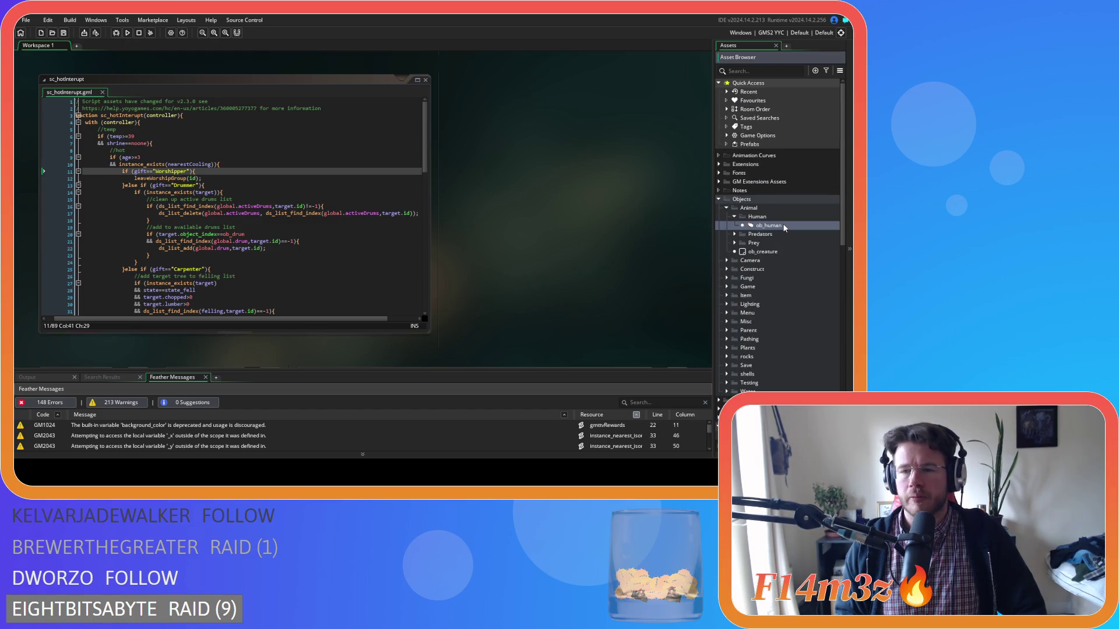
# Review the campfire fuel and fuelledTents checks in ob_human's Create event code
pyautogui.click(430, 225)
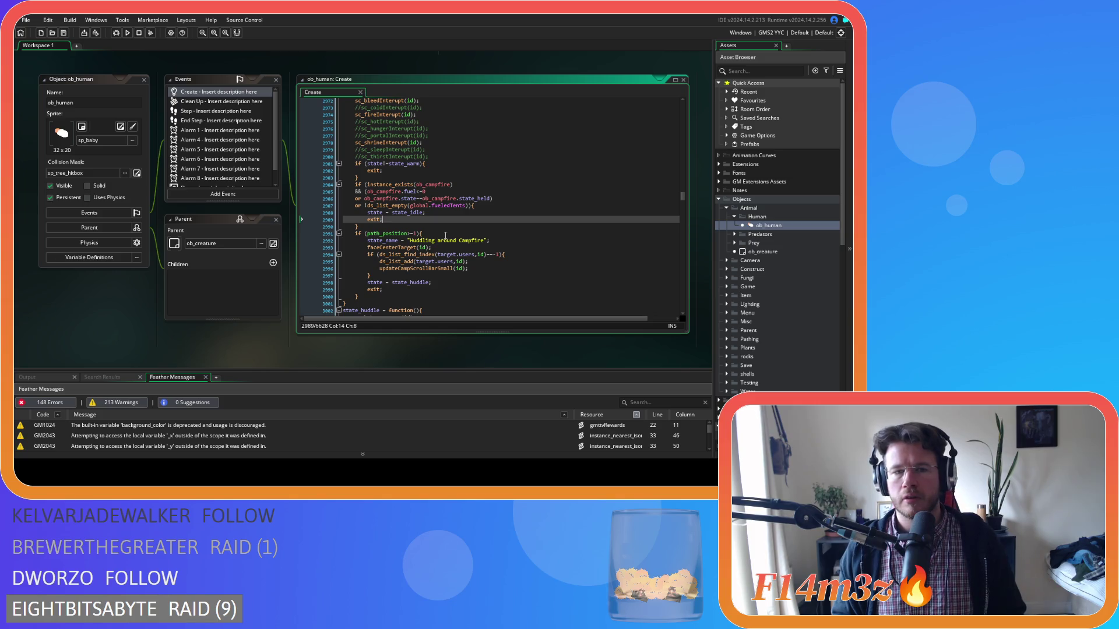
pyautogui.click(451, 191)
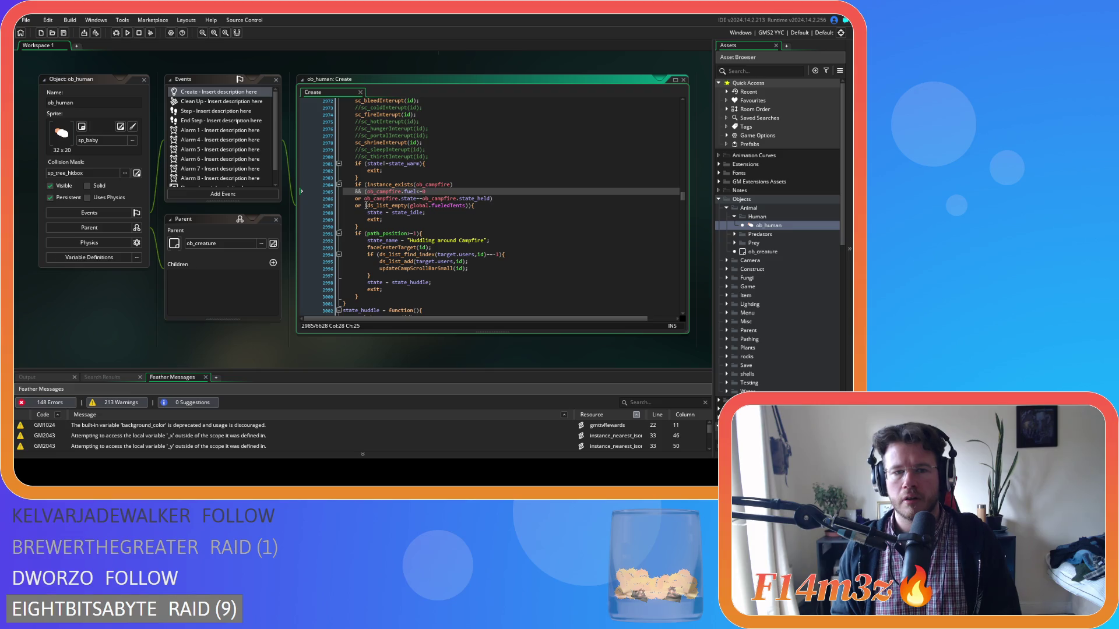
pyautogui.press('Down')
pyautogui.press('Down')
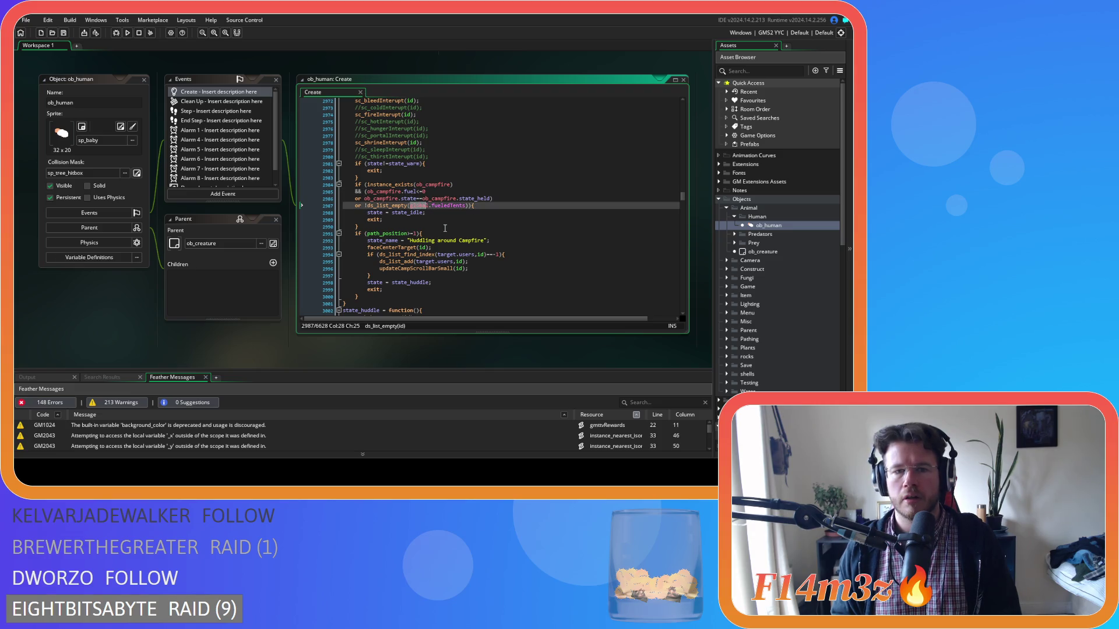
pyautogui.scroll(12, 444, 228)
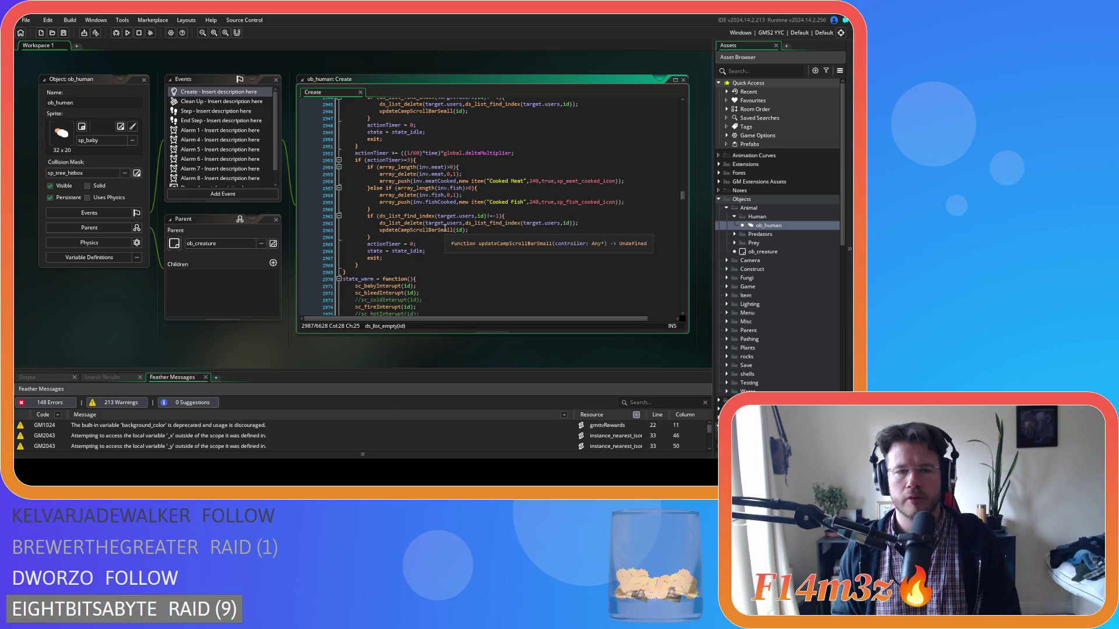
pyautogui.scroll(6, 444, 228)
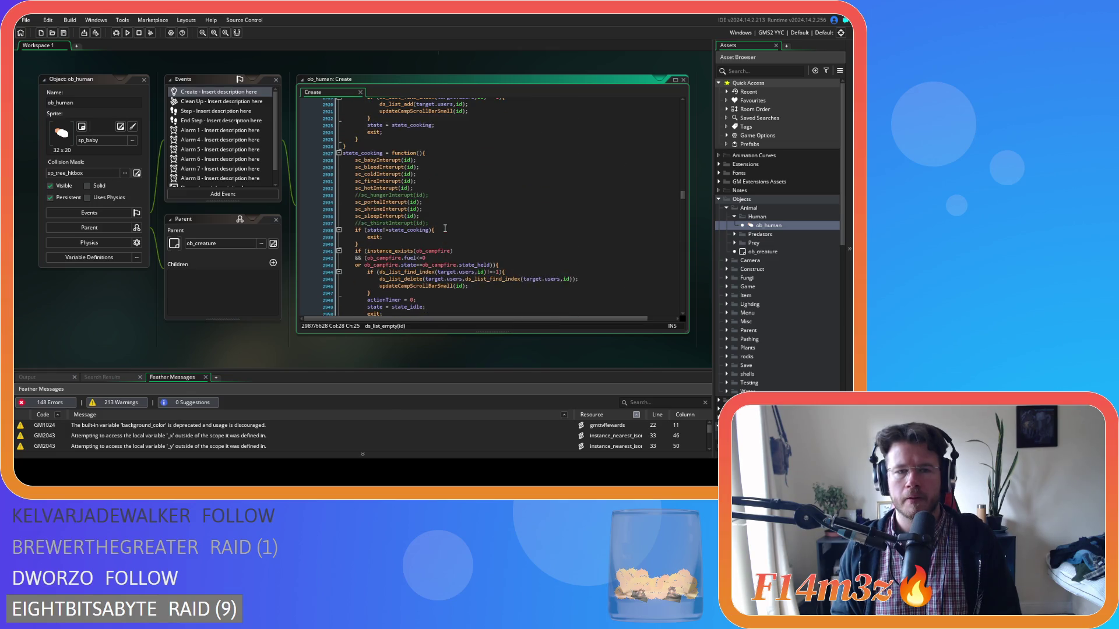
pyautogui.scroll(-1, 444, 228)
# Search the Create code for state_warmInside
pyautogui.click(460, 222)
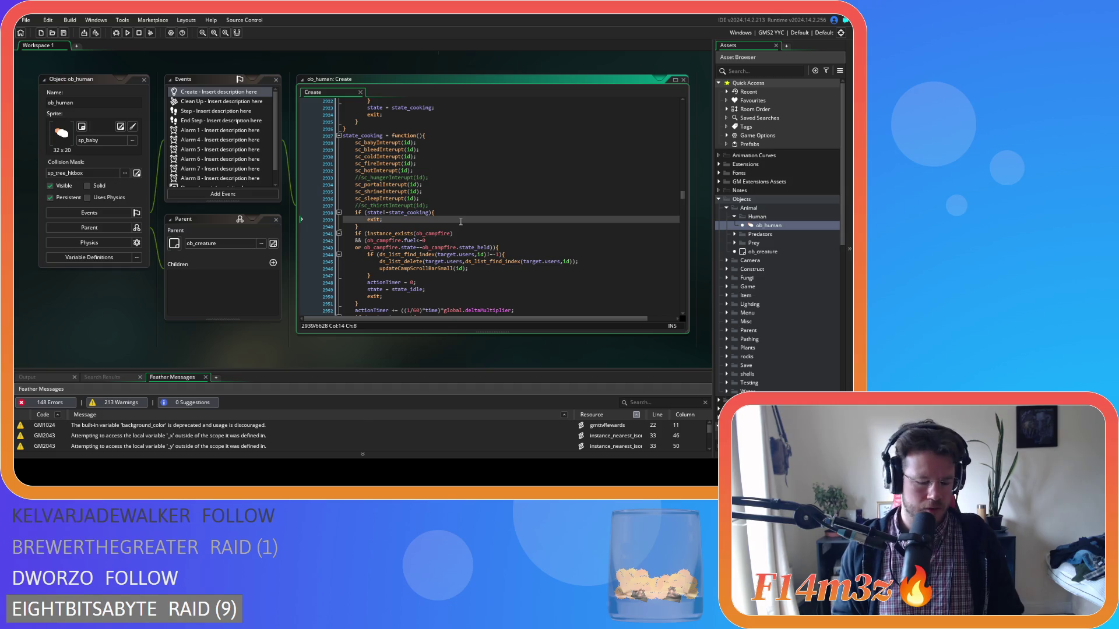
pyautogui.hotkey('ctrl', 'f')
pyautogui.write('state_')
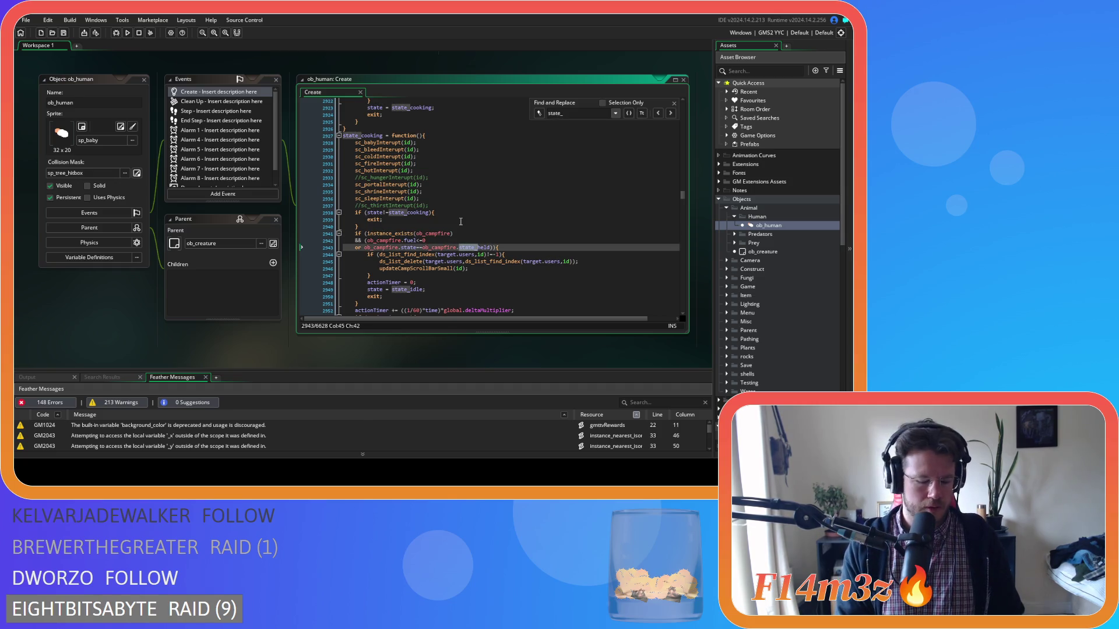
pyautogui.write('warm')
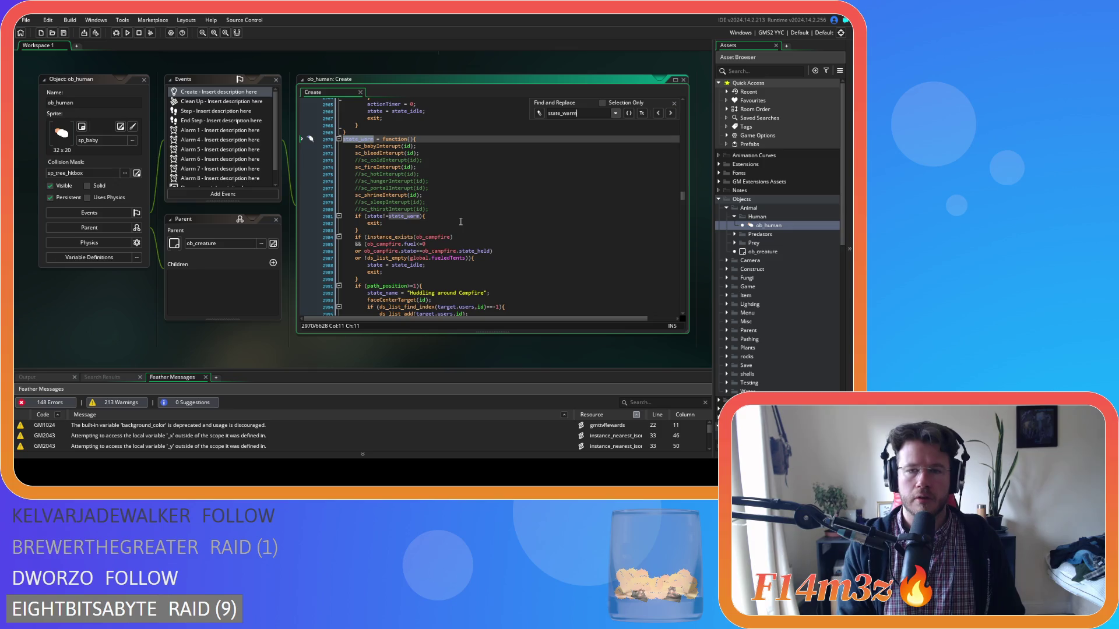
pyautogui.write('Inside')
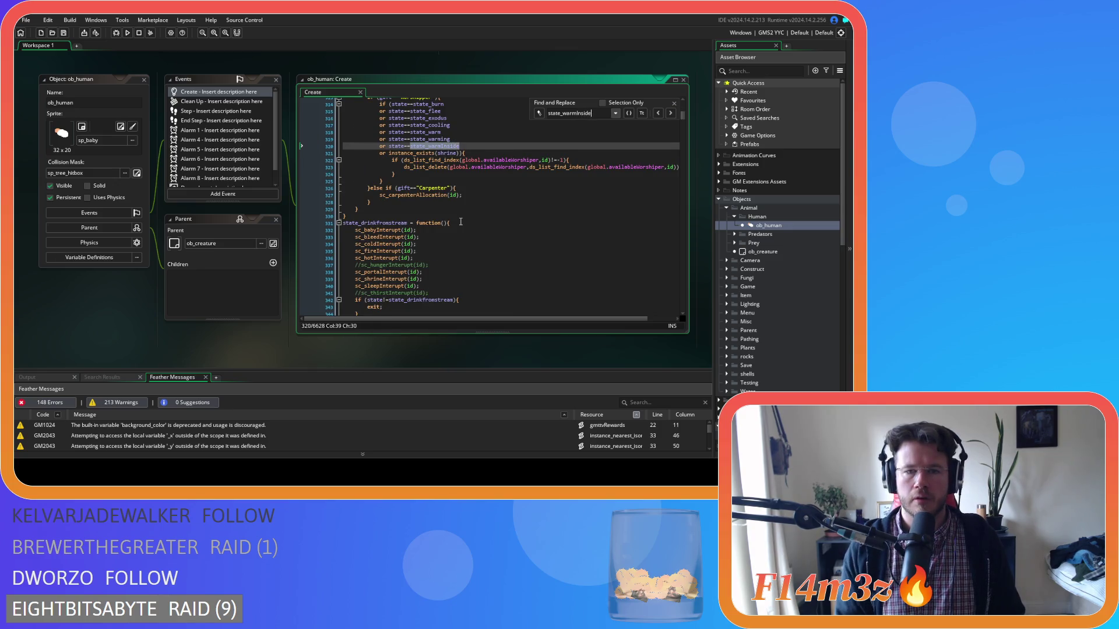
# Inspect the bracket pairing and fuelledTents condition on lines 800–801 of state_warmInside
pyautogui.click(670, 113)
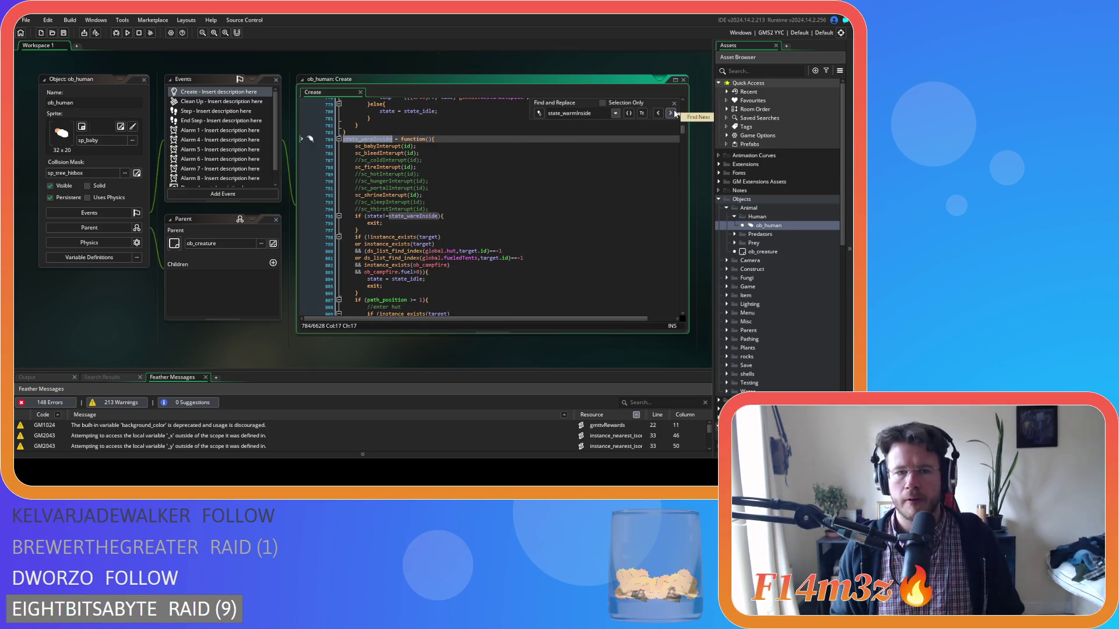
pyautogui.scroll(-2, 544, 213)
pyautogui.click(545, 218)
pyautogui.click(499, 205)
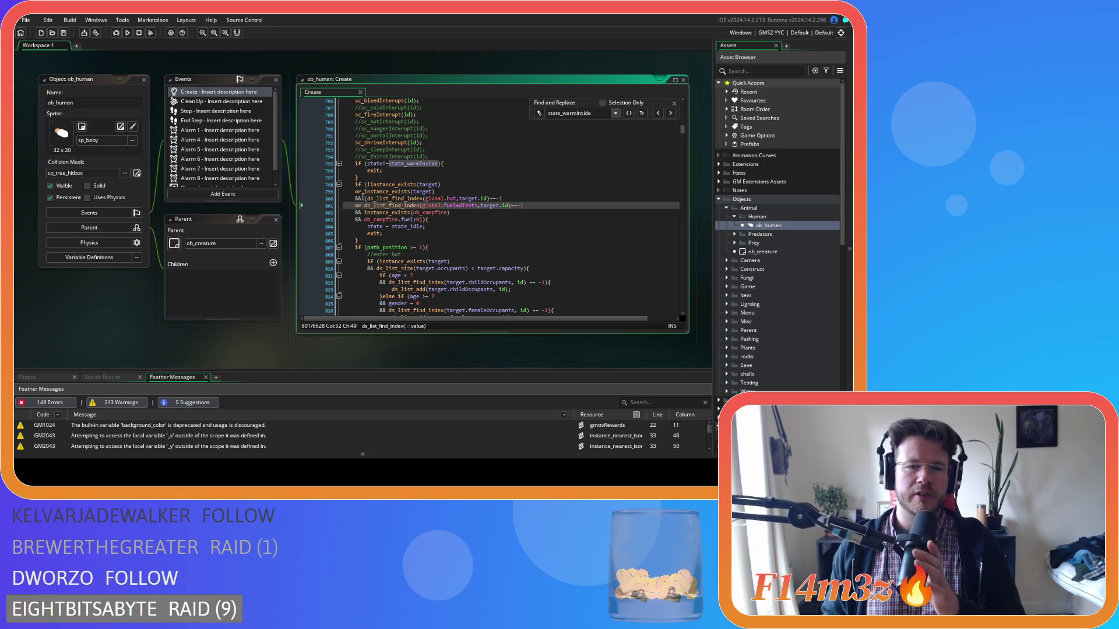
pyautogui.click(366, 199)
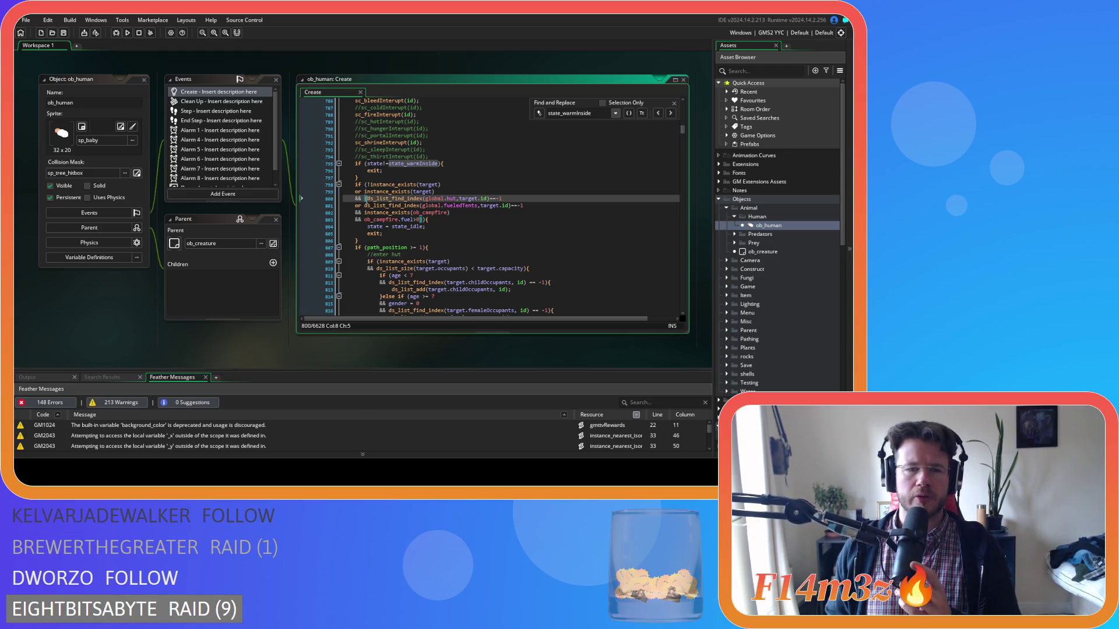
pyautogui.click(422, 205)
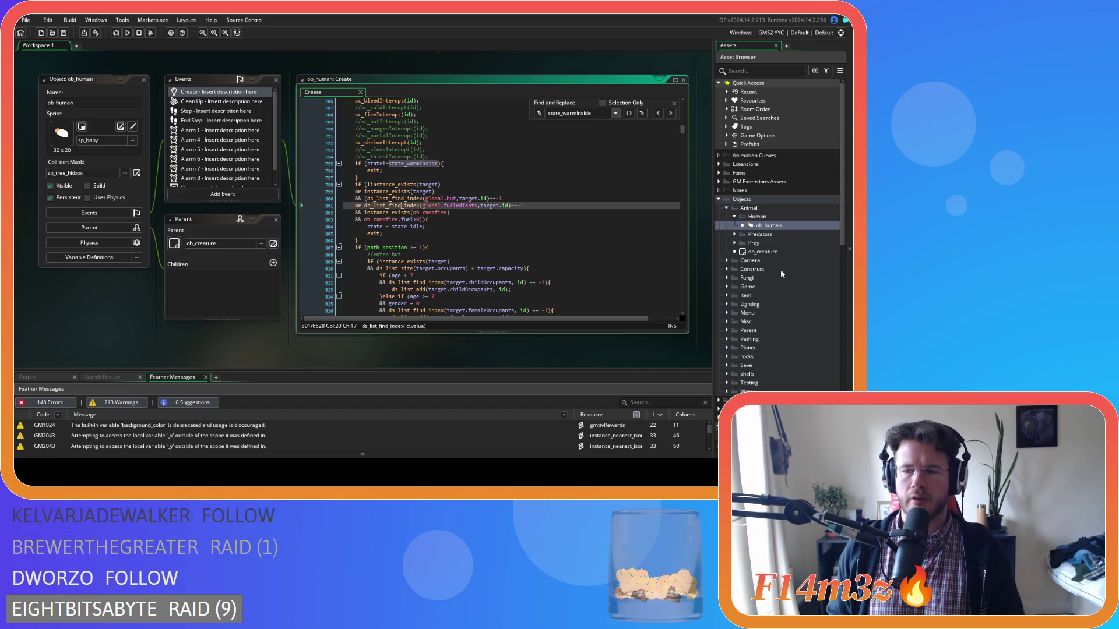
pyautogui.scroll(-5, 781, 270)
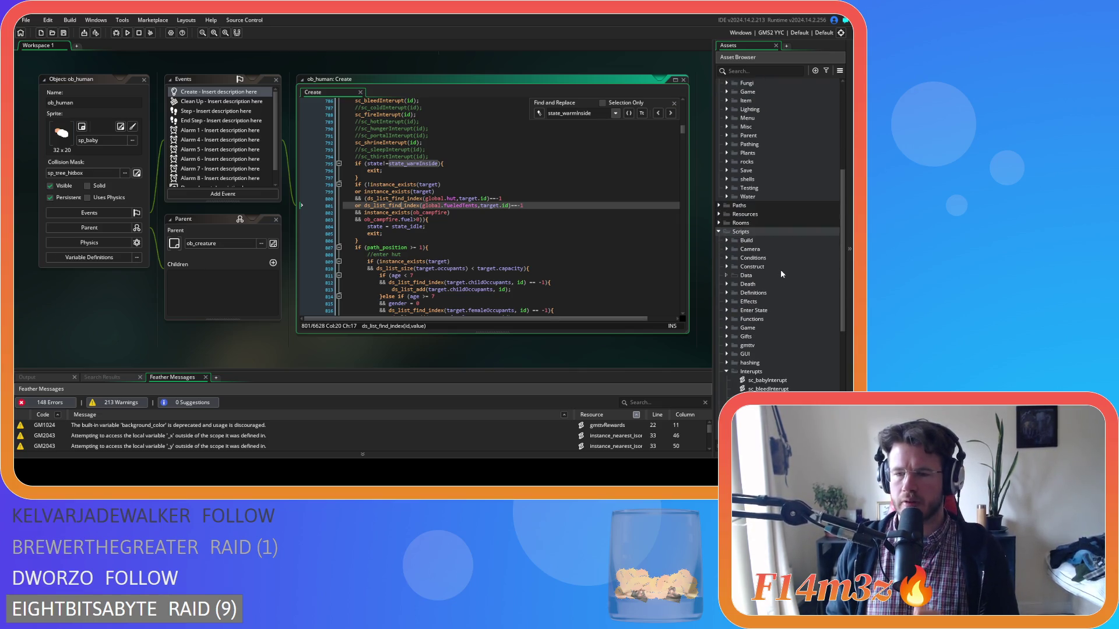
pyautogui.scroll(-3, 781, 269)
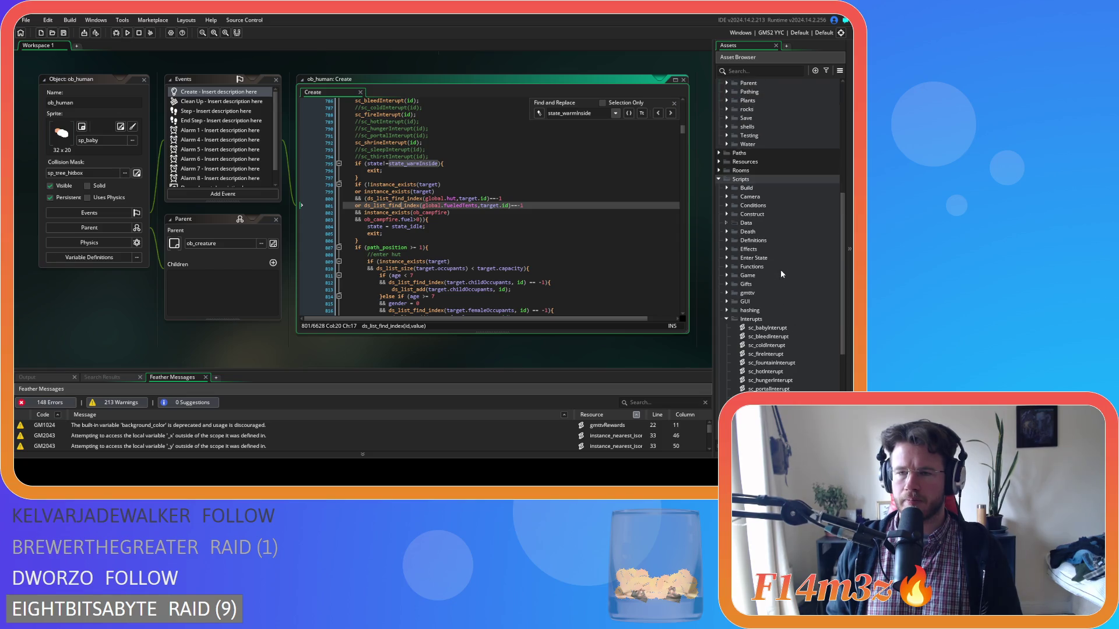
pyautogui.scroll(2, 781, 269)
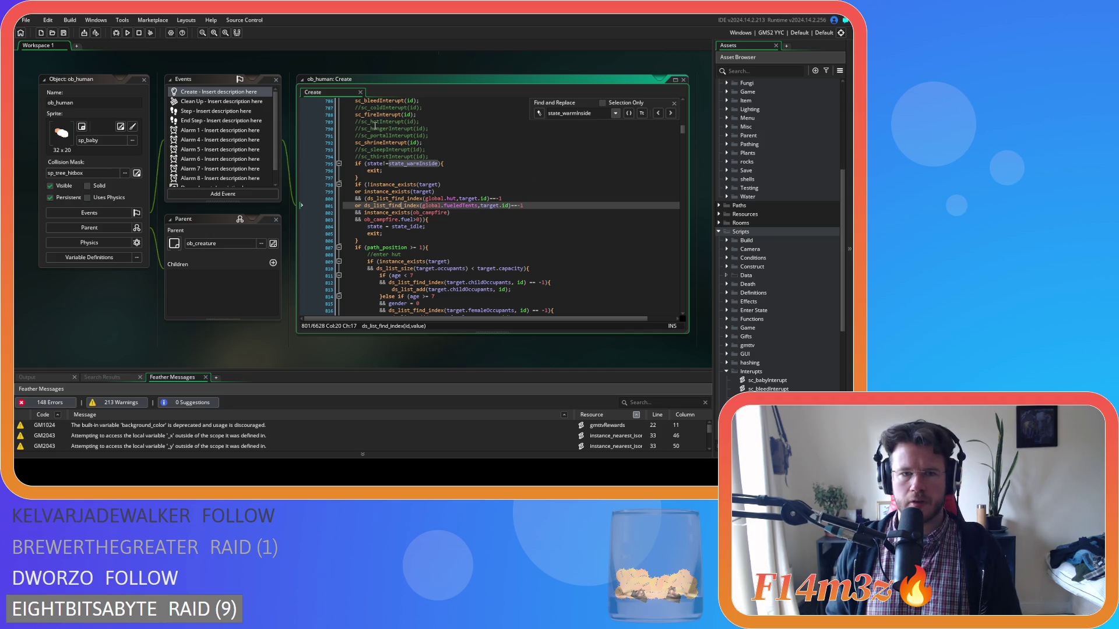
# Change the search term to state_fuelTent
pyautogui.click(563, 113)
pyautogui.press('BackSpace')
pyautogui.press('BackSpace')
pyautogui.press('BackSpace')
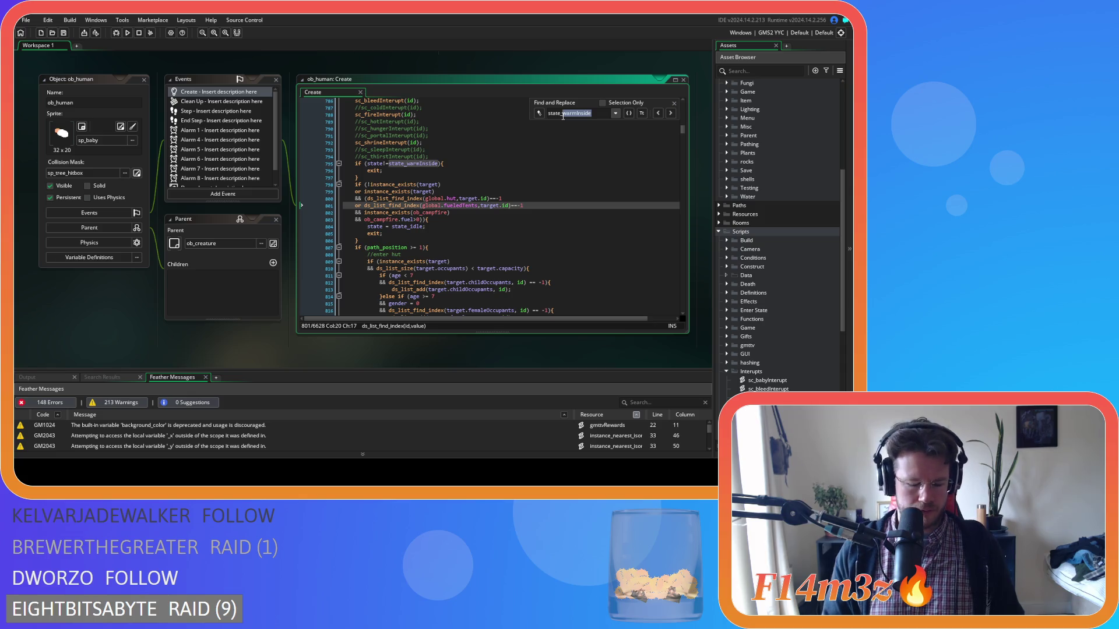
pyautogui.write('fuelTent')
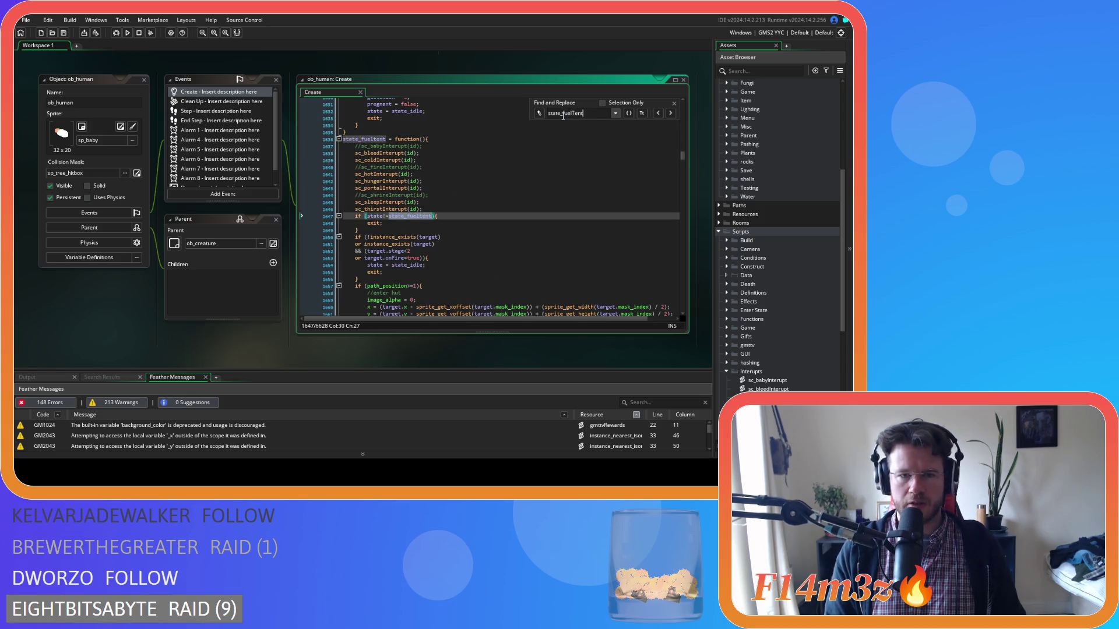
# Review the ob_hut check and its closing brace on lines 1671–1674
pyautogui.scroll(-9, 566, 208)
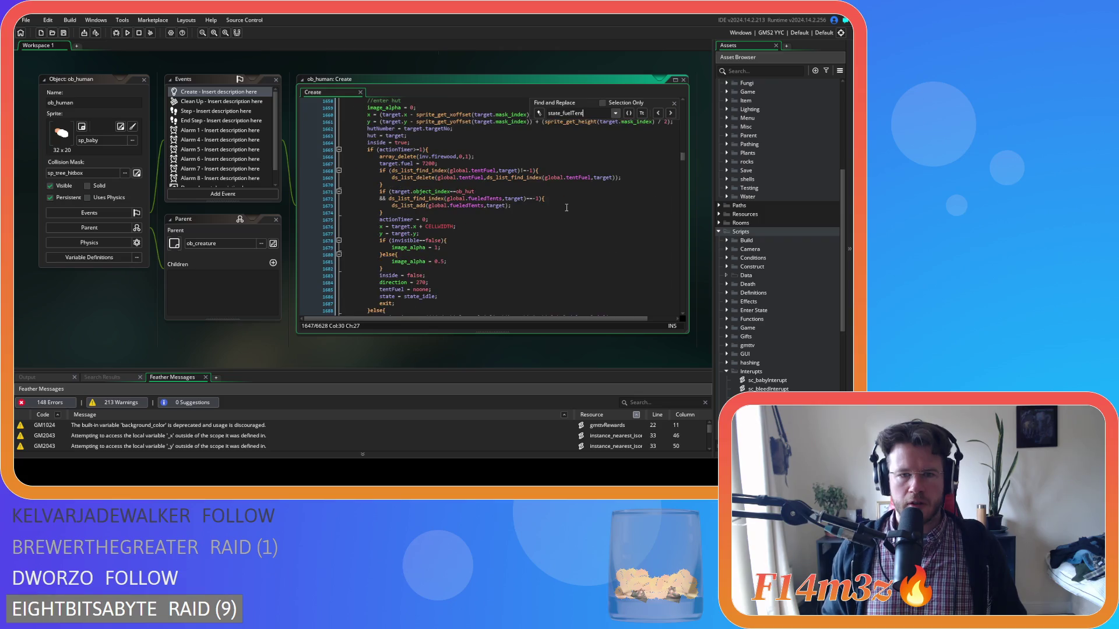
pyautogui.click(549, 191)
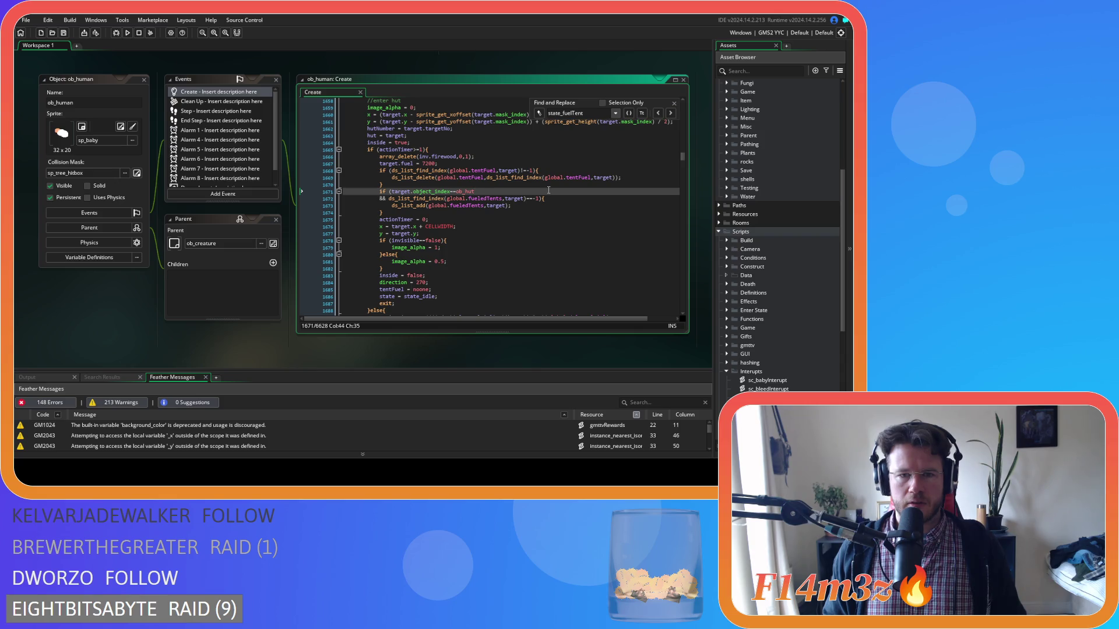
pyautogui.click(529, 209)
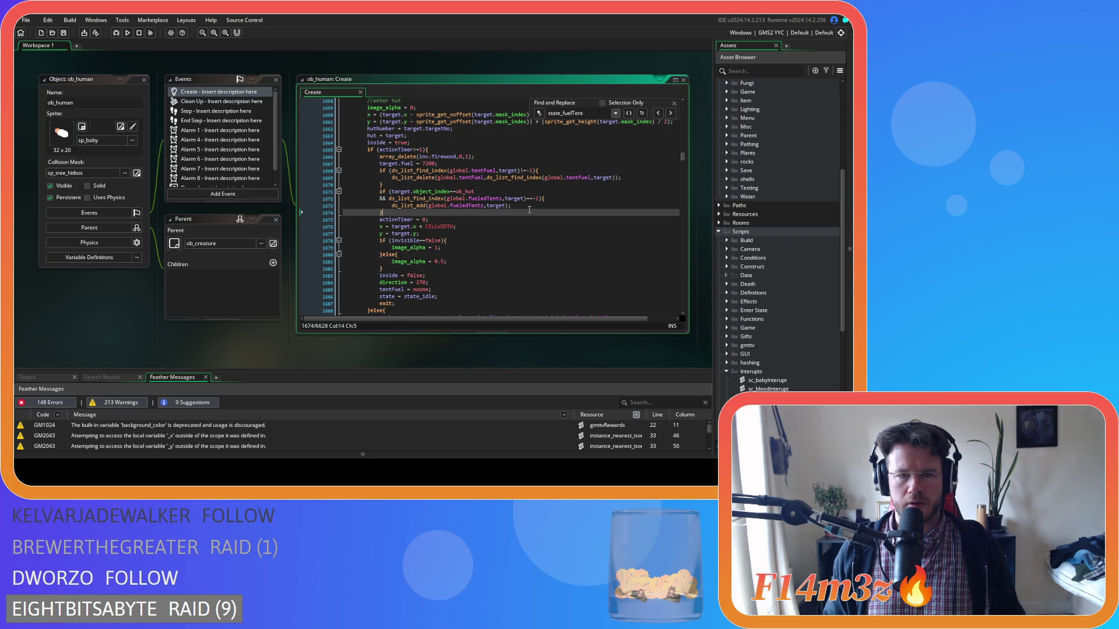
pyautogui.click(522, 192)
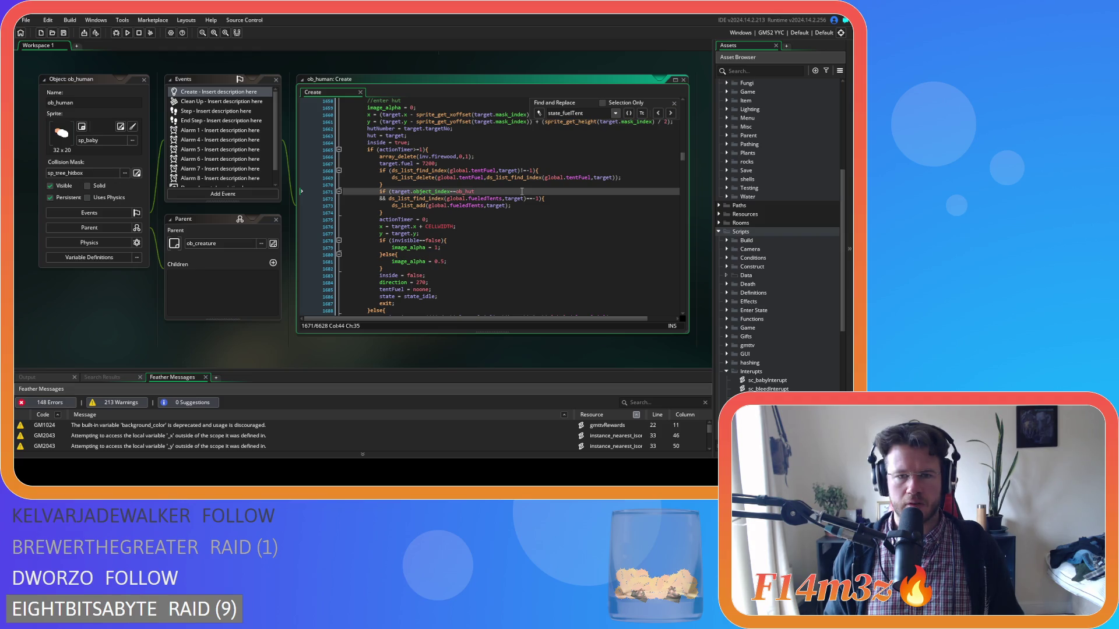
pyautogui.scroll(-3, 522, 192)
pyautogui.scroll(3, 522, 192)
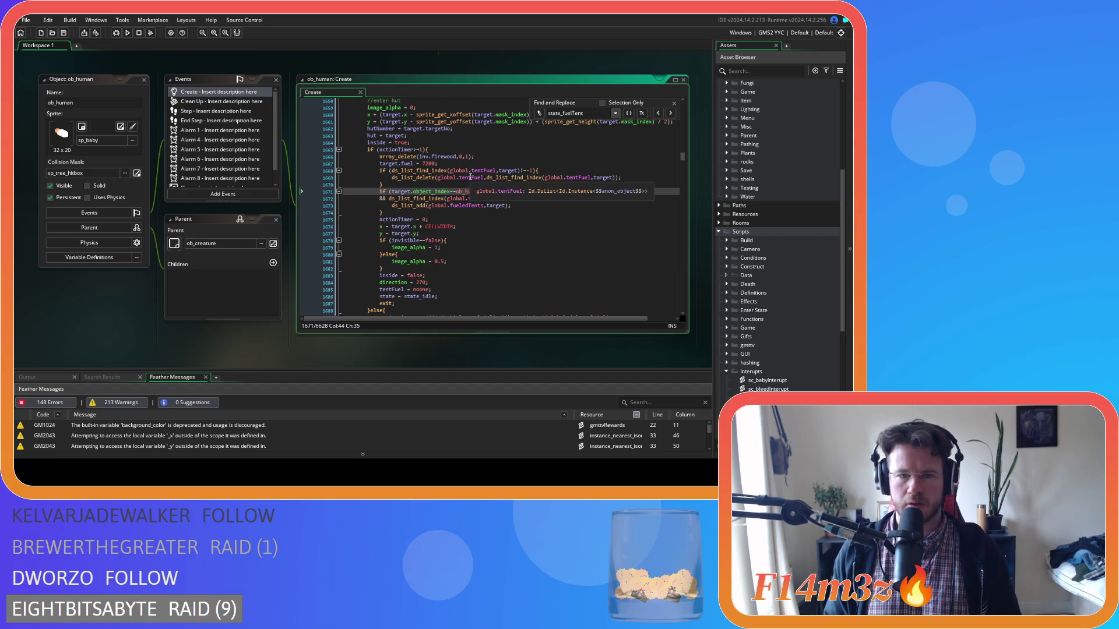
pyautogui.click(500, 214)
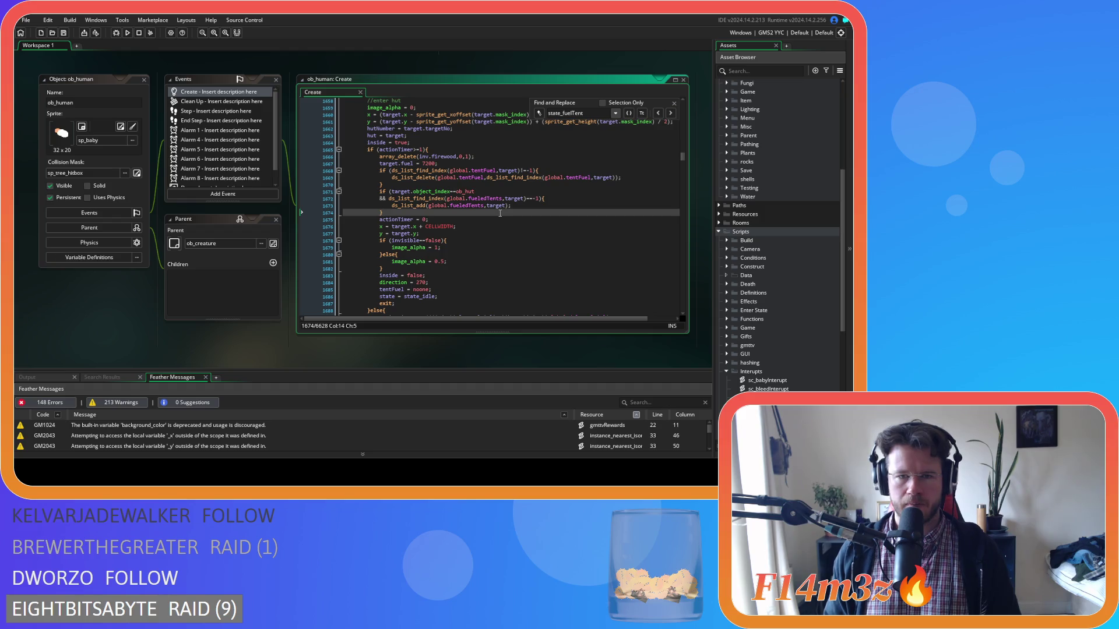
pyautogui.scroll(3, 500, 213)
pyautogui.scroll(-2, 500, 213)
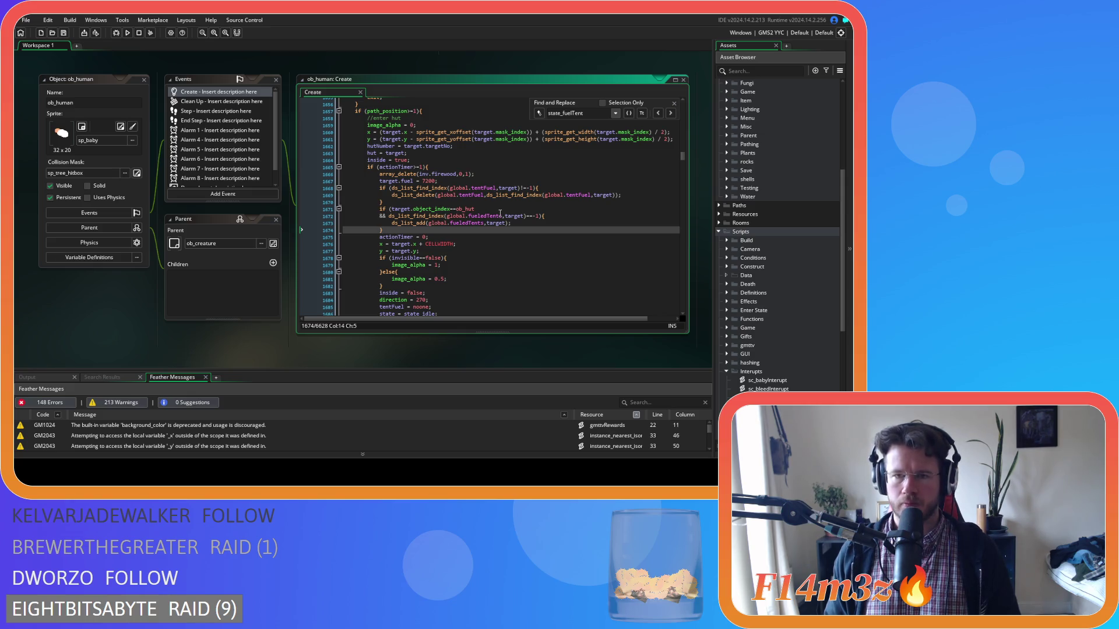
pyautogui.scroll(-3, 752, 258)
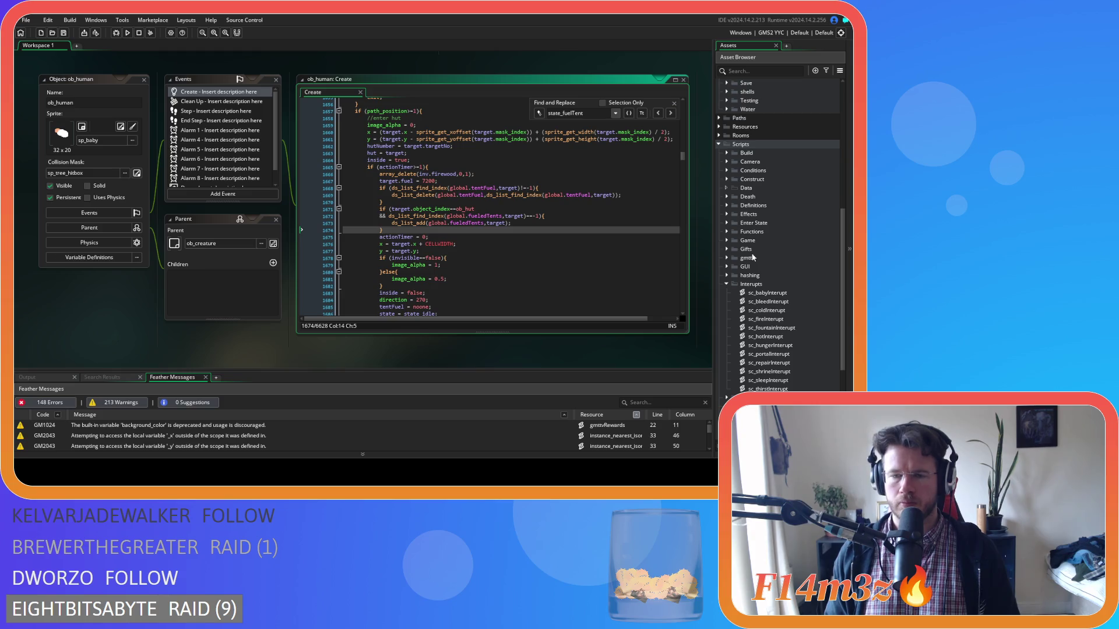
# Close the search panel and expand the Construct scripts folder to select sc_capacity
pyautogui.click(674, 103)
pyautogui.click(622, 208)
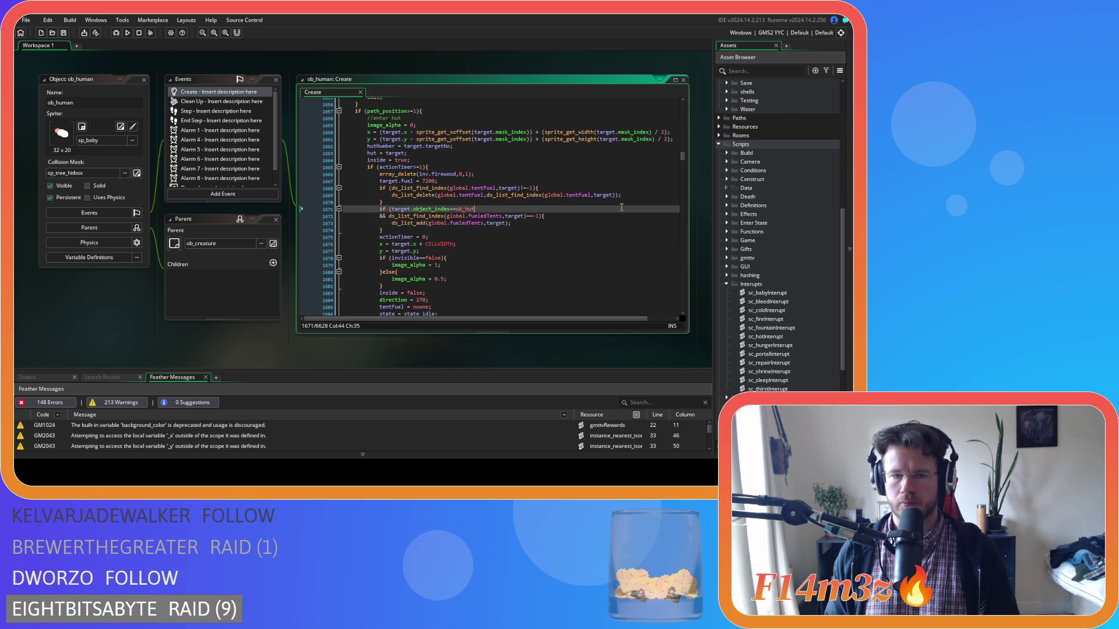
pyautogui.scroll(-3, 737, 303)
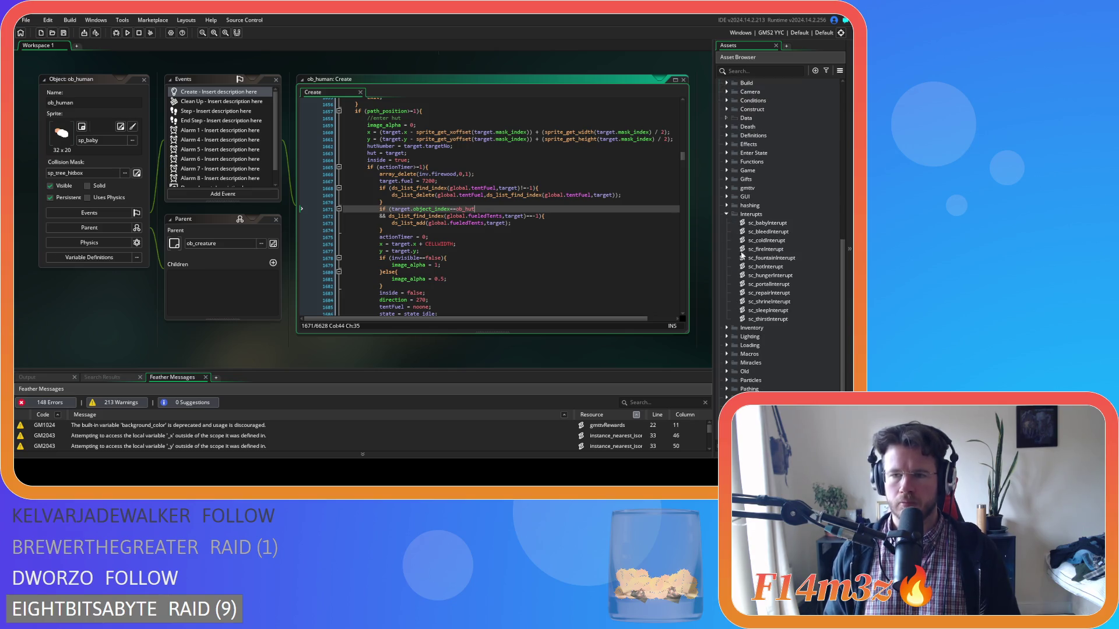
pyautogui.scroll(2, 743, 258)
pyautogui.click(725, 162)
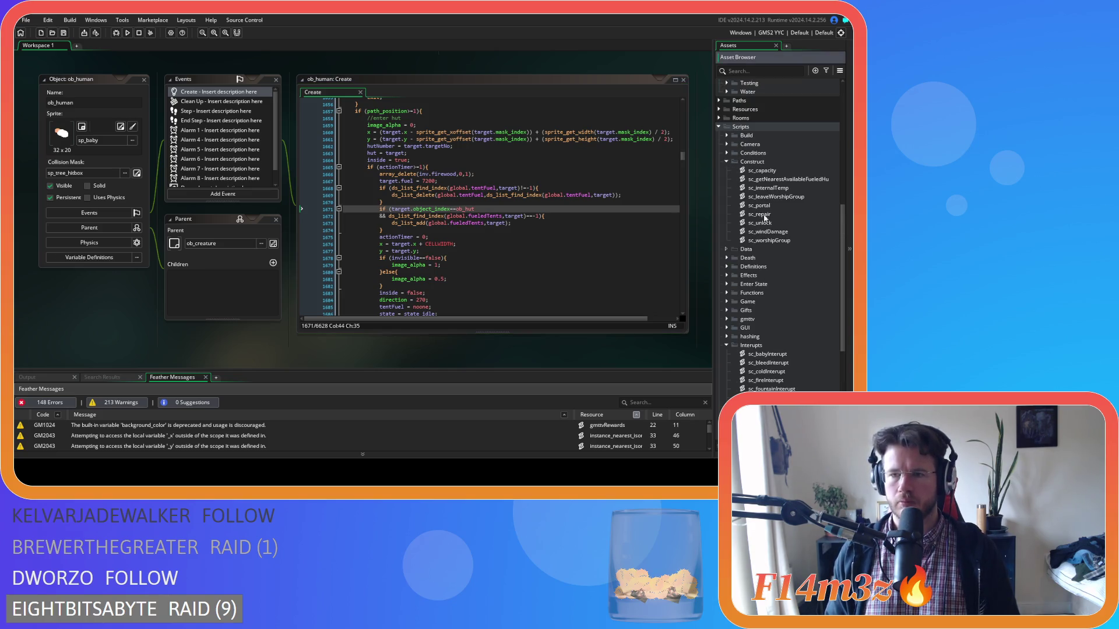
pyautogui.click(775, 170)
# Open sc_capacity and review its code around lines 5–14
pyautogui.doubleClick(775, 170)
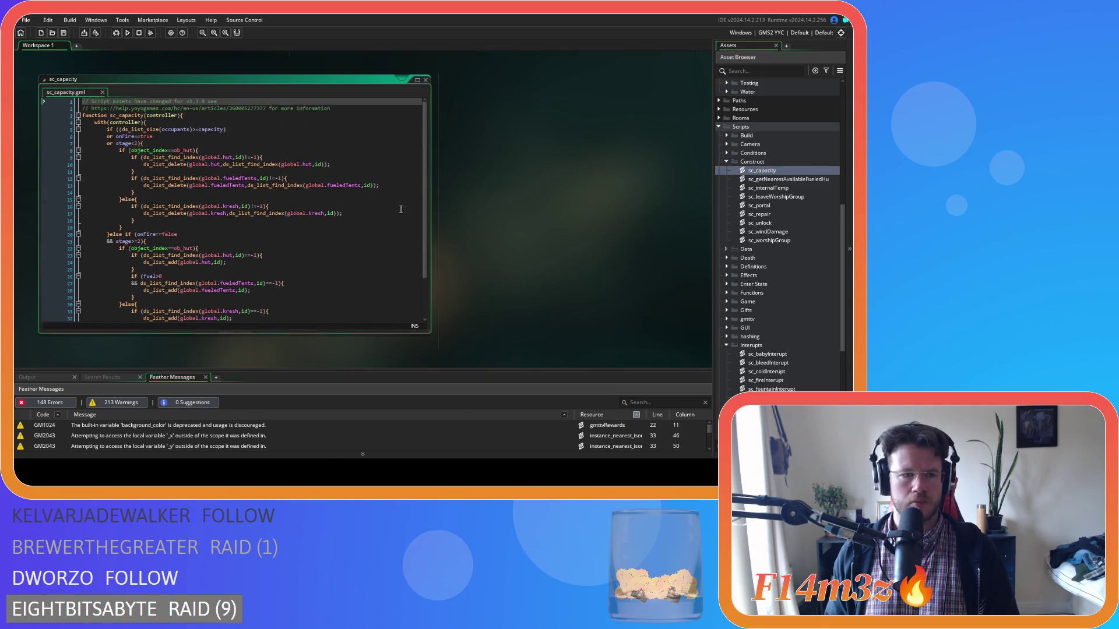
pyautogui.scroll(-3, 355, 198)
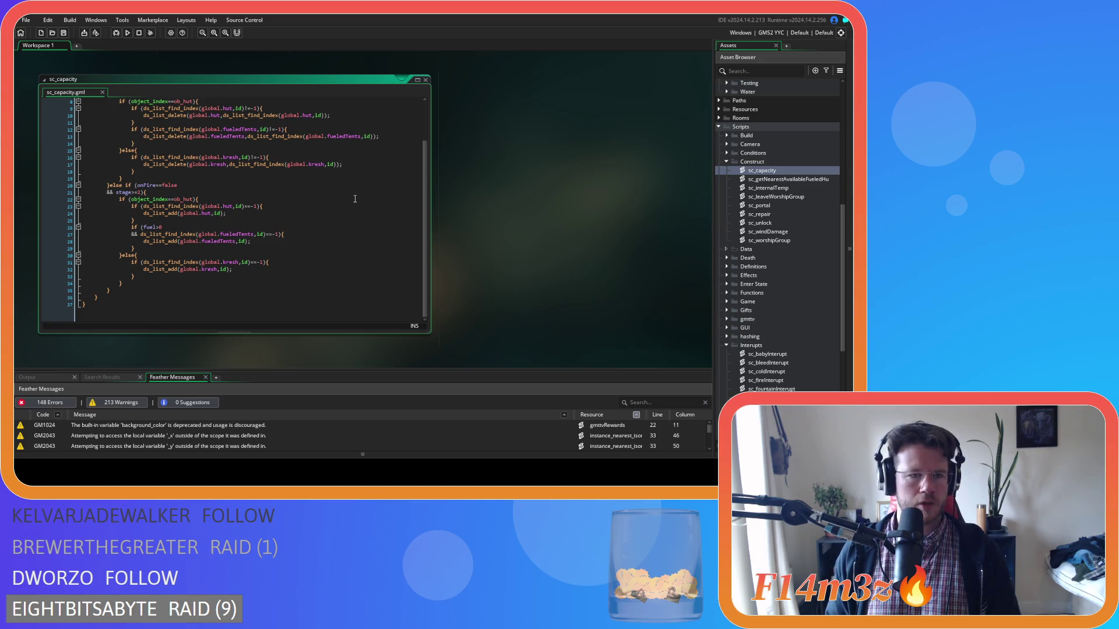
pyautogui.scroll(3, 354, 199)
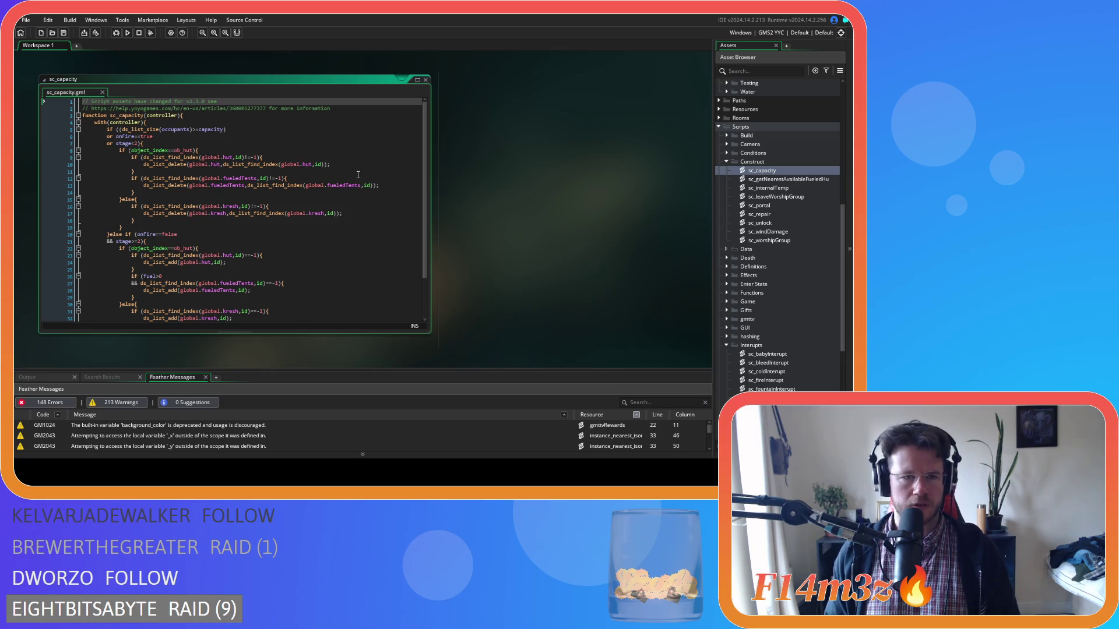
pyautogui.click(288, 194)
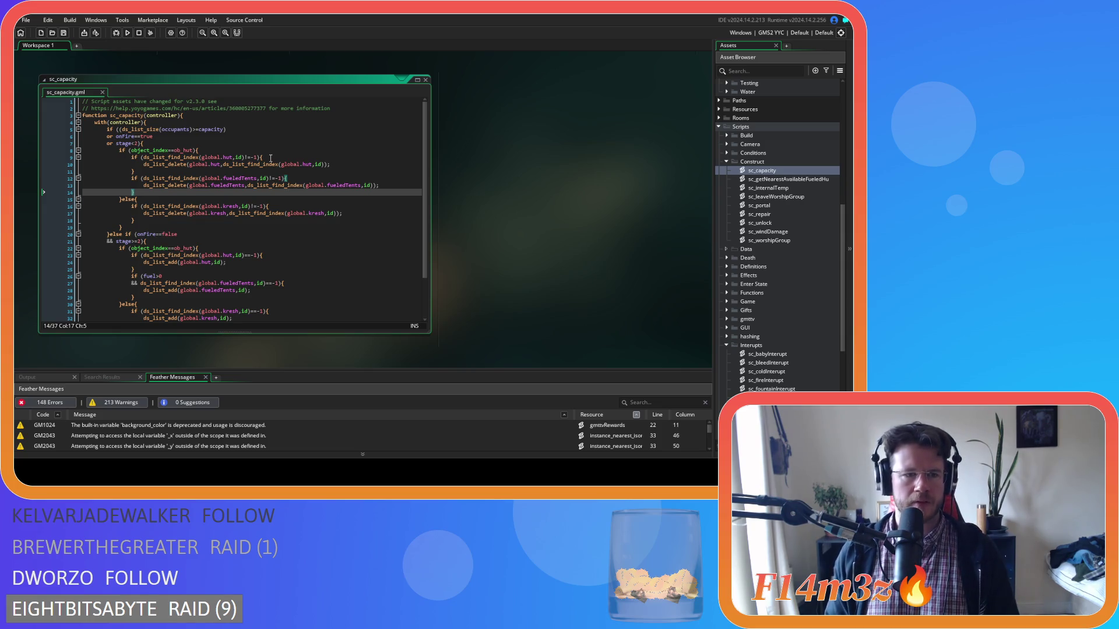
pyautogui.scroll(-2, 270, 158)
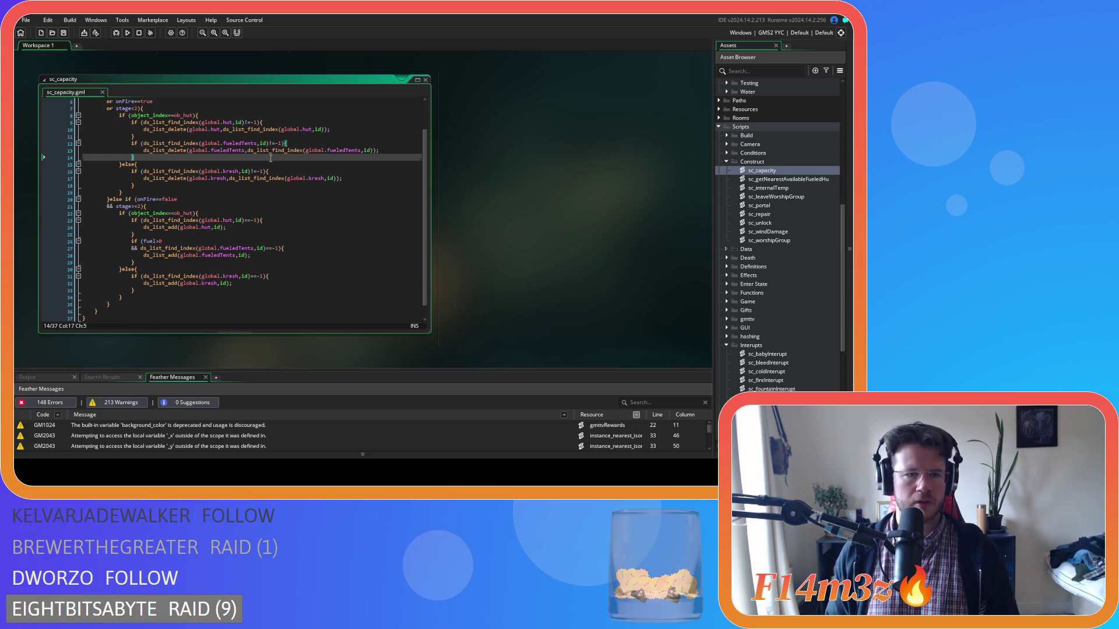
pyautogui.scroll(2, 270, 157)
pyautogui.click(250, 131)
pyautogui.click(145, 143)
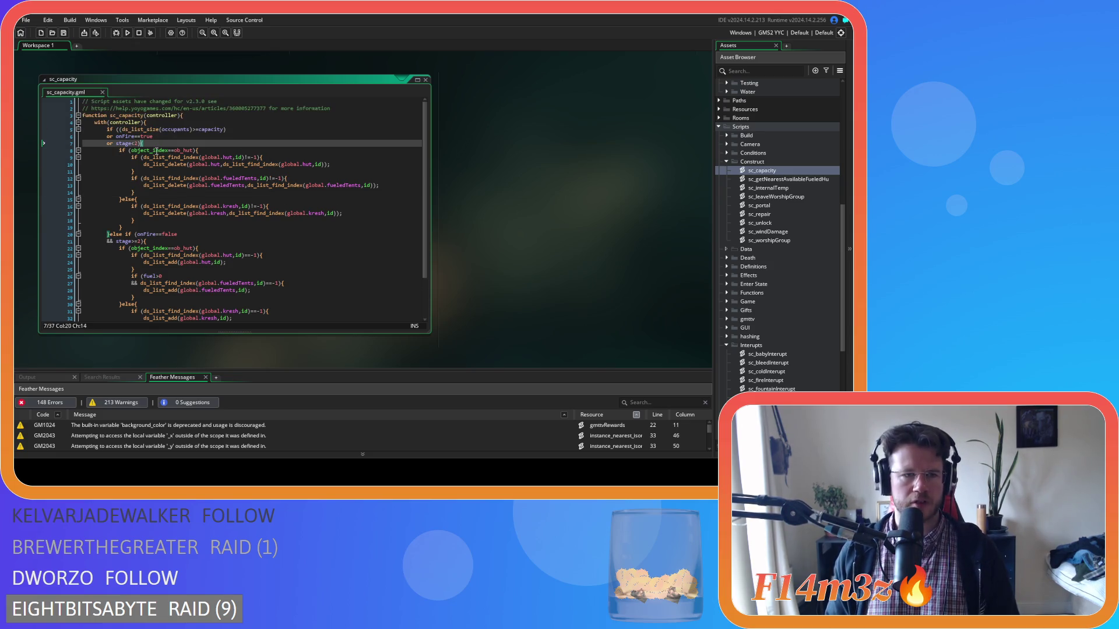
pyautogui.moveTo(226, 158)
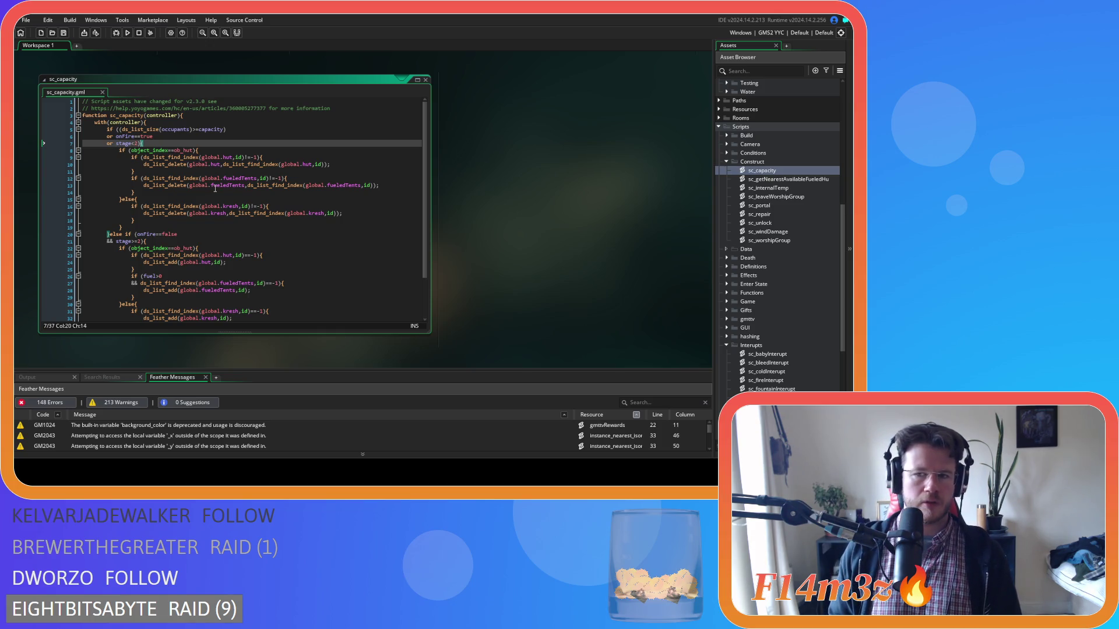
# Expand the Game scripts folder and select sc_fireExtinguish
pyautogui.scroll(-1, 757, 270)
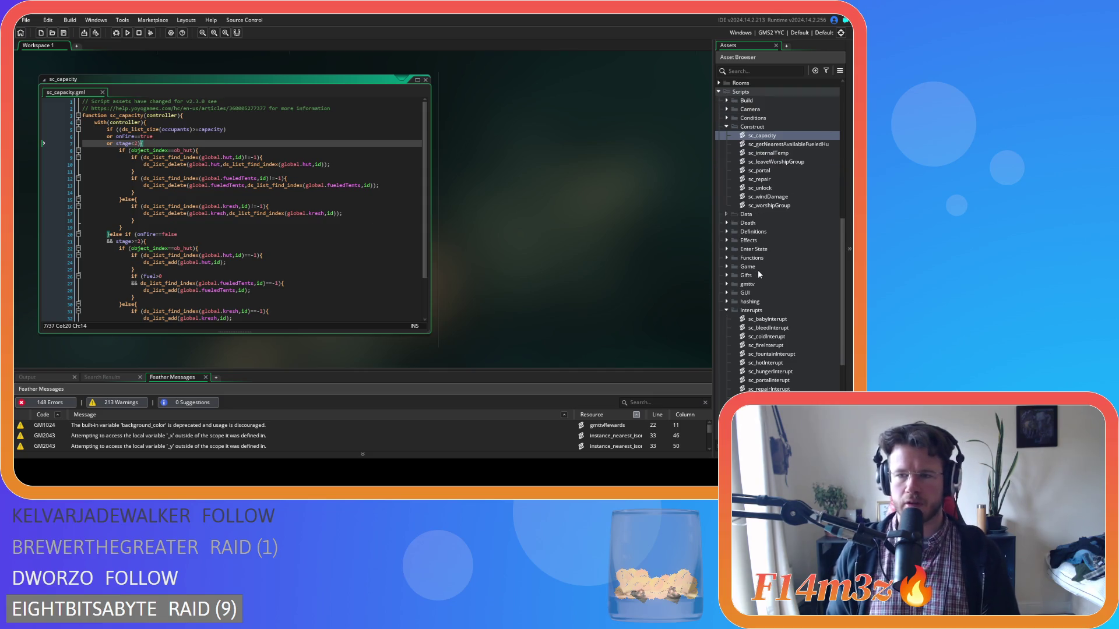
pyautogui.scroll(-1, 758, 270)
pyautogui.click(726, 232)
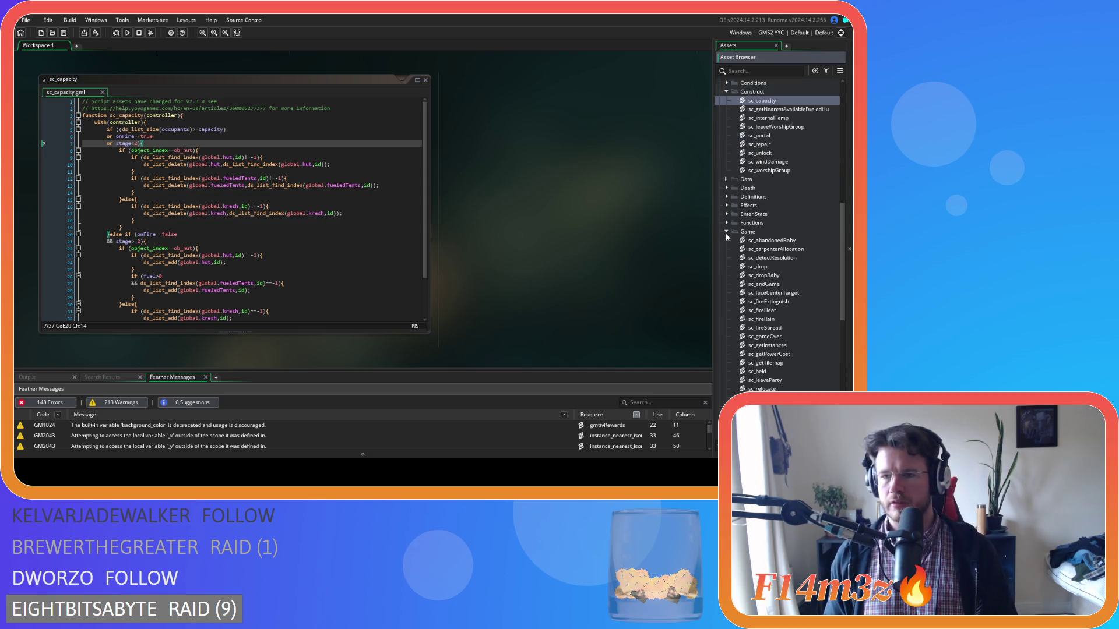
pyautogui.click(784, 303)
# Open sc_fireExtinguish and scroll to the end of the hut block
pyautogui.doubleClick(784, 302)
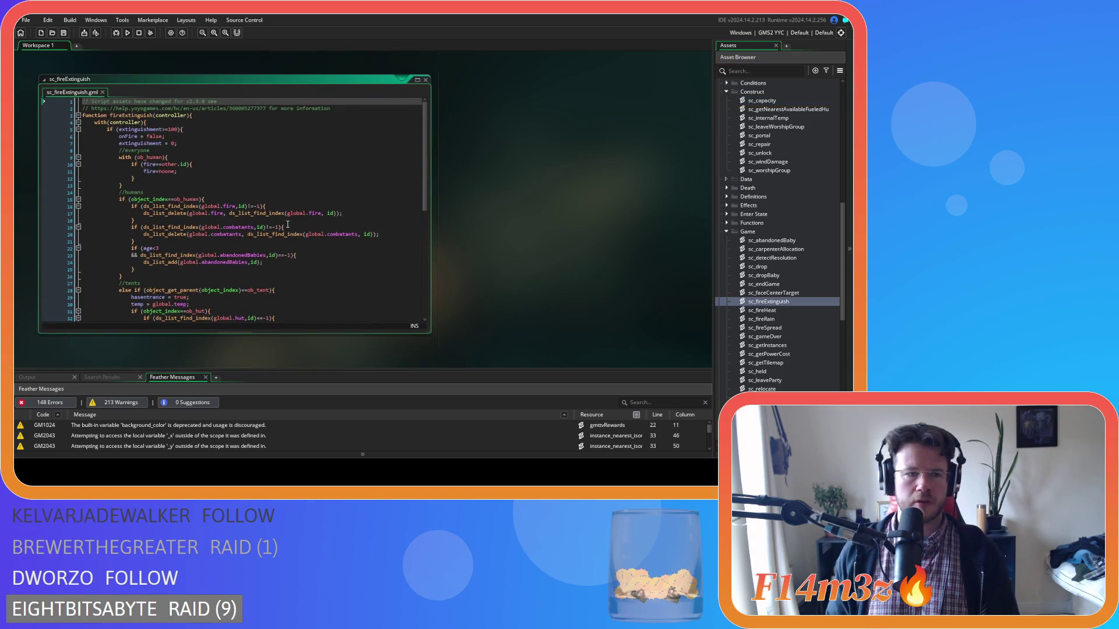
pyautogui.scroll(-6, 214, 200)
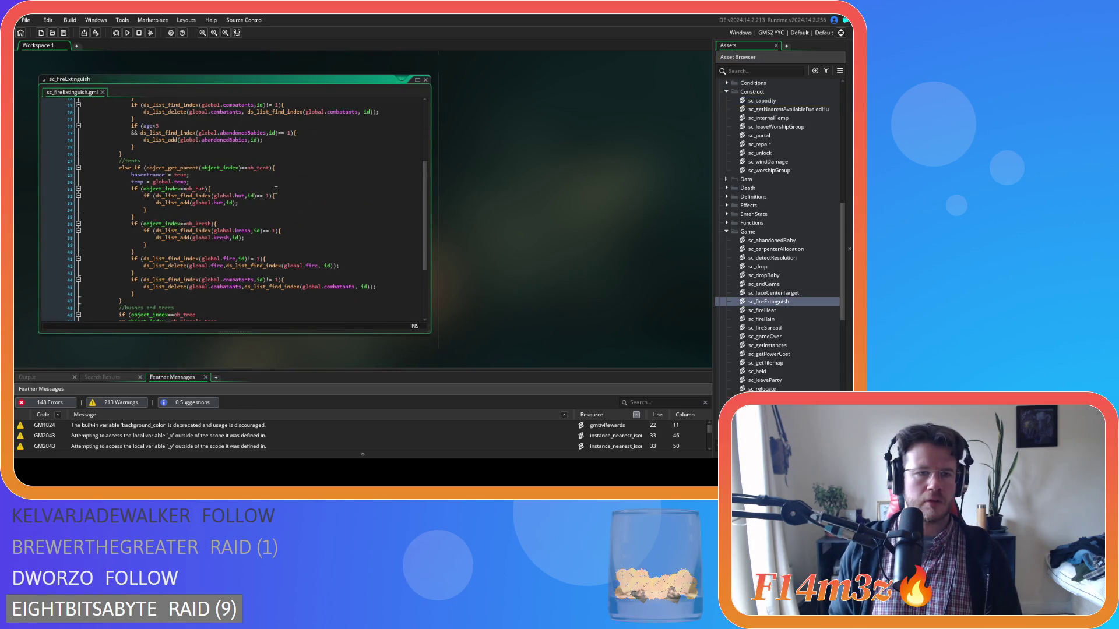
pyautogui.scroll(-1, 278, 283)
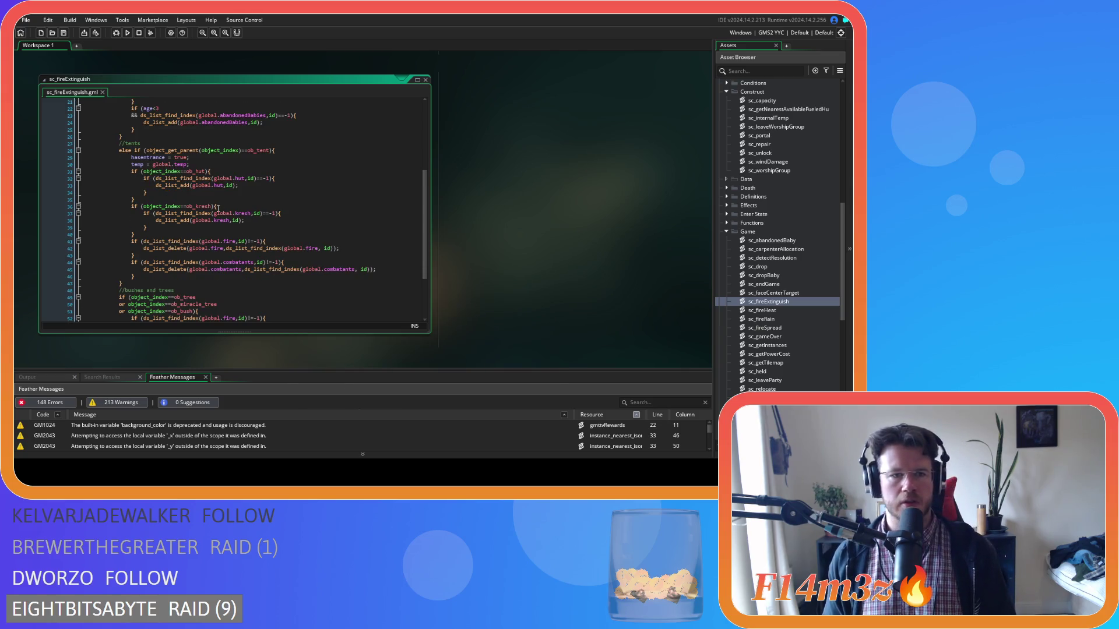
pyautogui.scroll(-4, 219, 207)
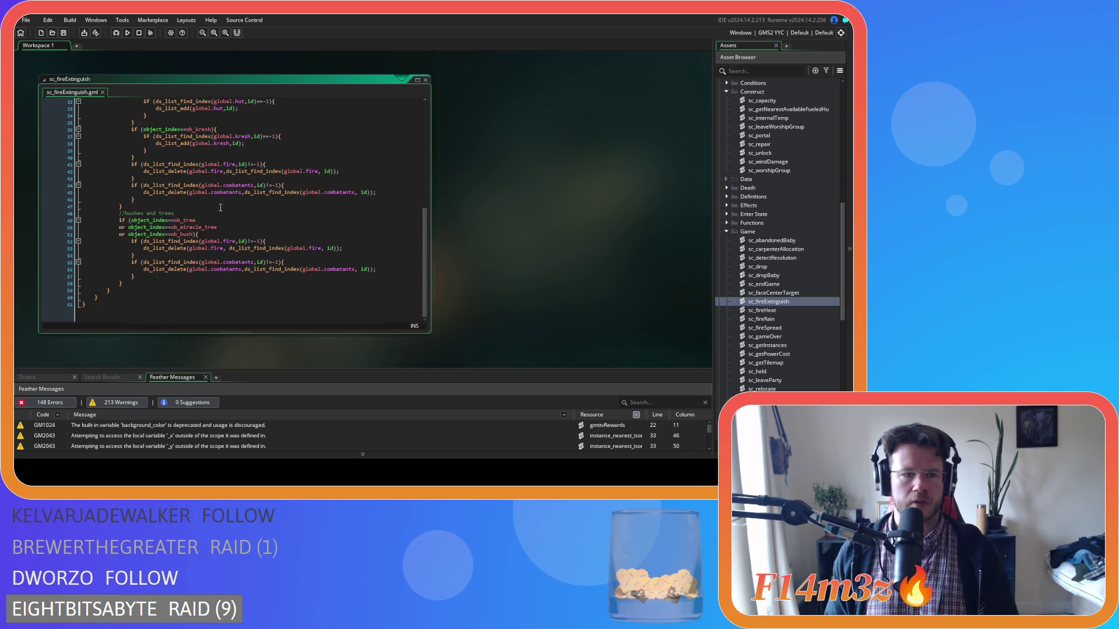
pyautogui.scroll(5, 255, 211)
# Add the condition (fuel>0) && ds_list_find_index(global.fueledTents,id)==-1 after the hut block
pyautogui.click(248, 220)
pyautogui.press('Return')
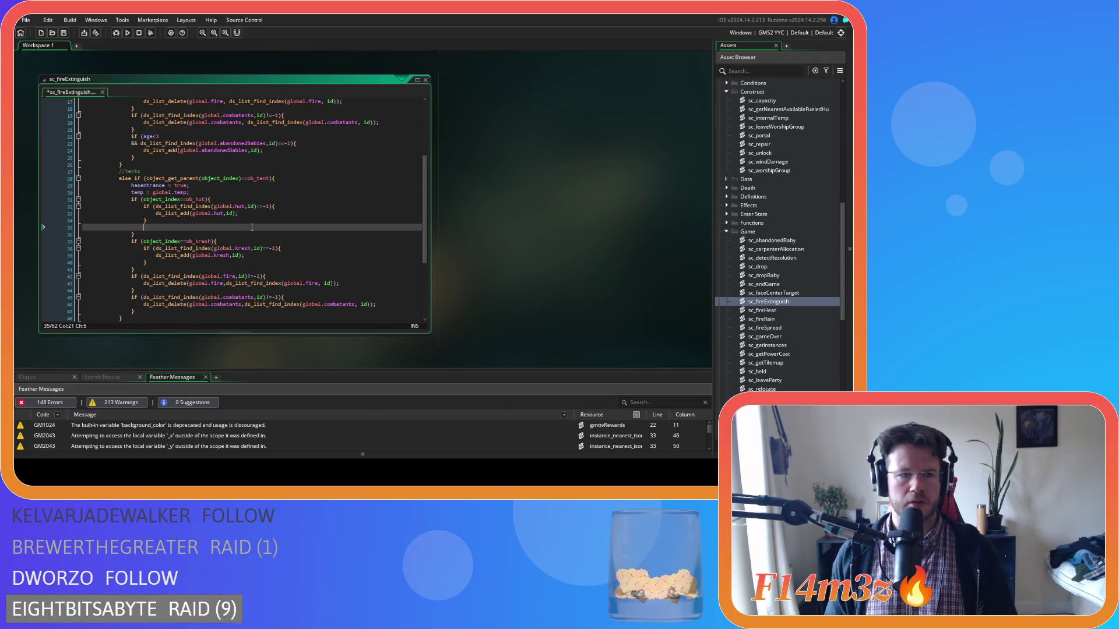
pyautogui.write('if(')
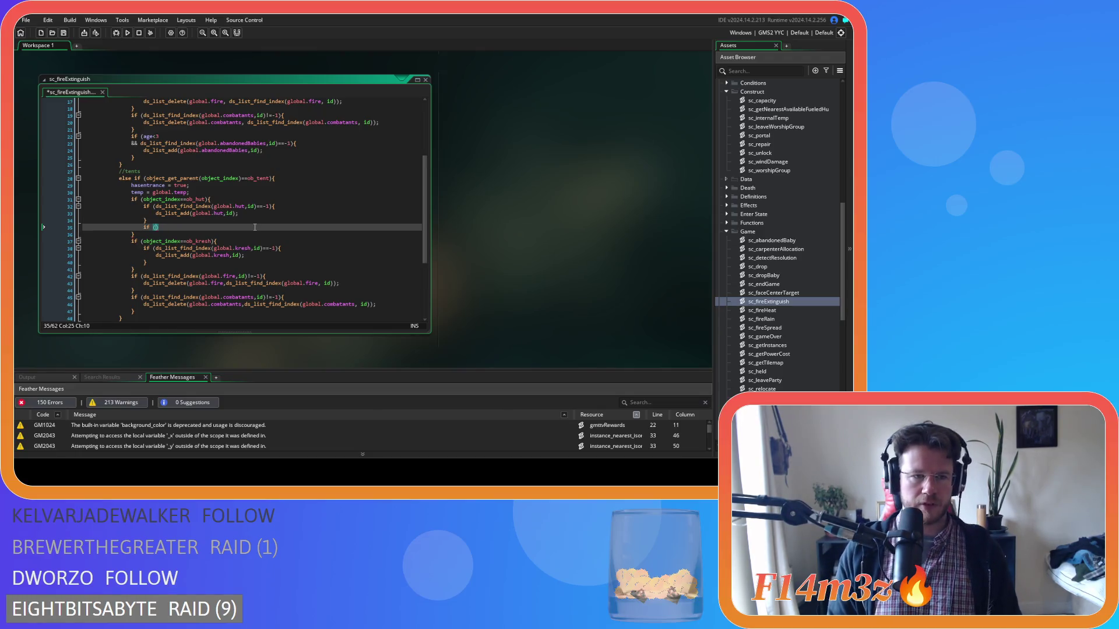
pyautogui.write('fuel>')
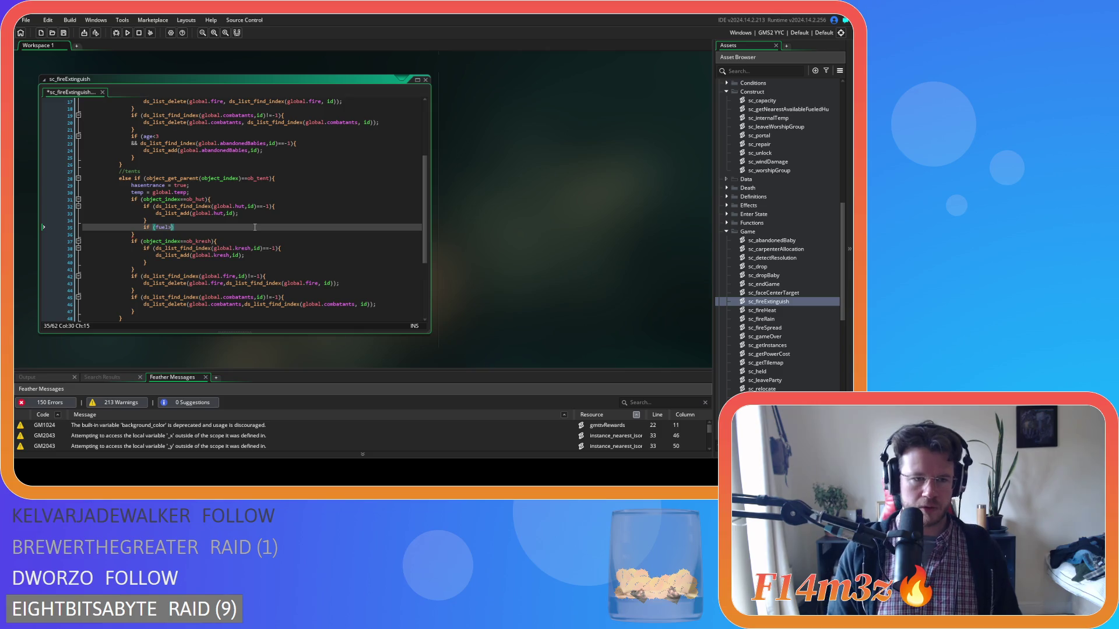
pyautogui.write('0')
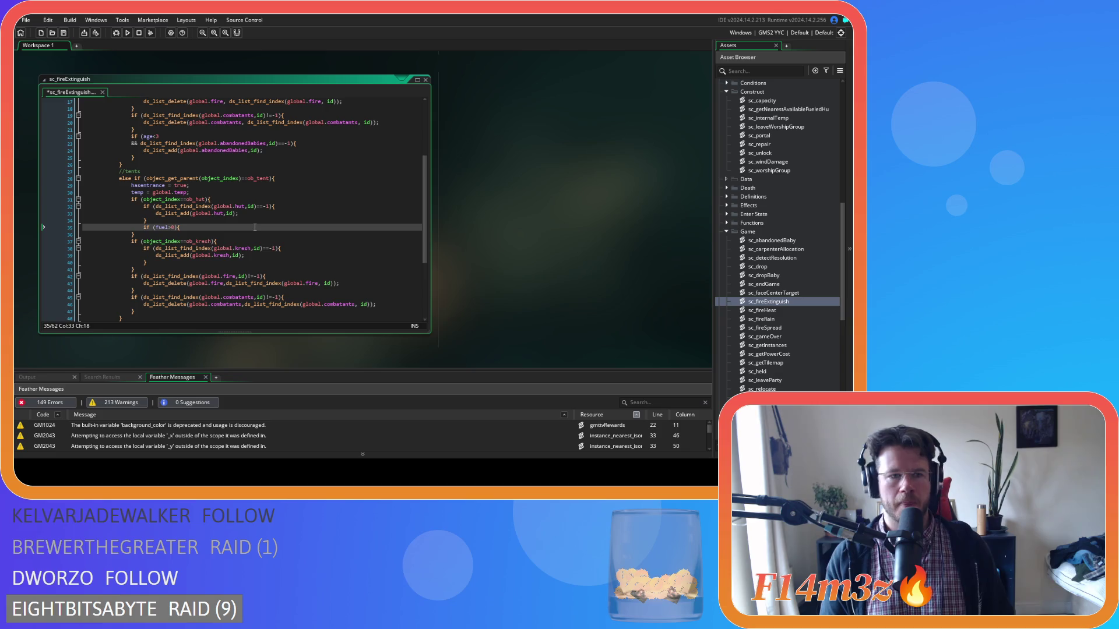
pyautogui.press('Return')
pyautogui.write('&&')
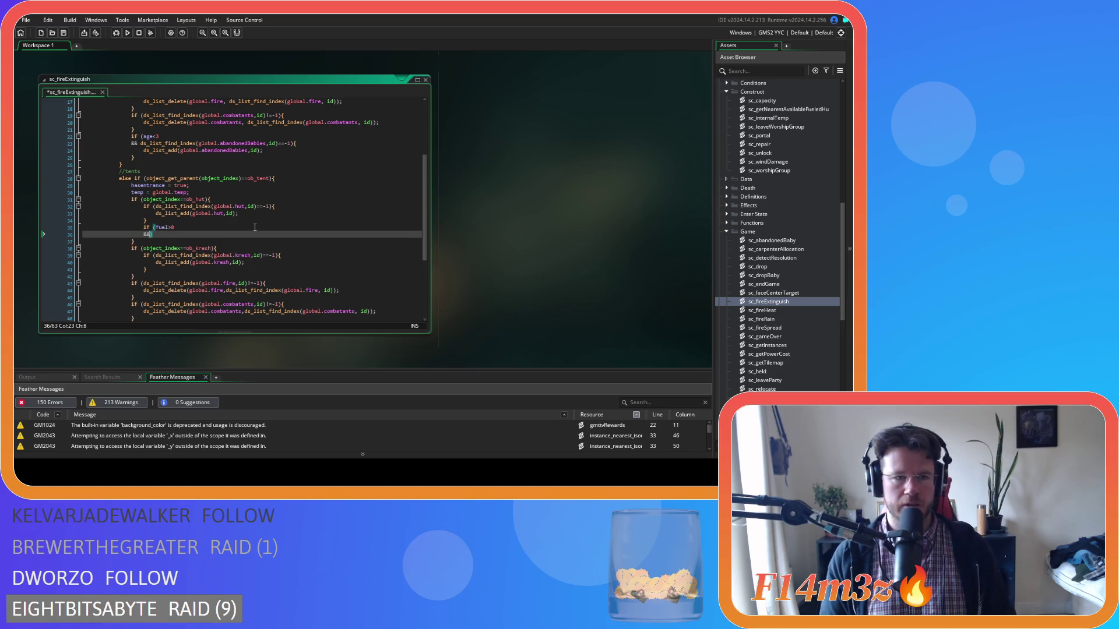
pyautogui.write(' ds_list')
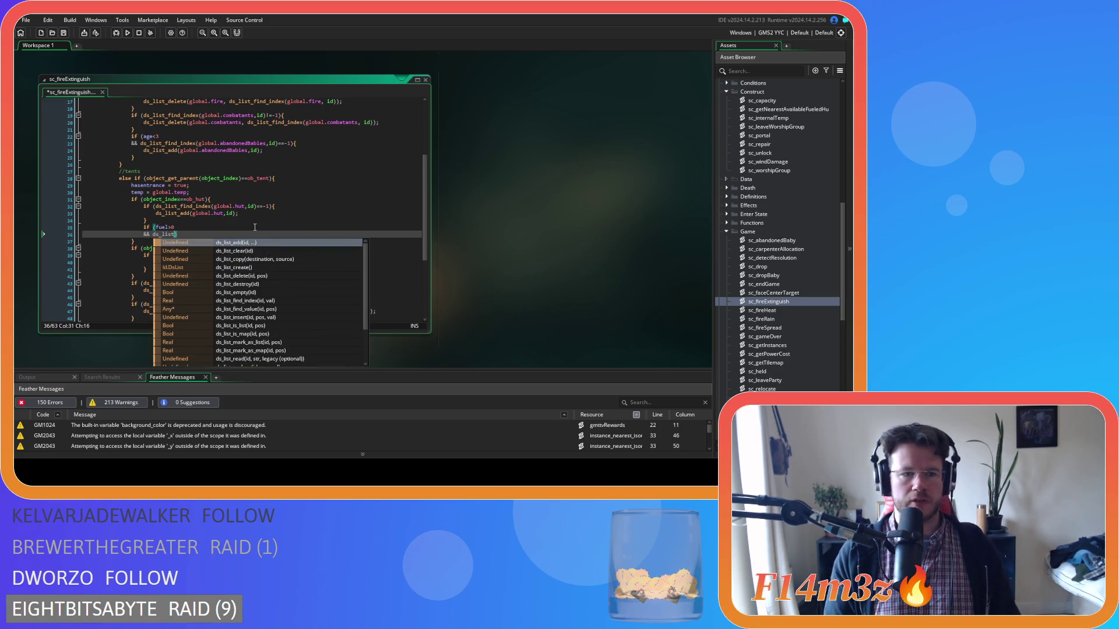
pyautogui.write('_find')
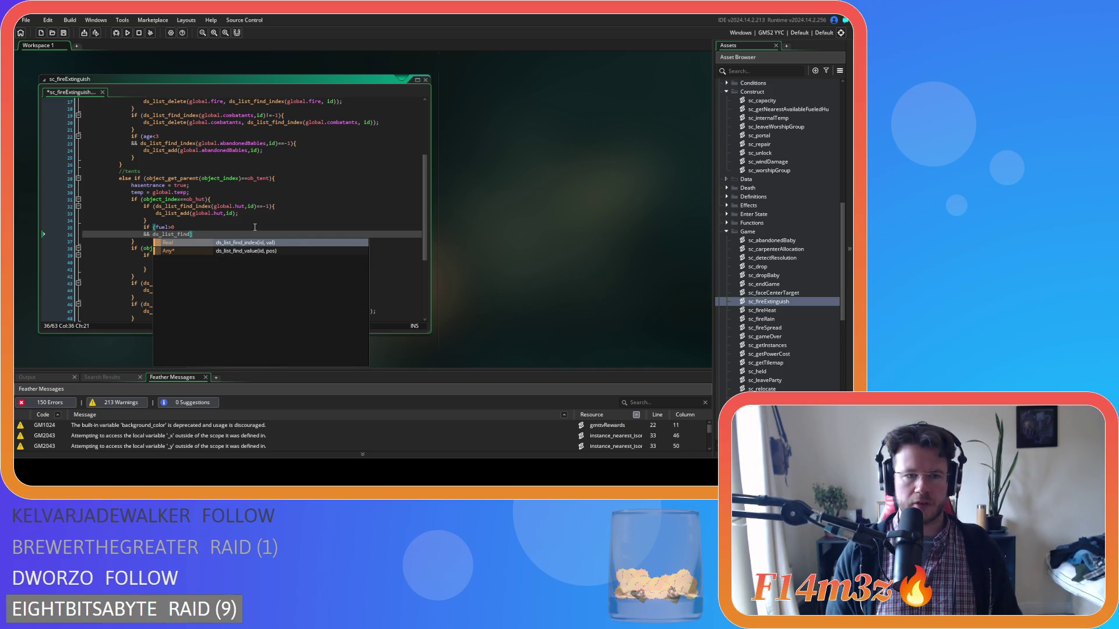
pyautogui.press('Return')
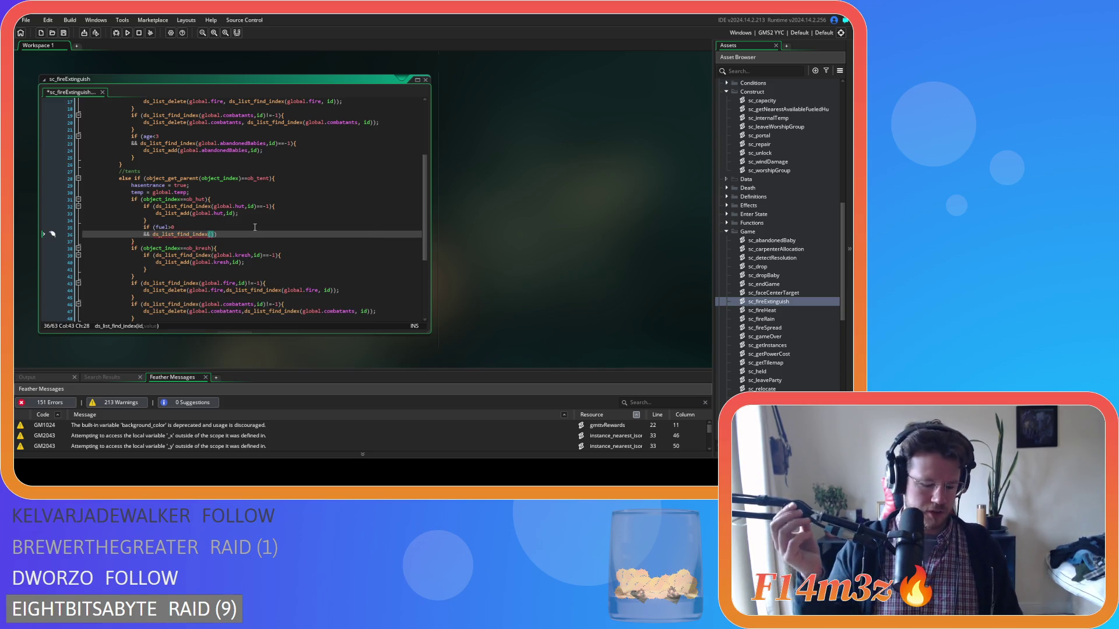
pyautogui.write('global.')
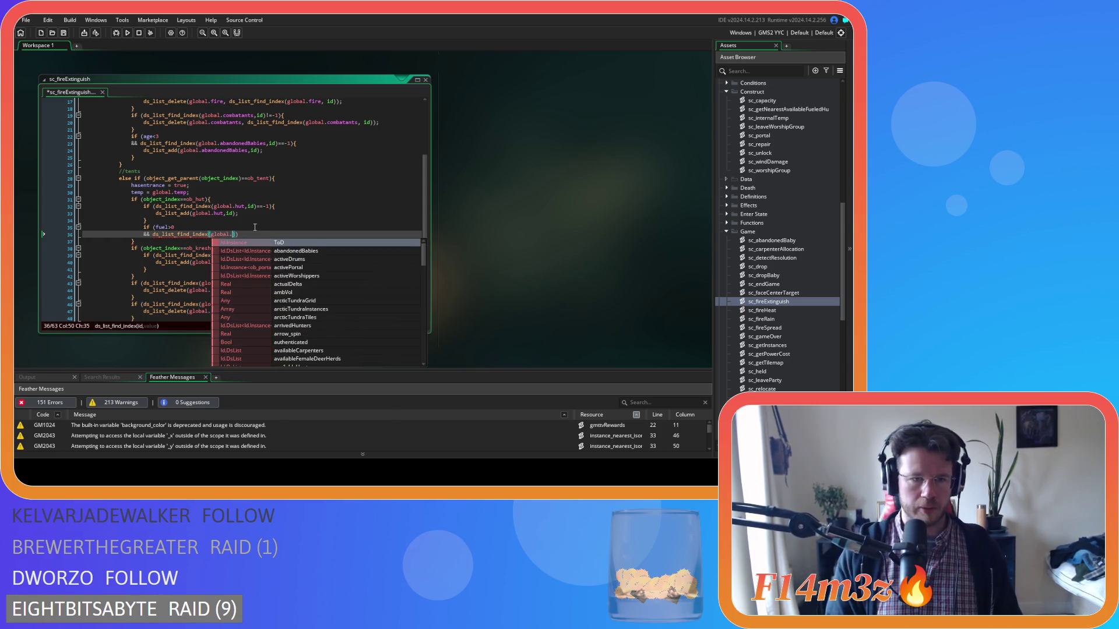
pyautogui.write('fueledTents')
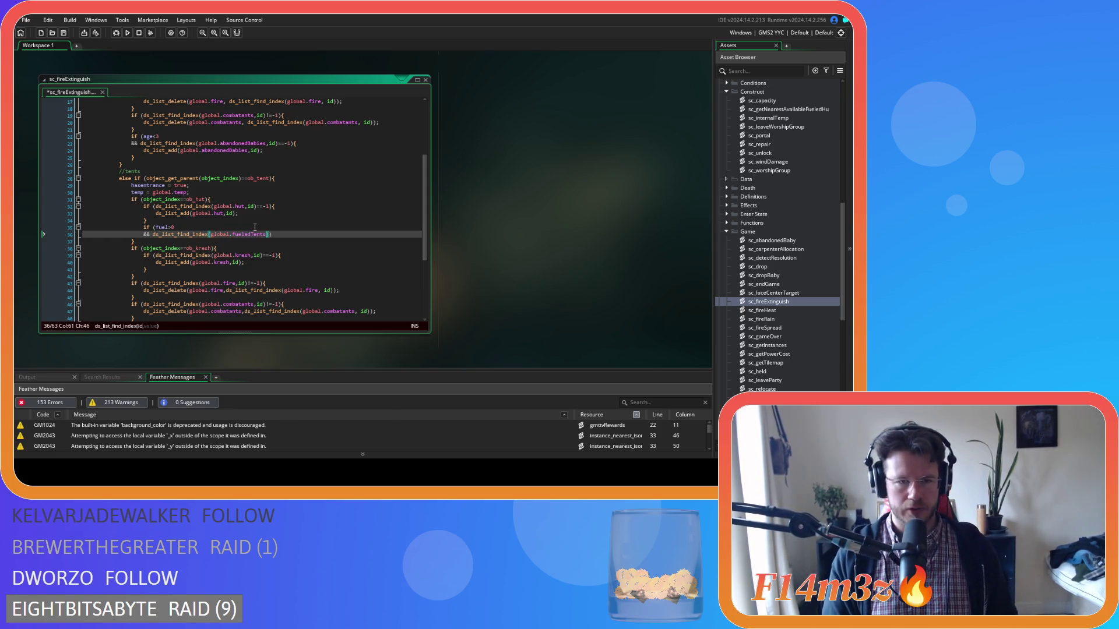
pyautogui.write(',')
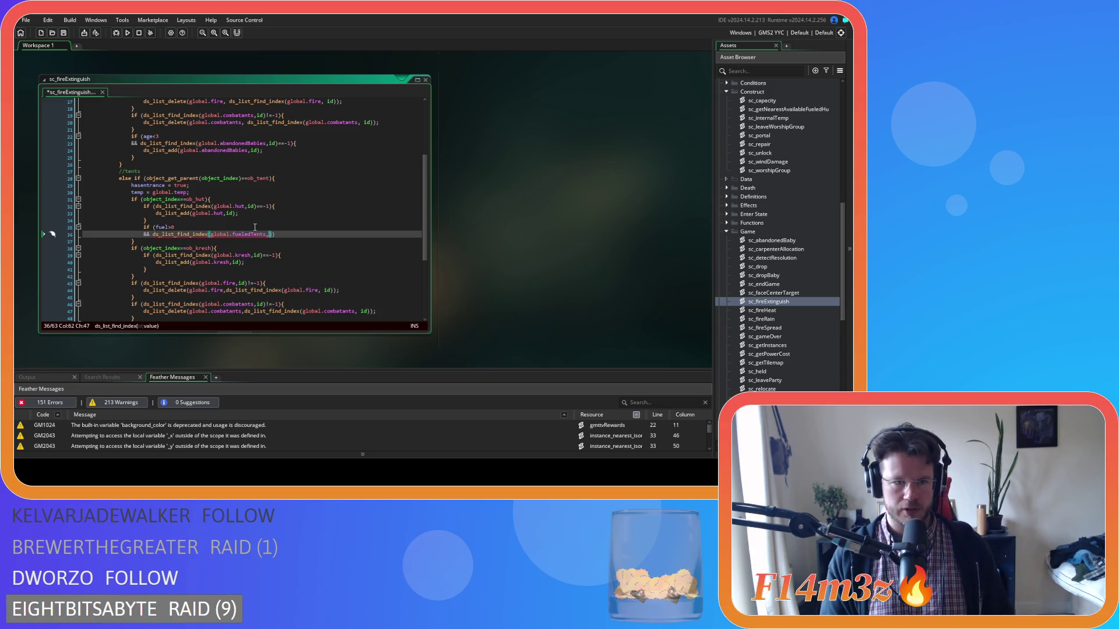
pyautogui.write('id)==-1){')
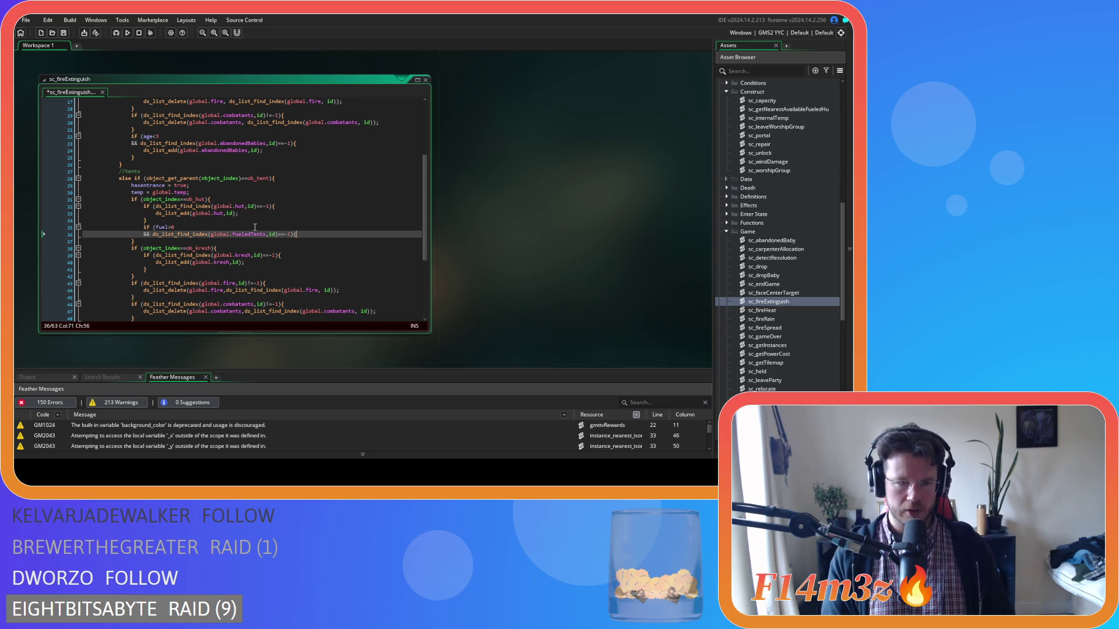
# Add ds_list_add(global.fueledTents,id) under the condition and close the script window
pyautogui.press('Return')
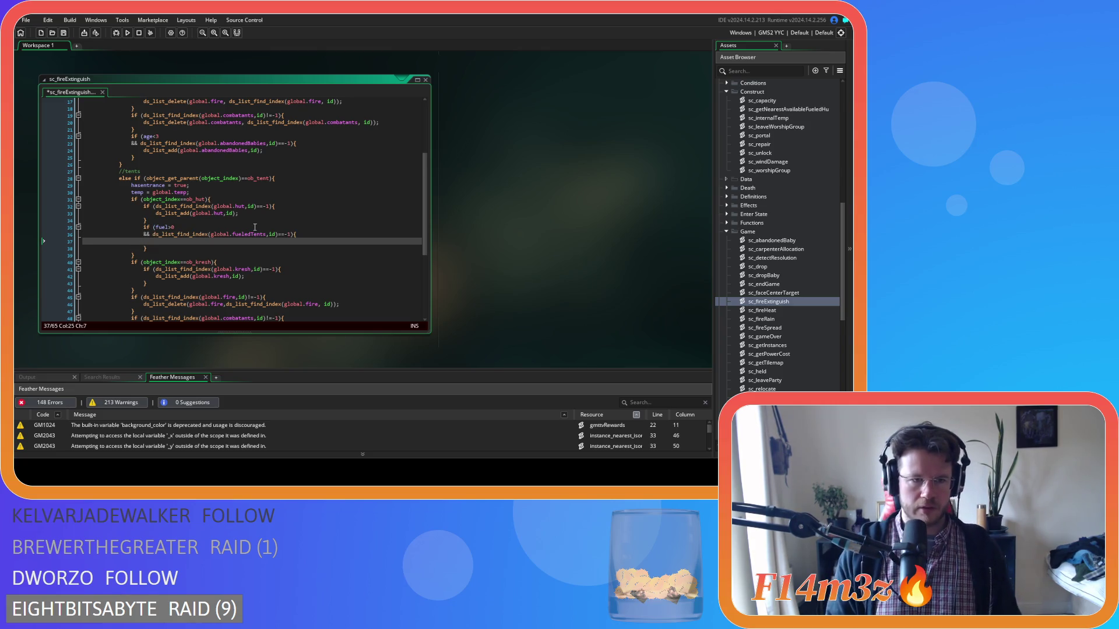
pyautogui.write('ds_list_')
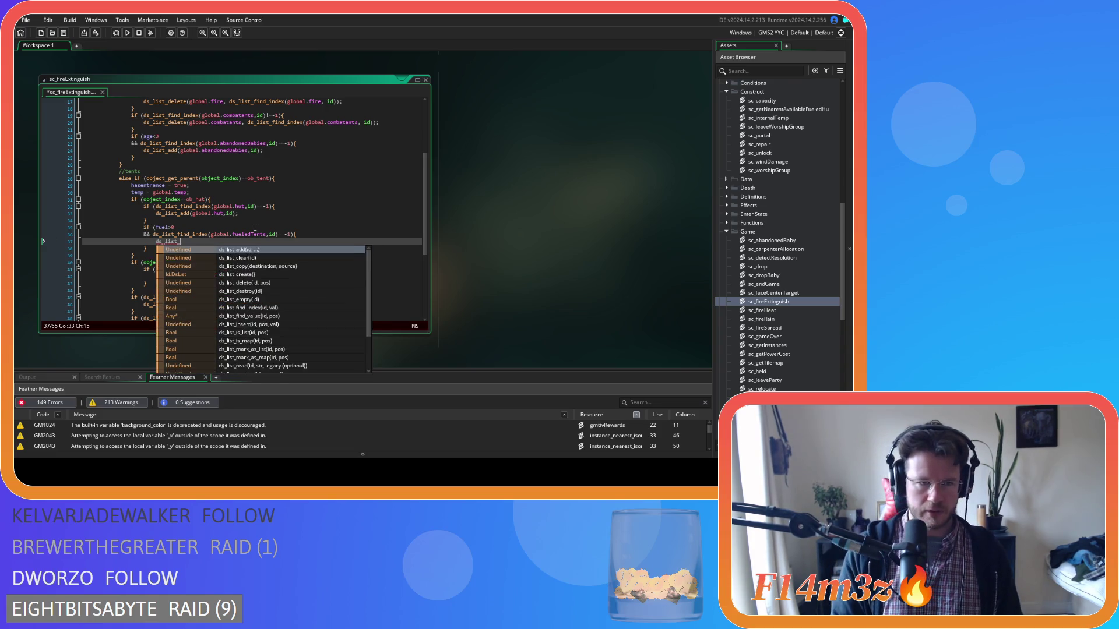
pyautogui.write('add(global.fueled')
pyautogui.press('Return')
pyautogui.write(',id);')
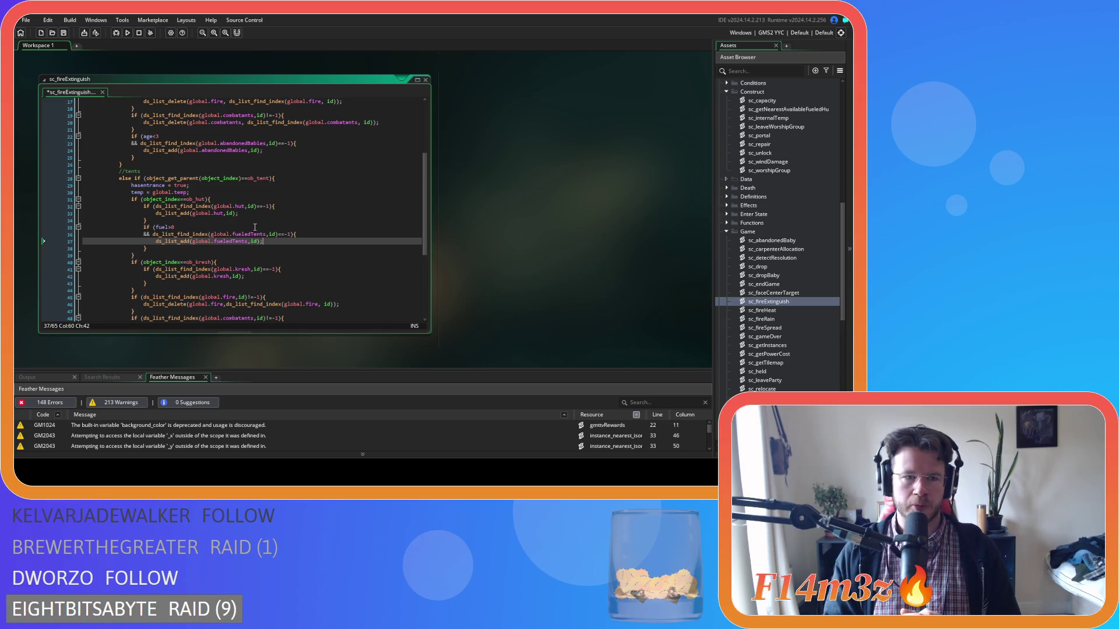
pyautogui.click(424, 83)
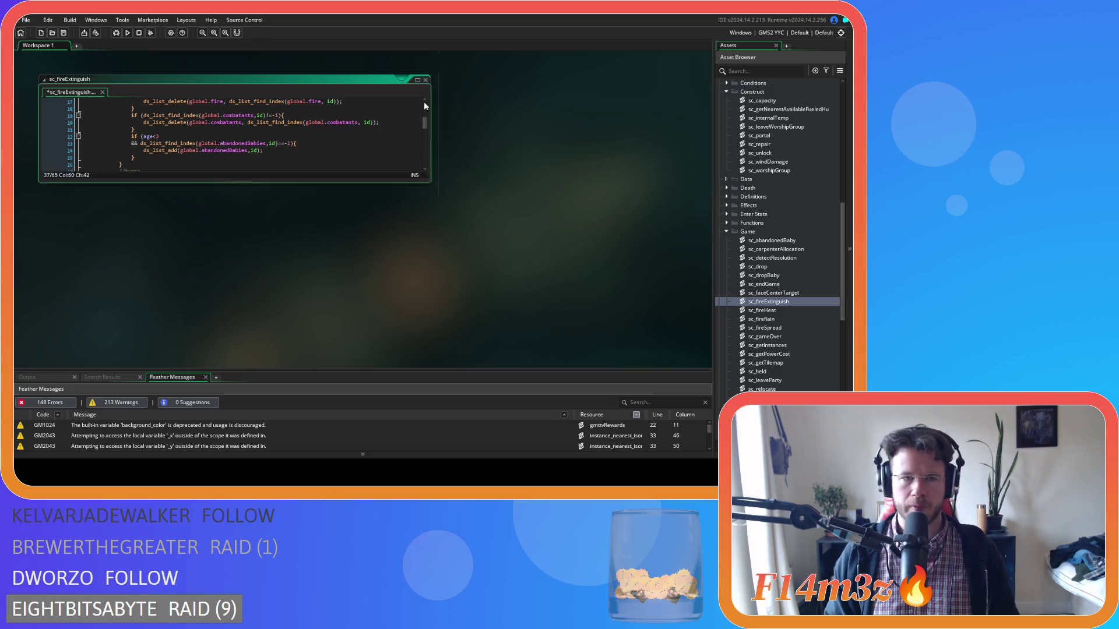
# Look over sc_capacity's code, then reopen sc_fireExtinguish and view it from the top
pyautogui.click(339, 182)
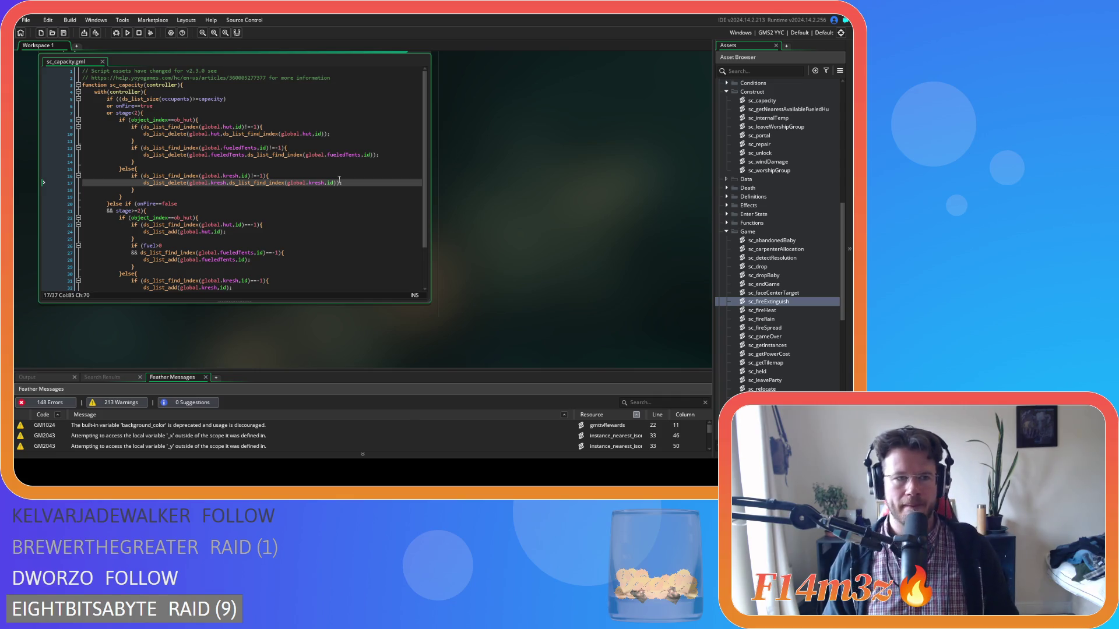
pyautogui.scroll(-2, 339, 179)
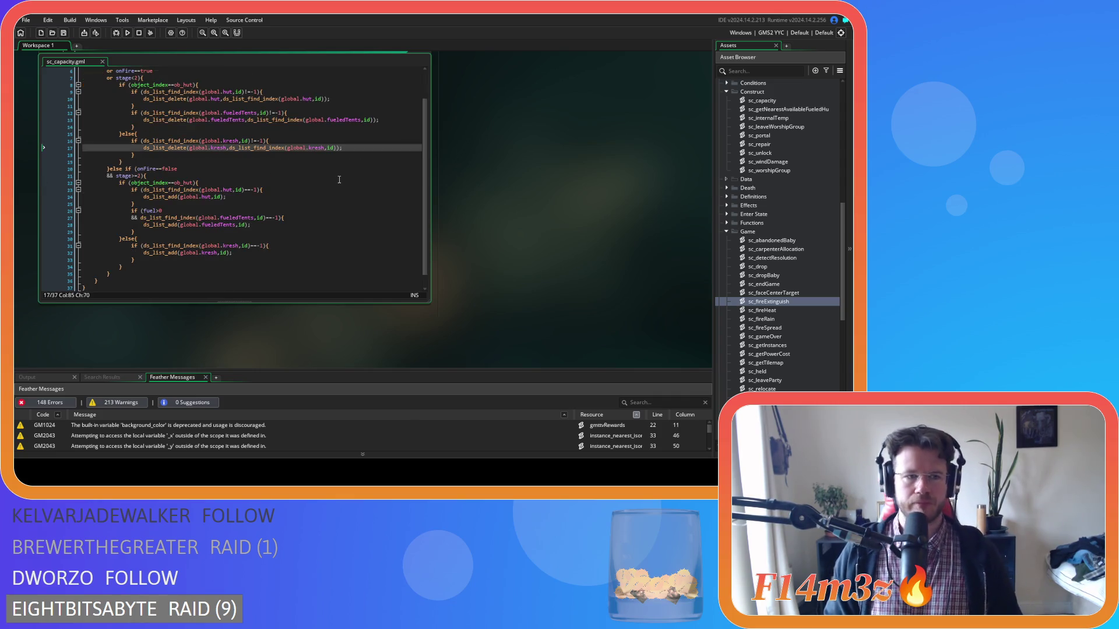
pyautogui.scroll(2, 339, 179)
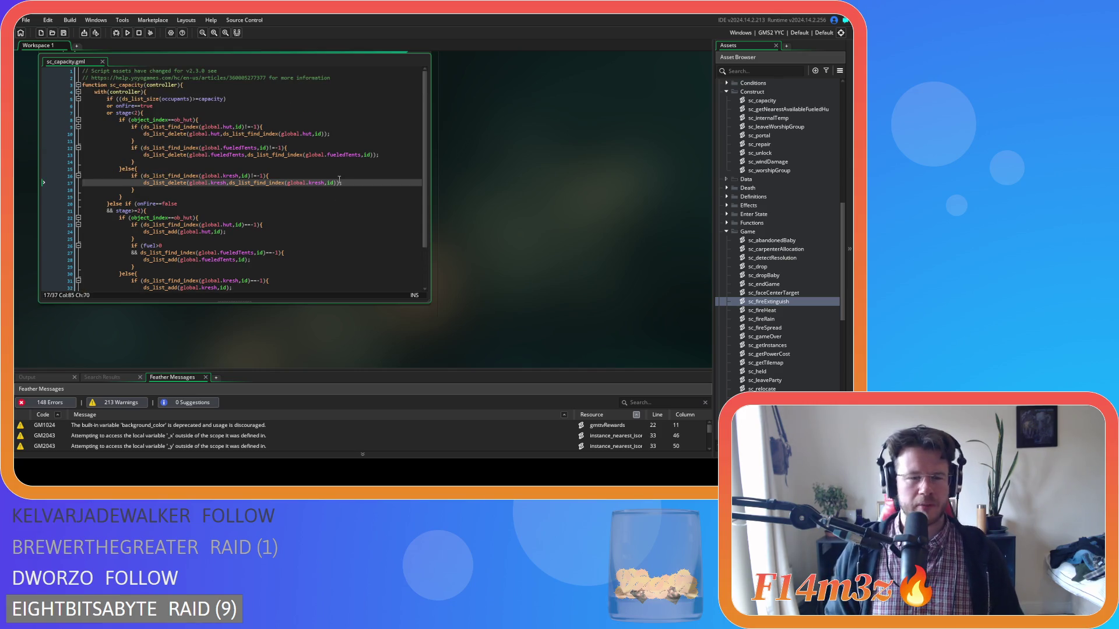
pyautogui.doubleClick(790, 303)
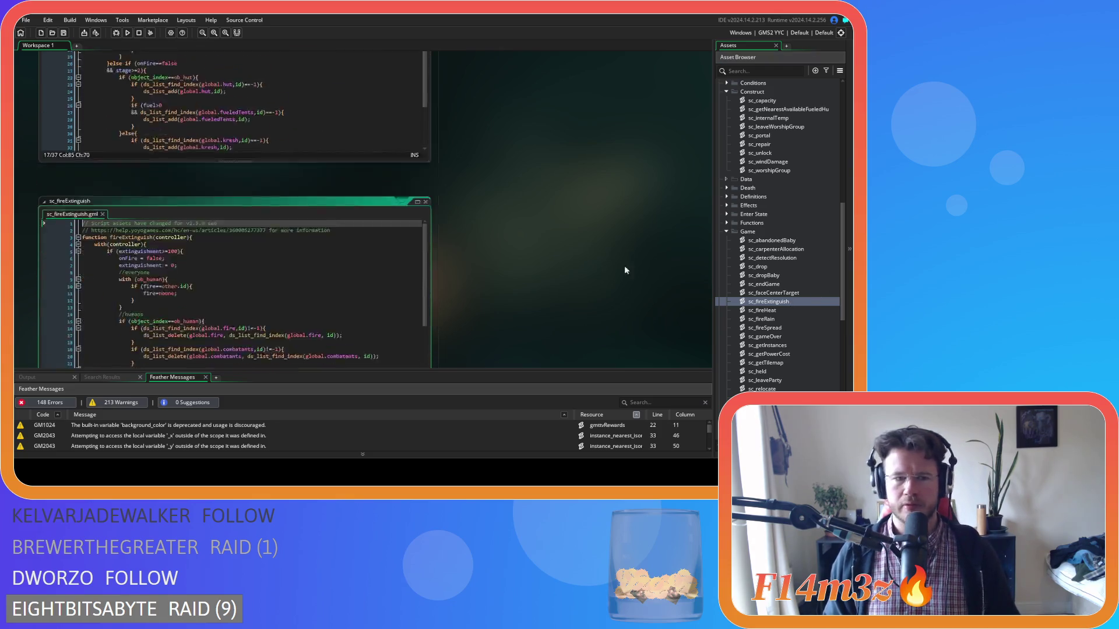
pyautogui.scroll(-8, 311, 212)
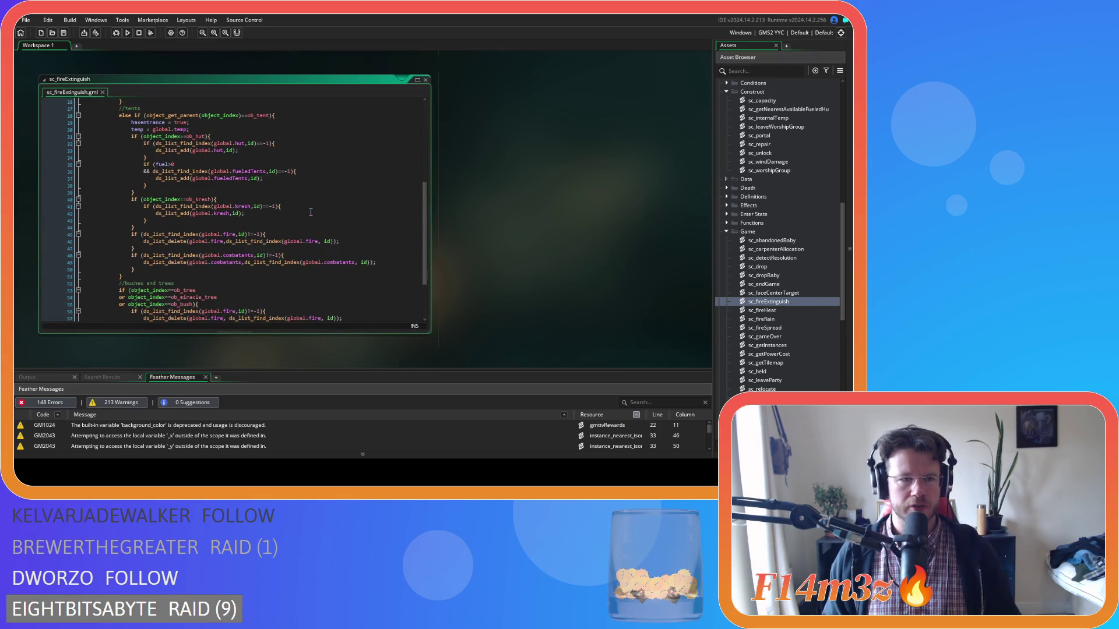
pyautogui.scroll(8, 310, 212)
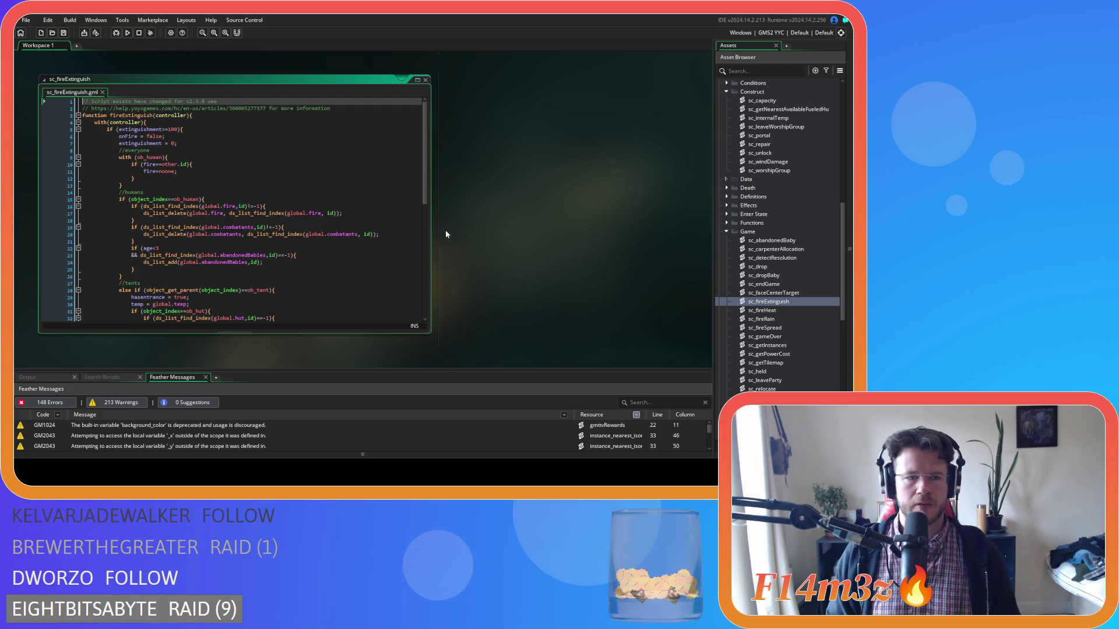
# Scroll through sc_fireExtinguish to locate the tent branch
pyautogui.scroll(-1, 445, 232)
pyautogui.scroll(1, 445, 232)
pyautogui.click(308, 228)
pyautogui.scroll(-2, 308, 229)
pyautogui.scroll(-3, 308, 229)
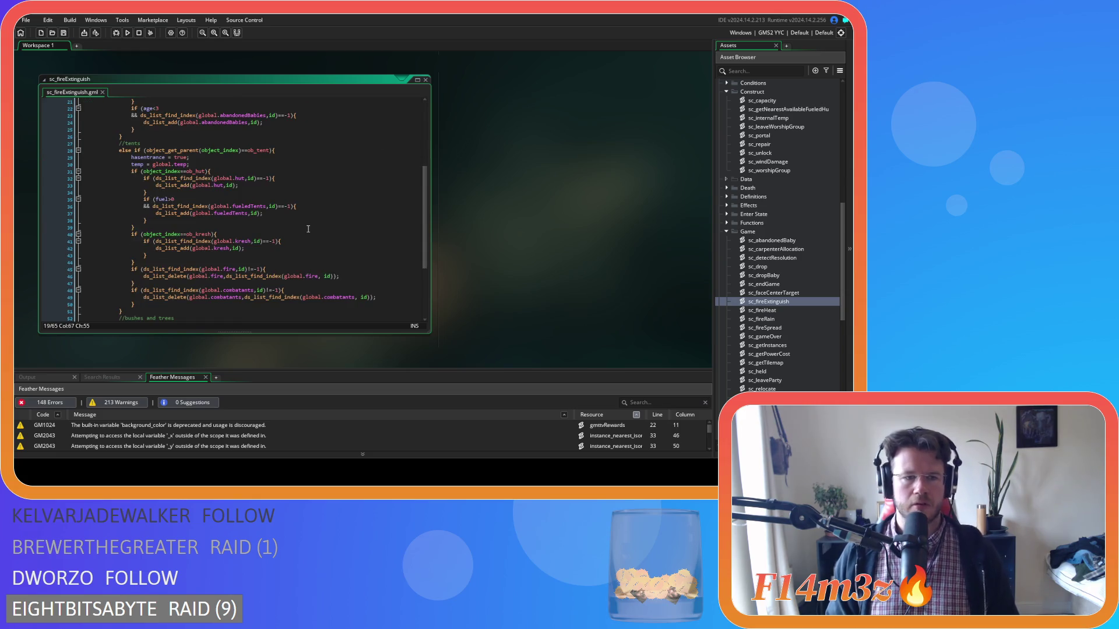
pyautogui.scroll(5, 308, 229)
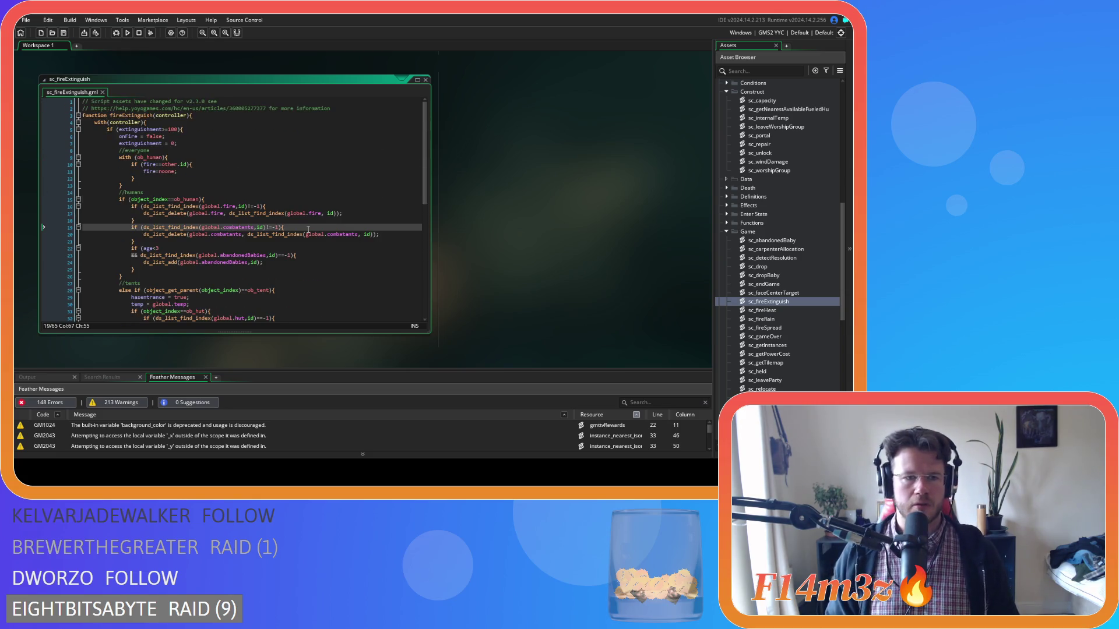
pyautogui.scroll(-3, 308, 229)
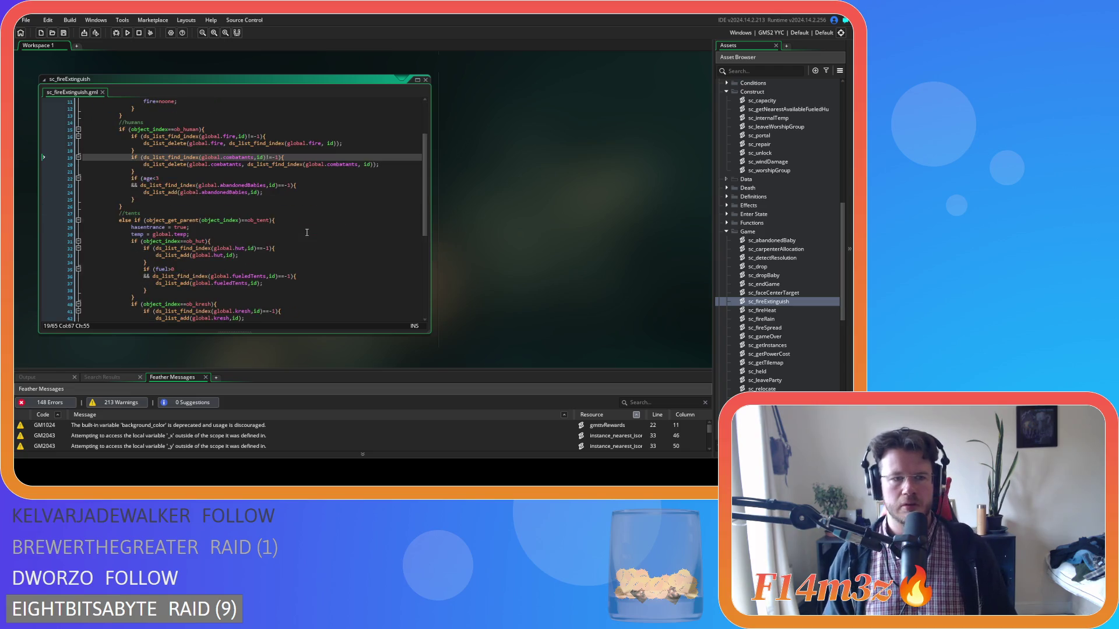
pyautogui.scroll(-5, 307, 232)
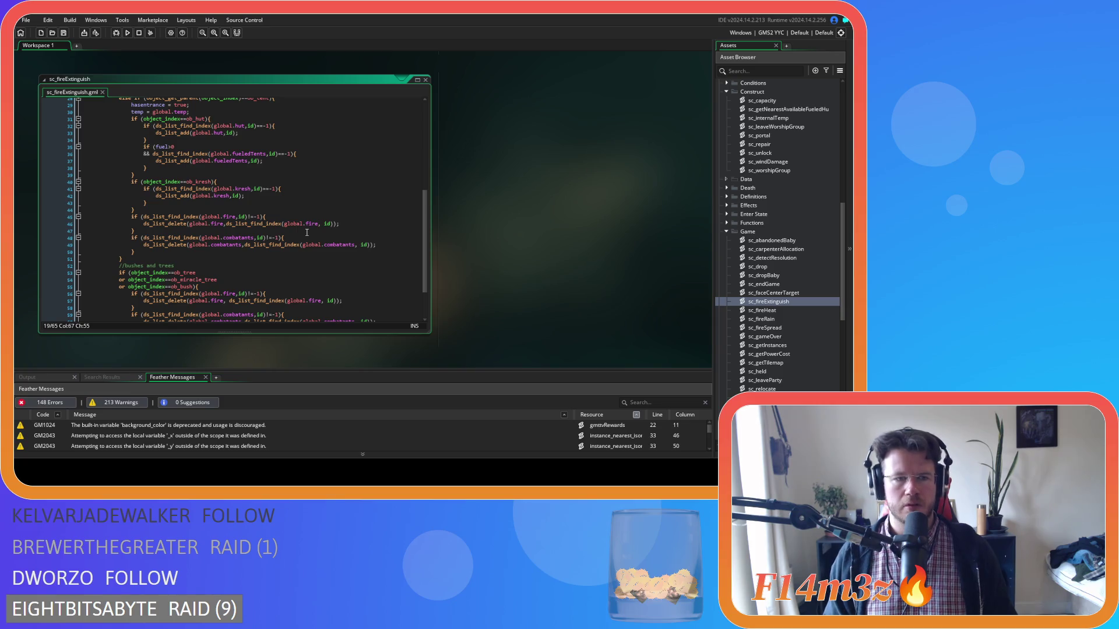
pyautogui.scroll(2, 307, 231)
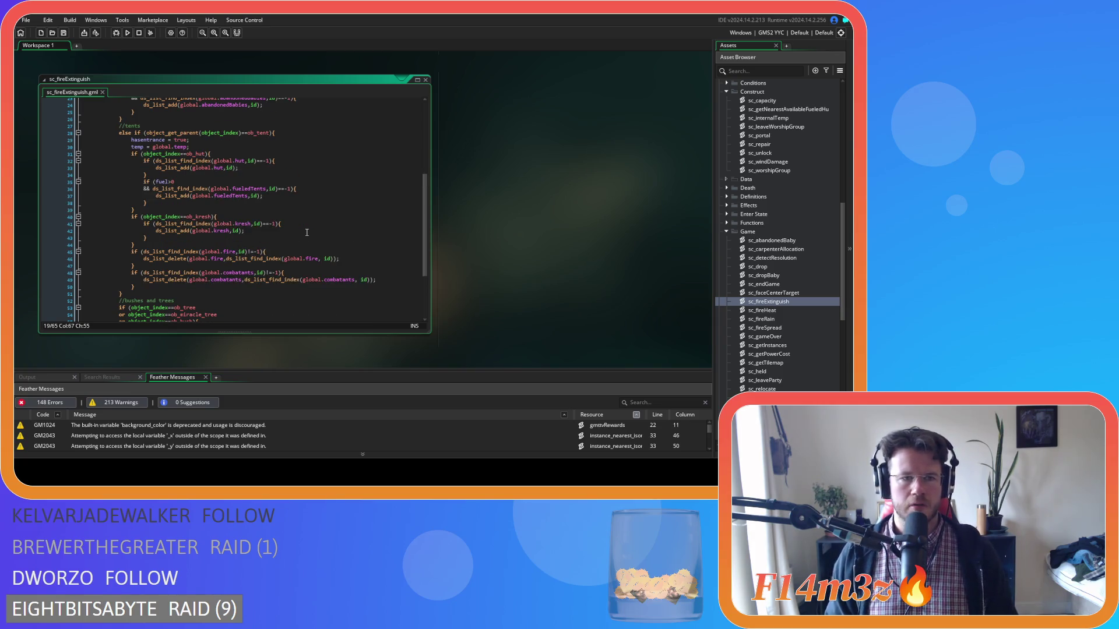
pyautogui.scroll(1, 307, 232)
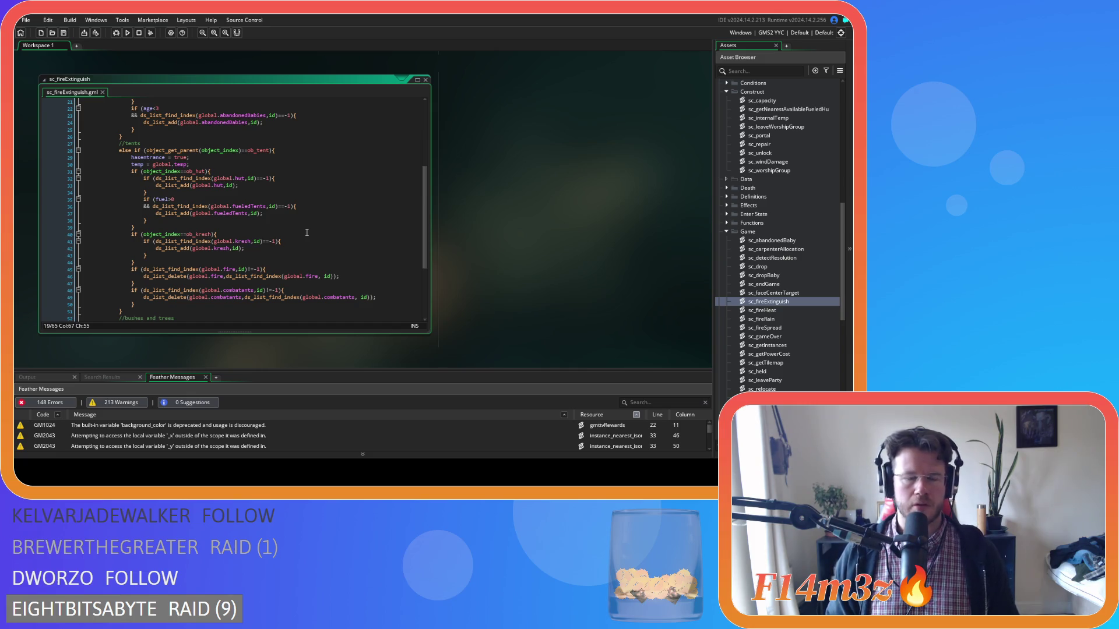
# Select the hut and fuel checks on lines 32–38 and open sc_capacity
pyautogui.click(222, 193)
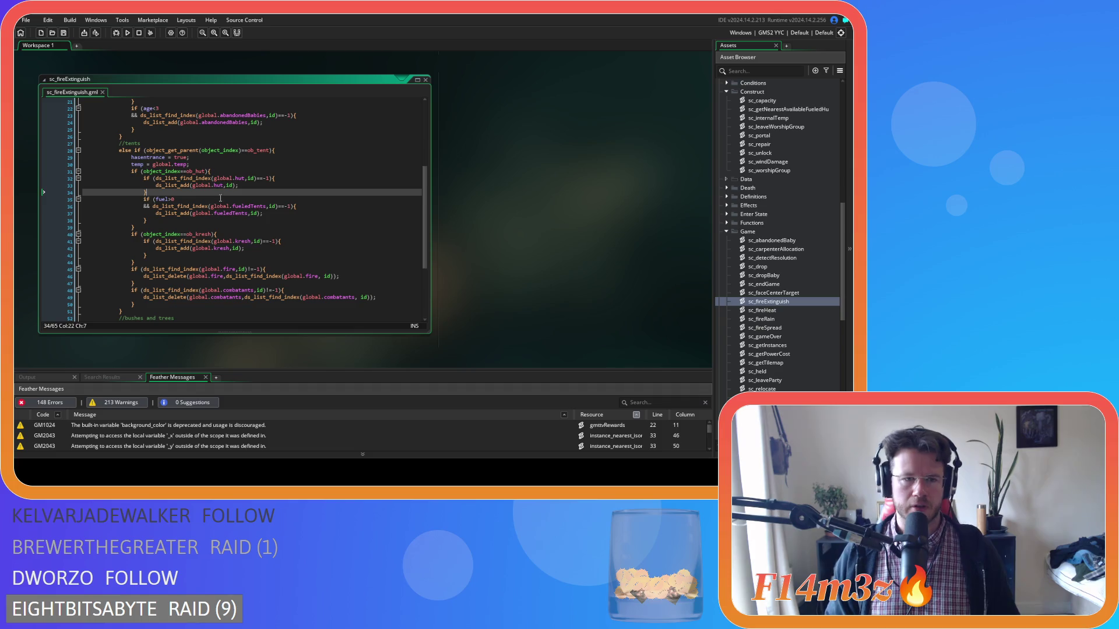
pyautogui.moveTo(149, 221); pyautogui.dragTo(145, 181)
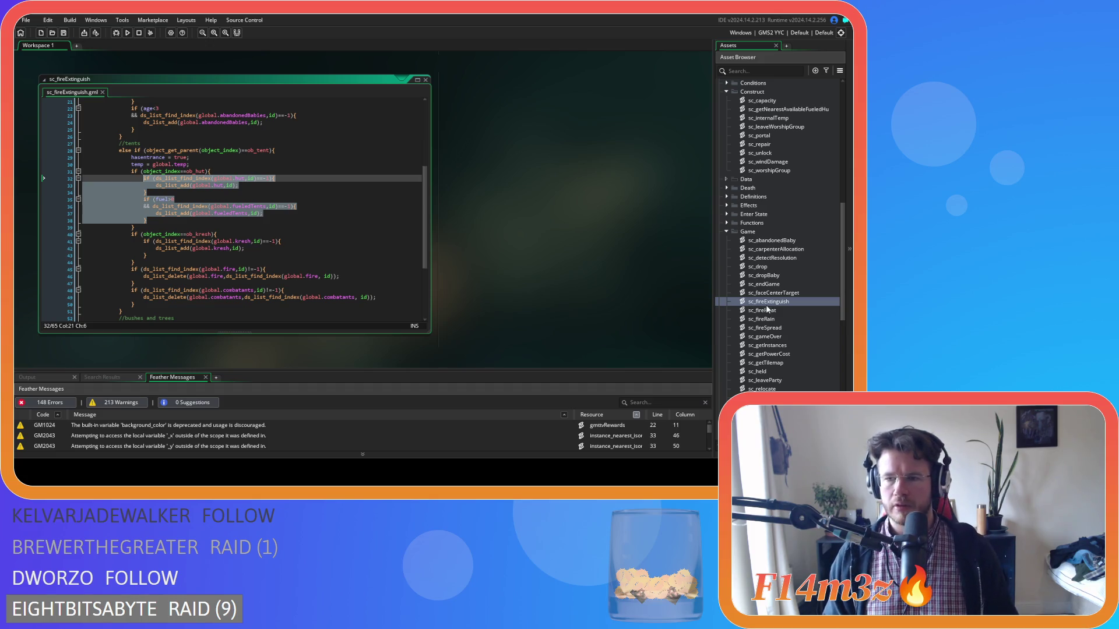
pyautogui.scroll(-3, 776, 330)
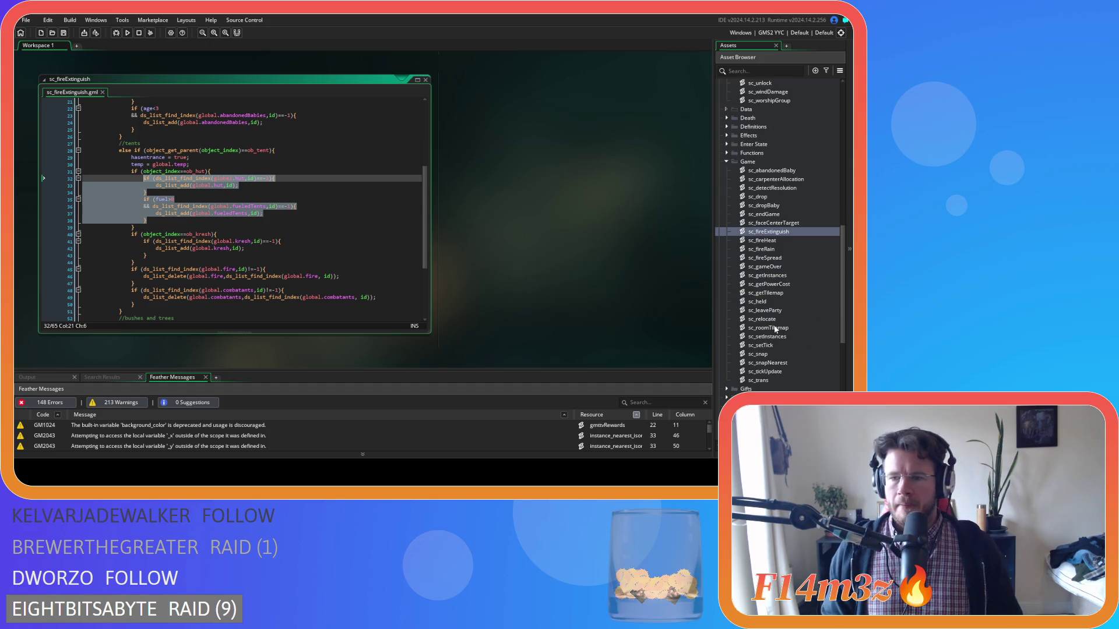
pyautogui.scroll(5, 775, 329)
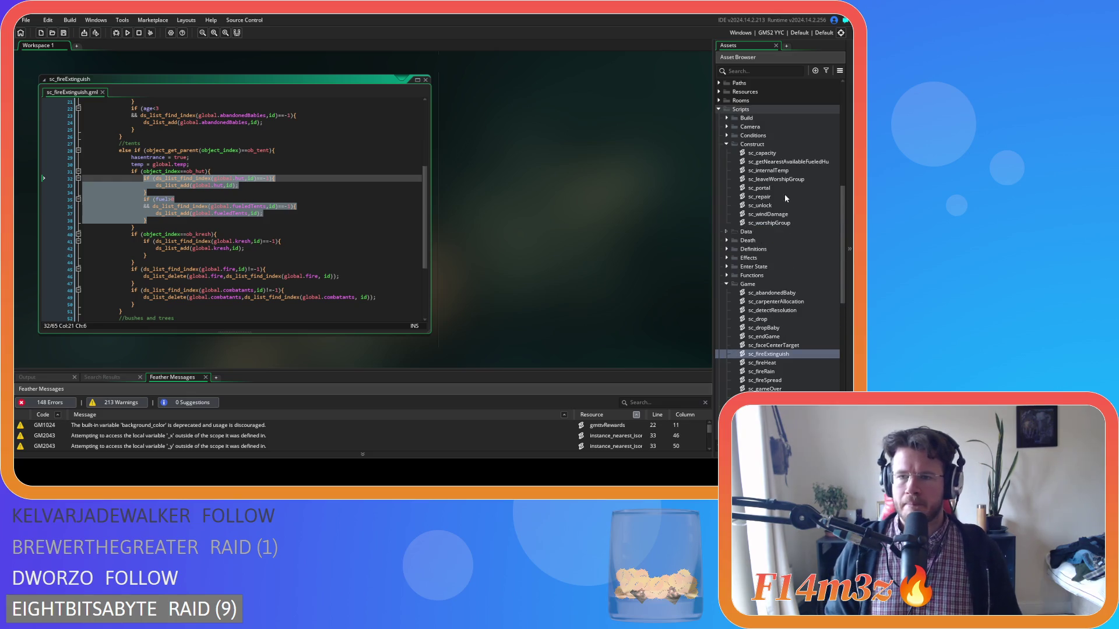
pyautogui.doubleClick(762, 152)
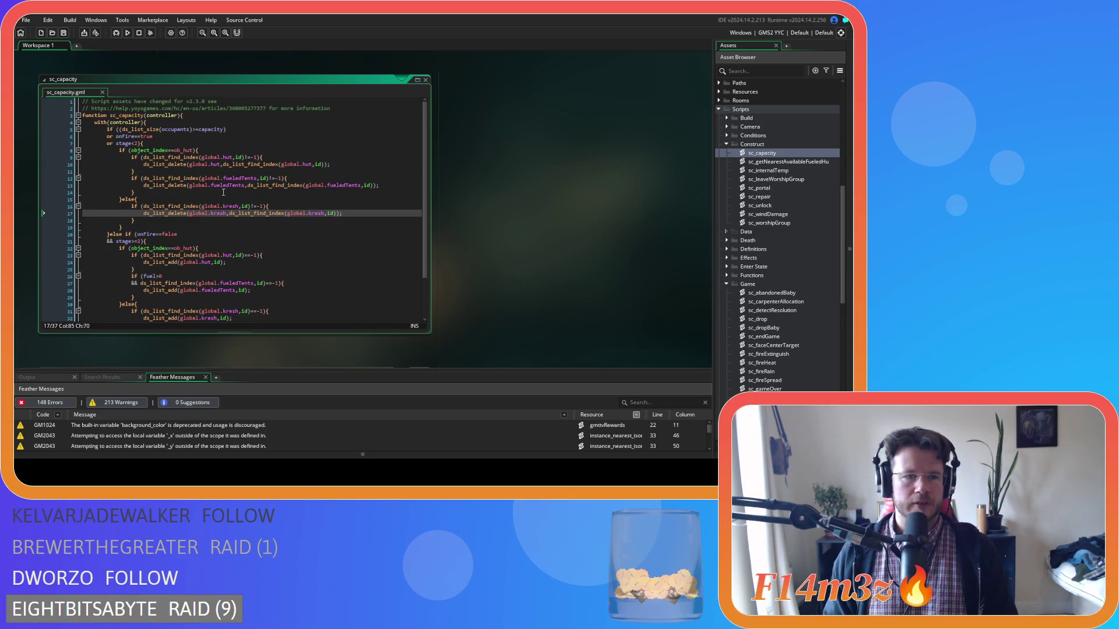
# Compare sc_capacity's code around line 25, then scroll back to the sc_fireExtinguish window
pyautogui.scroll(-2, 223, 192)
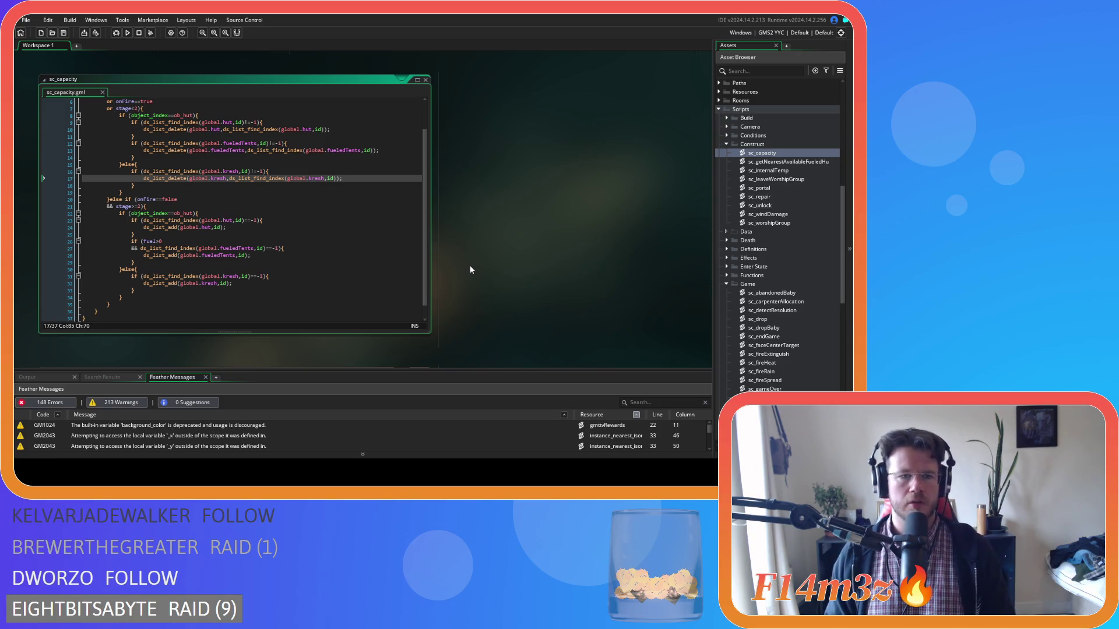
pyautogui.scroll(1, 470, 269)
pyautogui.scroll(-1, 470, 269)
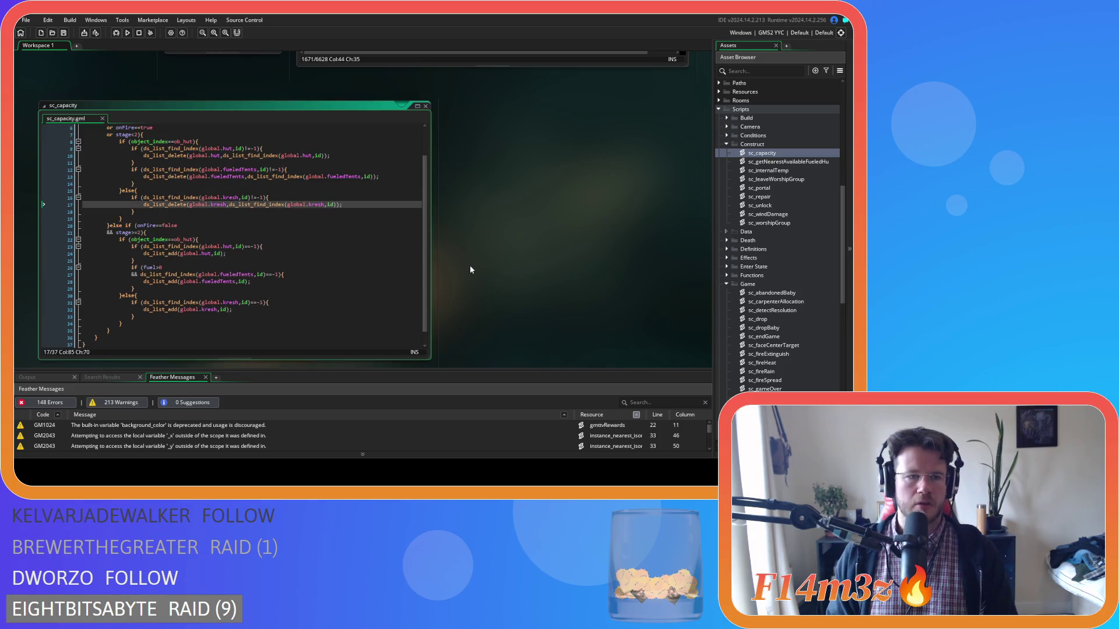
pyautogui.scroll(1, 470, 266)
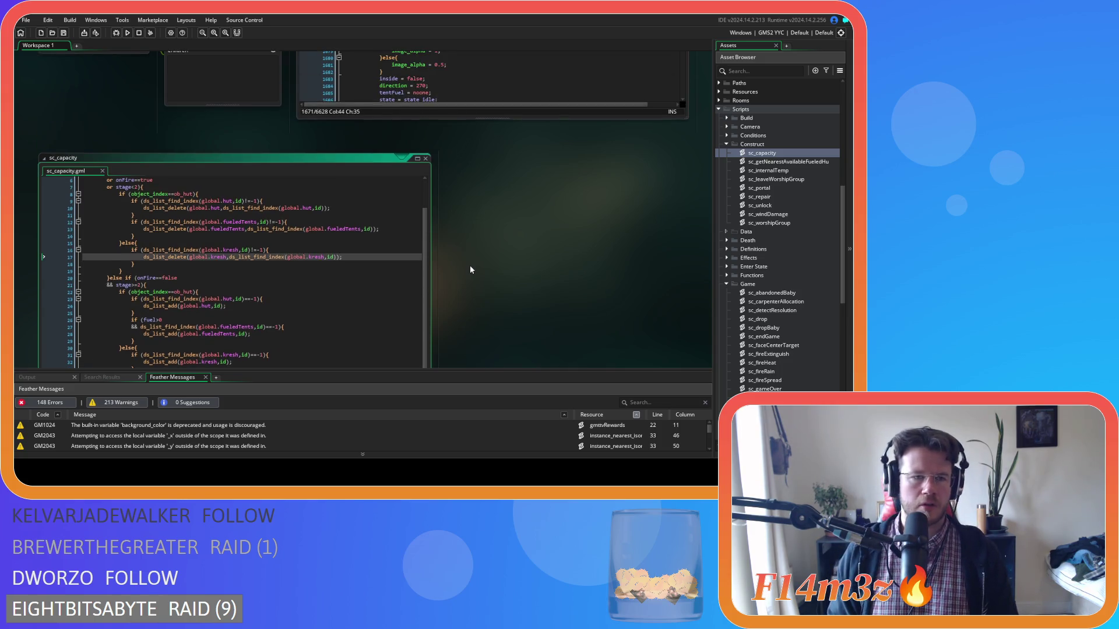
pyautogui.scroll(-1, 471, 266)
pyautogui.click(361, 258)
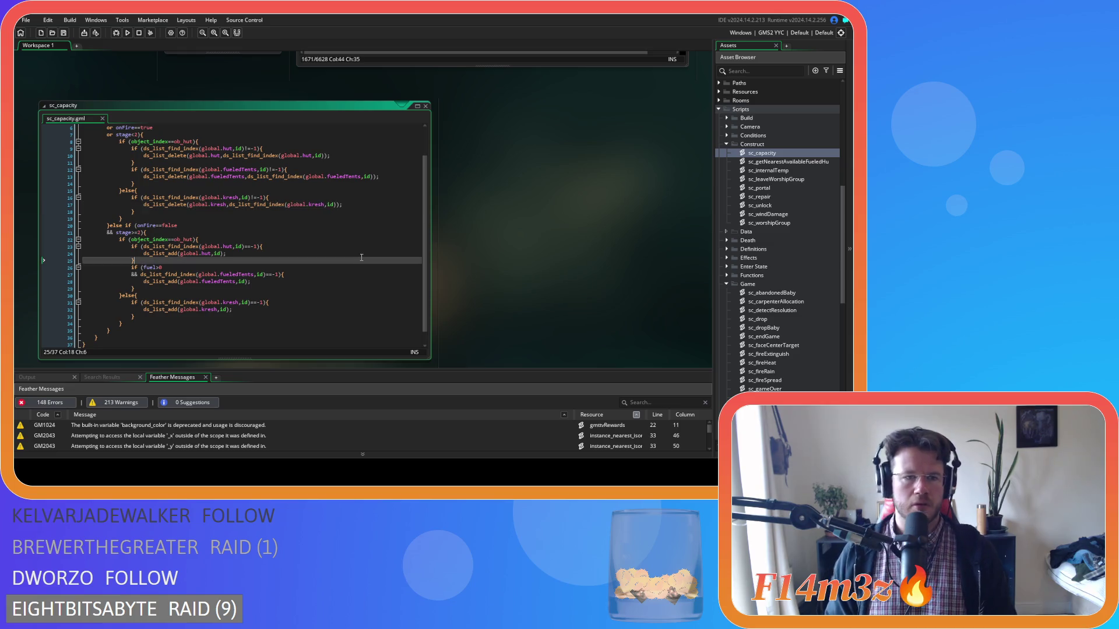
pyautogui.scroll(5, 506, 275)
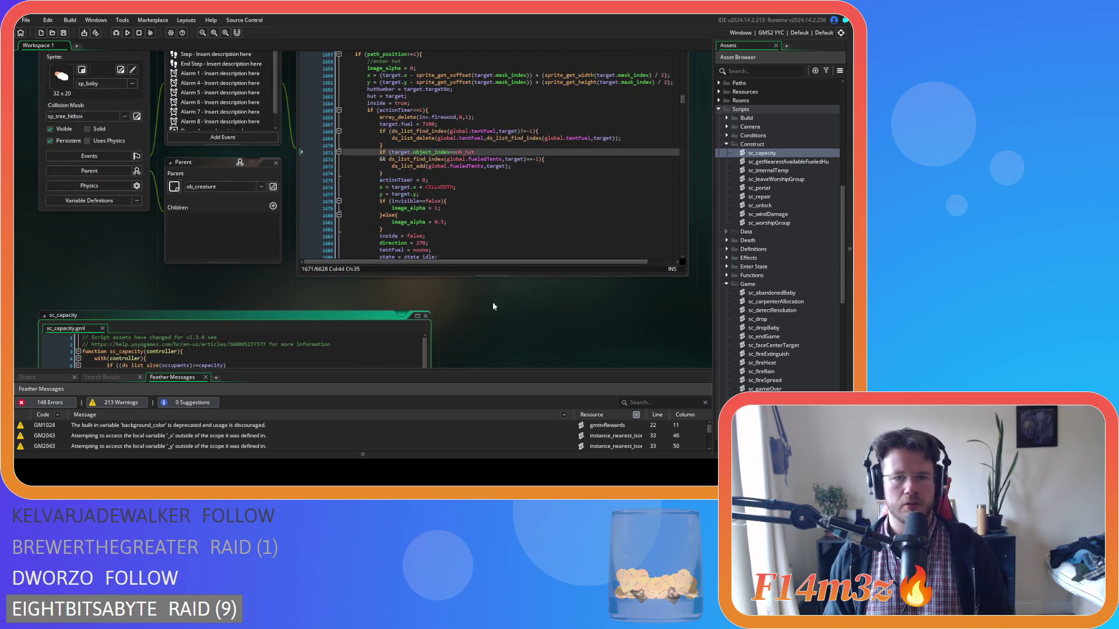
pyautogui.scroll(4, 278, 274)
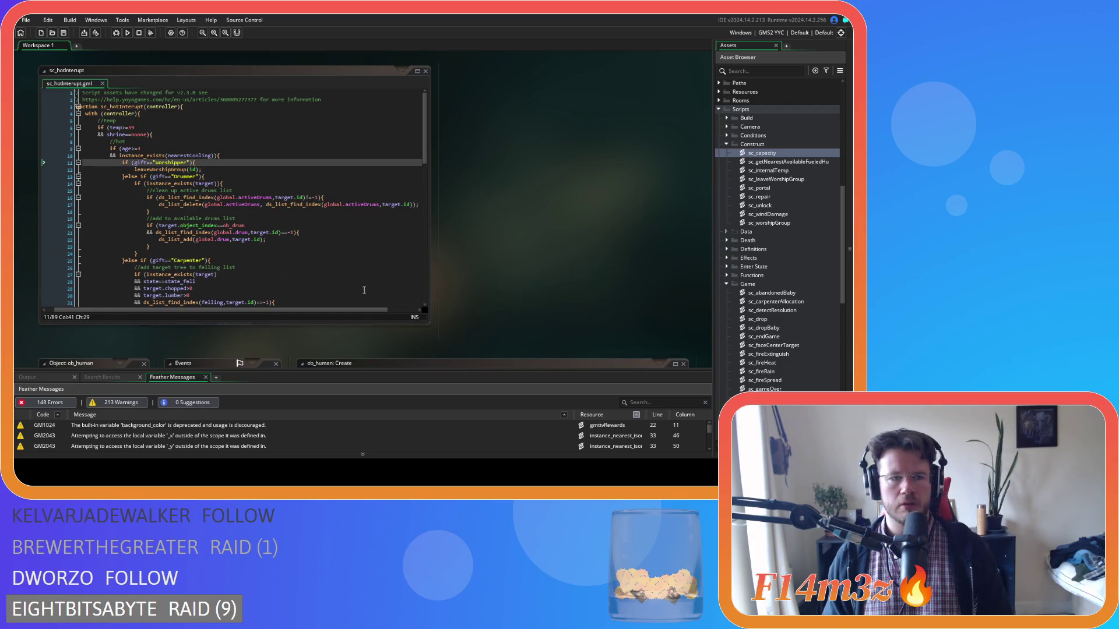
pyautogui.scroll(-8, 286, 240)
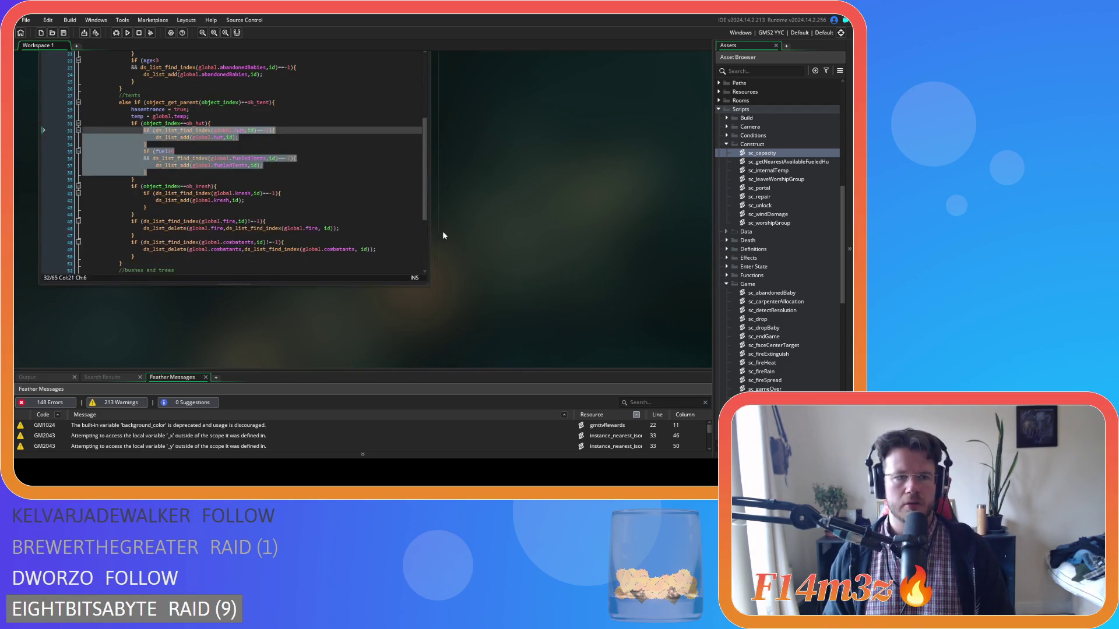
pyautogui.scroll(1, 408, 233)
pyautogui.click(342, 229)
pyautogui.scroll(-1, 342, 229)
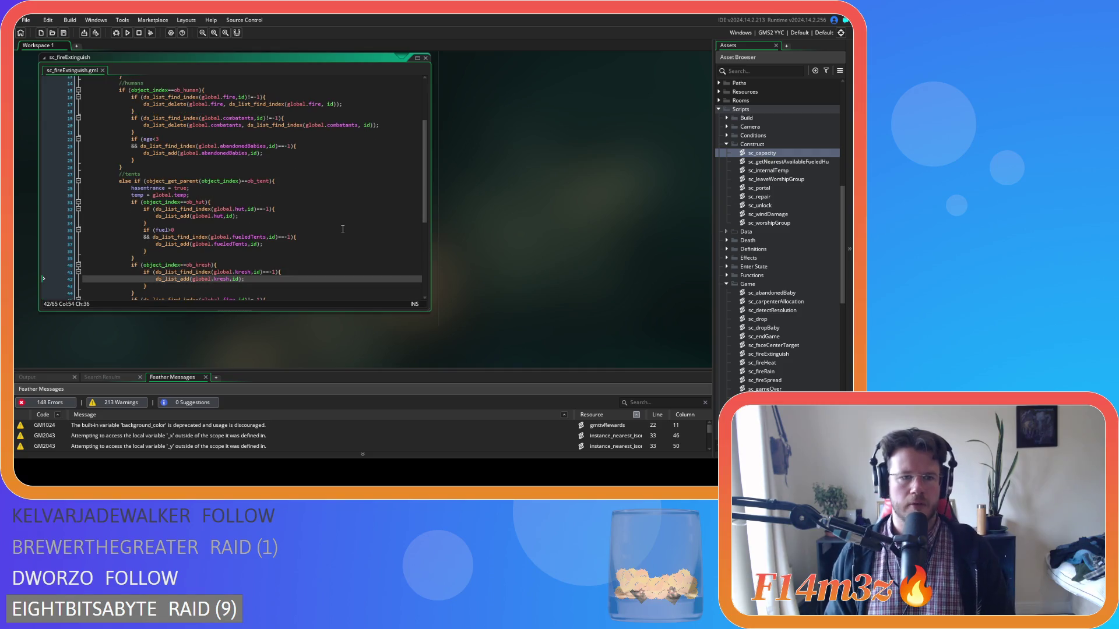
pyautogui.click(309, 183)
pyautogui.scroll(-2, 319, 204)
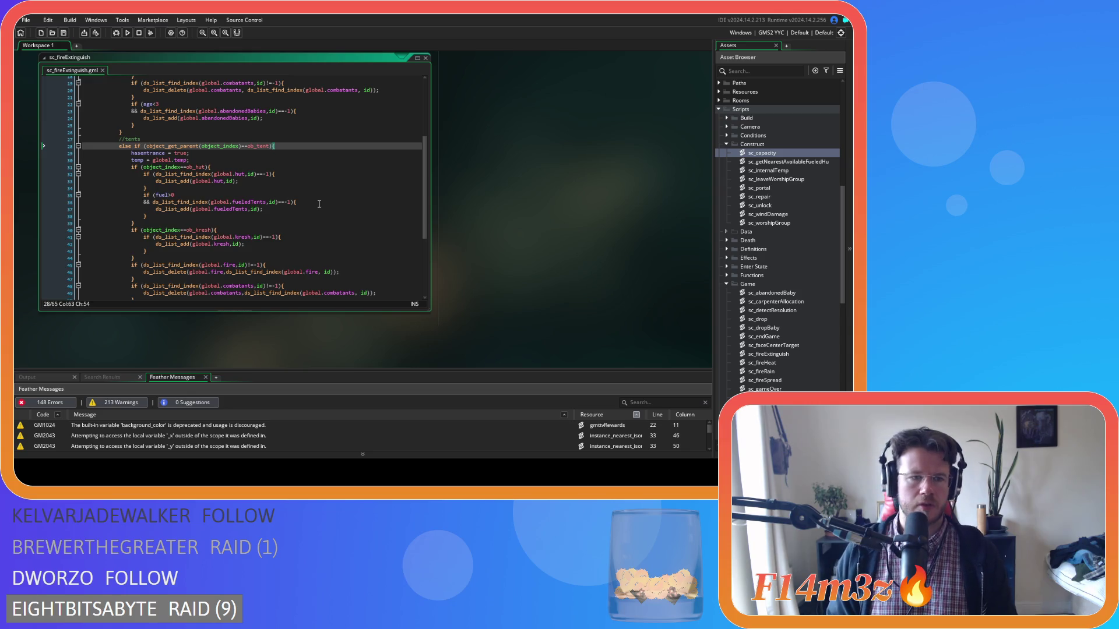
pyautogui.scroll(-2, 319, 204)
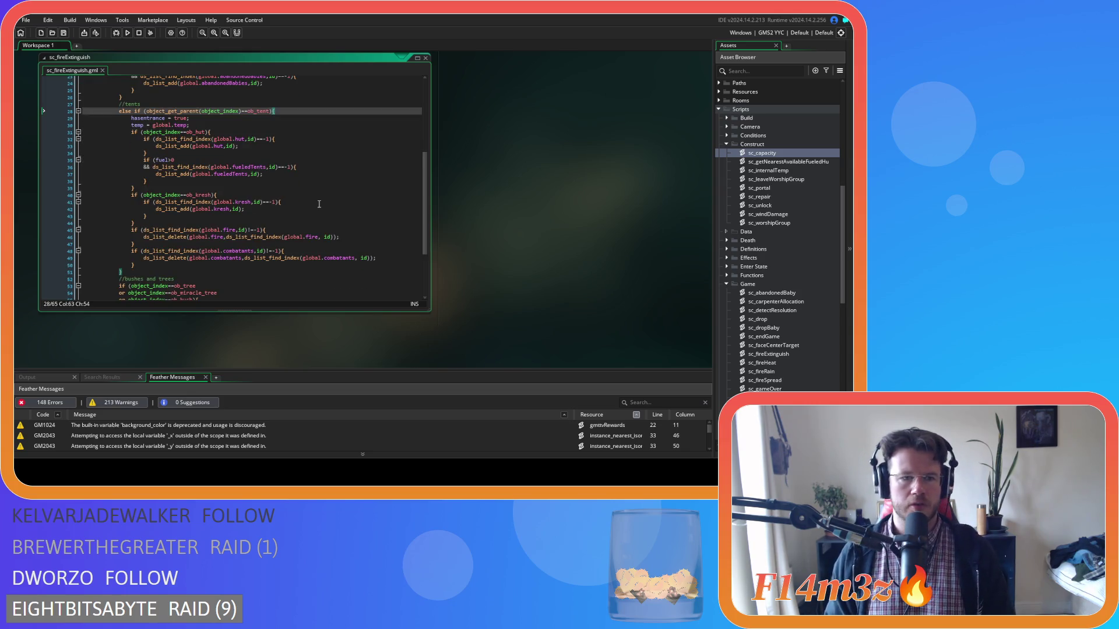
pyautogui.moveTo(167, 221); pyautogui.dragTo(135, 140)
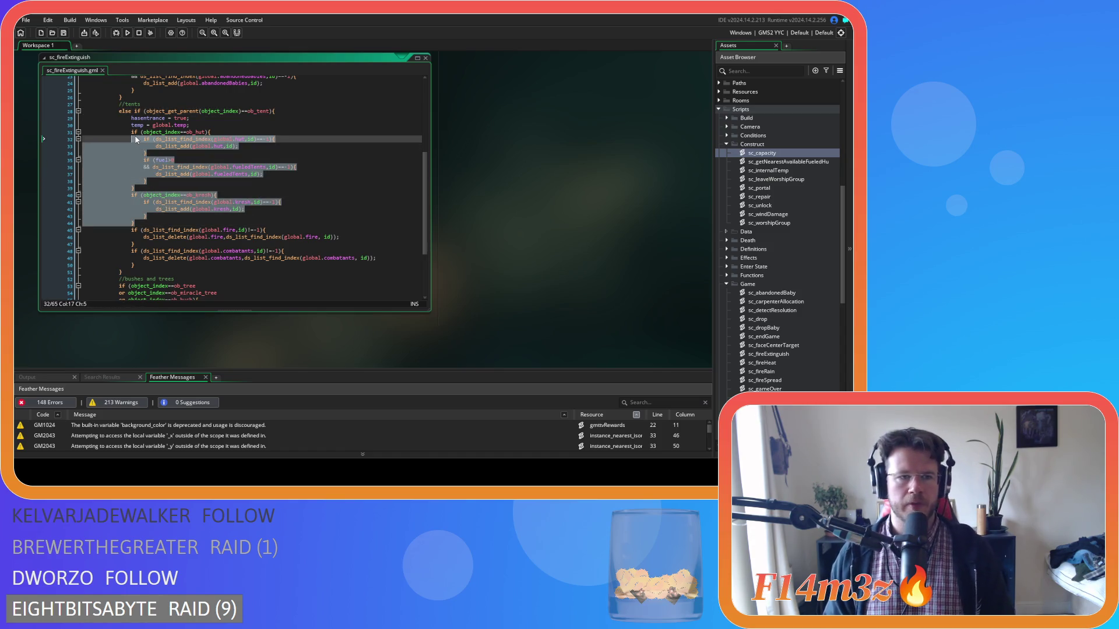
pyautogui.click(257, 133)
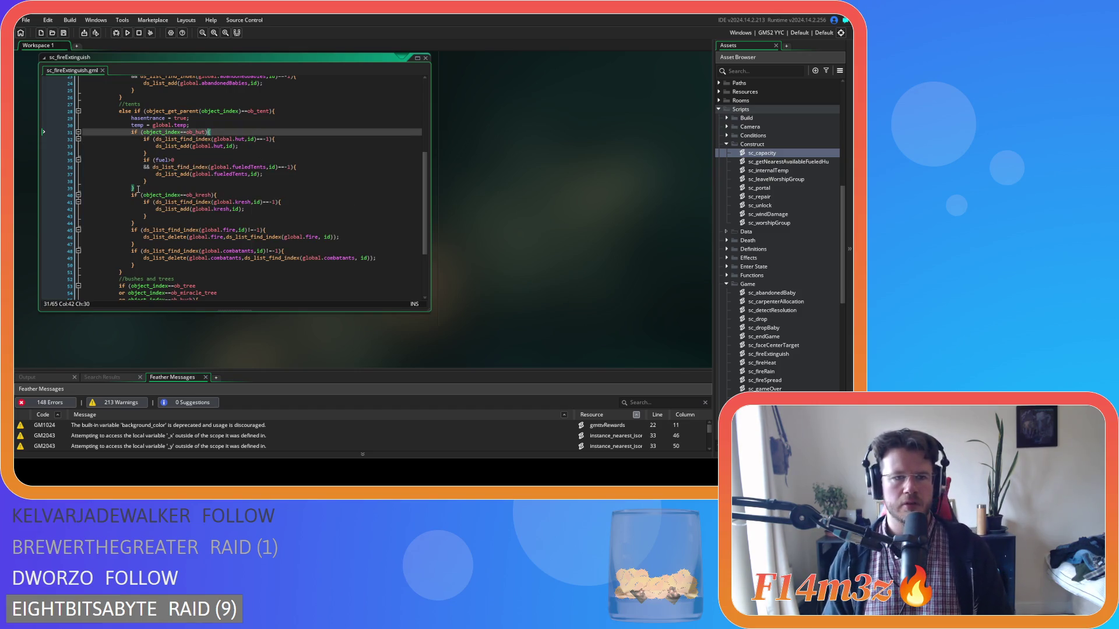
pyautogui.moveTo(141, 222); pyautogui.dragTo(128, 134)
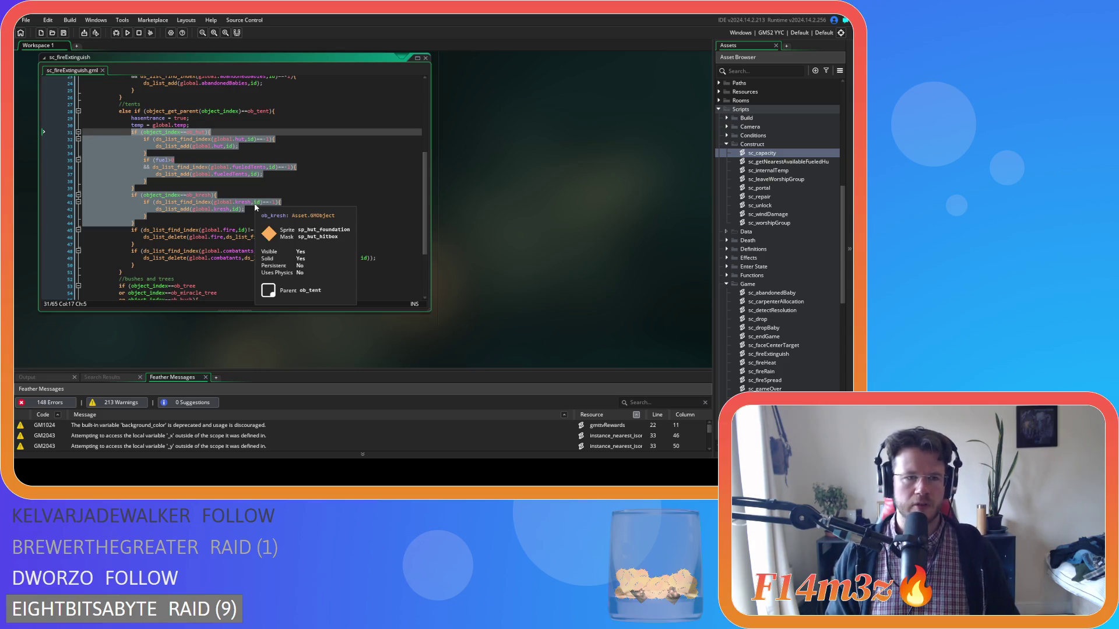
pyautogui.scroll(5, 491, 255)
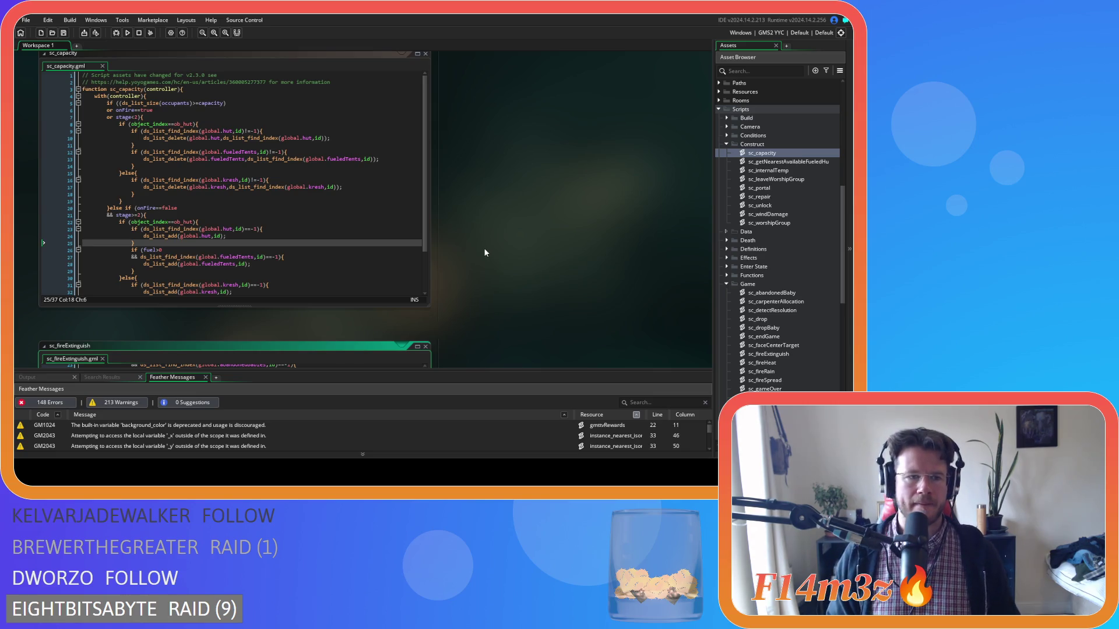
pyautogui.scroll(-5, 483, 248)
pyautogui.moveTo(424, 247); pyautogui.dragTo(425, 174)
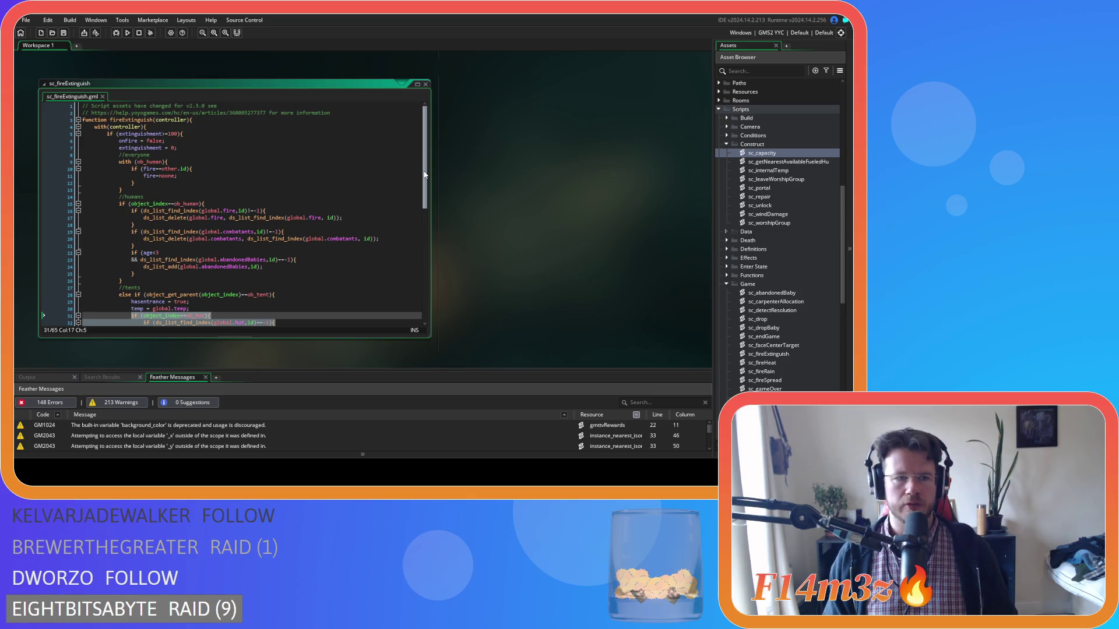
pyautogui.scroll(-5, 424, 174)
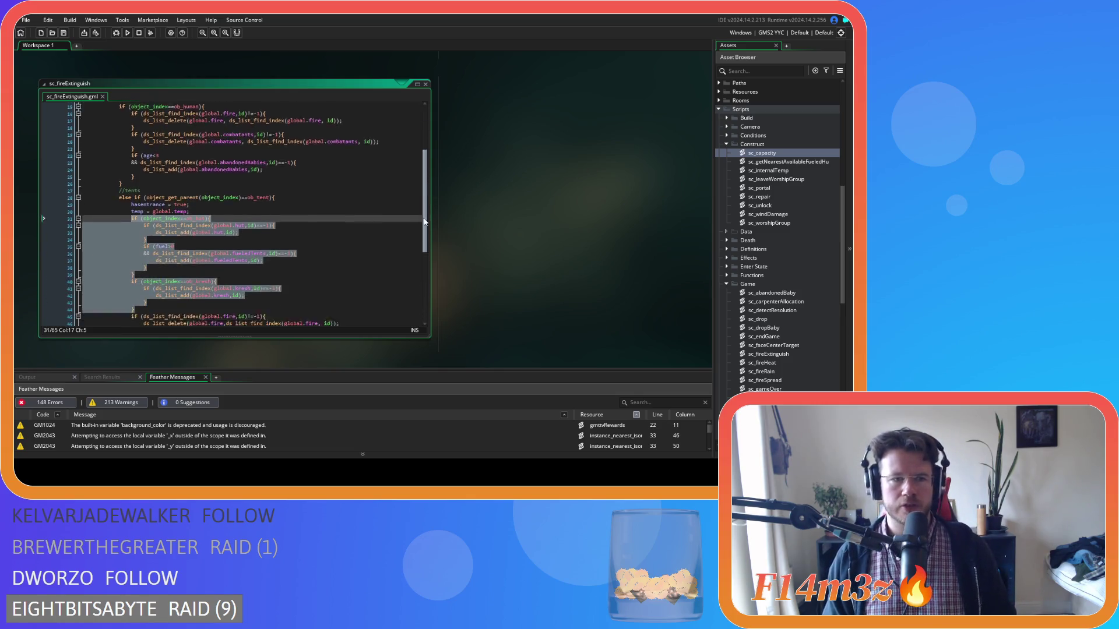
pyautogui.scroll(5, 476, 231)
pyautogui.scroll(1, 476, 232)
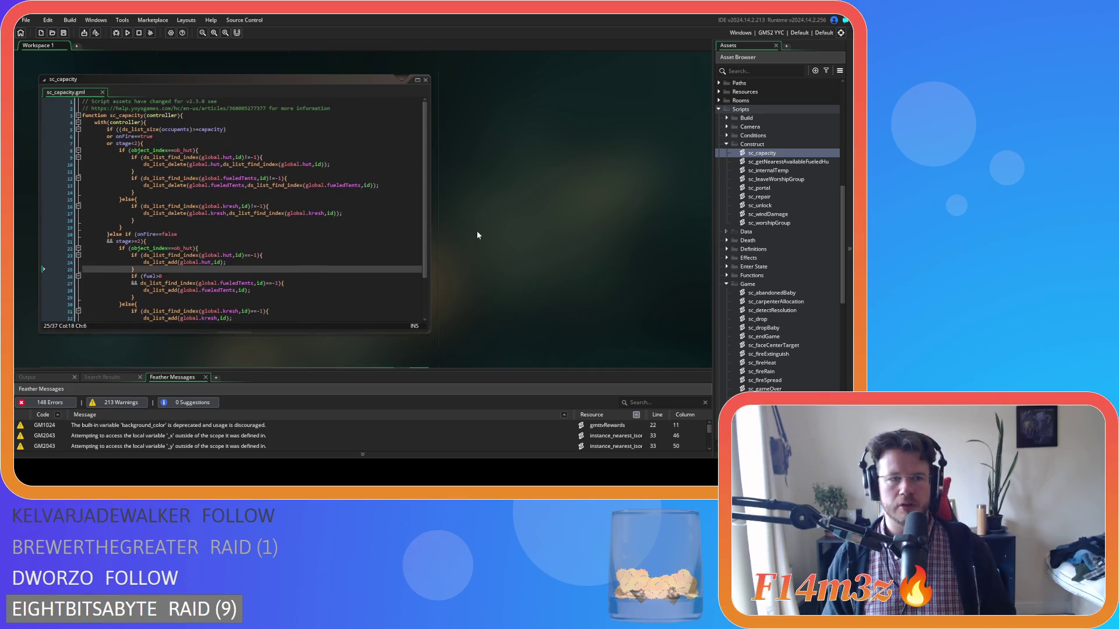
pyautogui.scroll(-5, 477, 235)
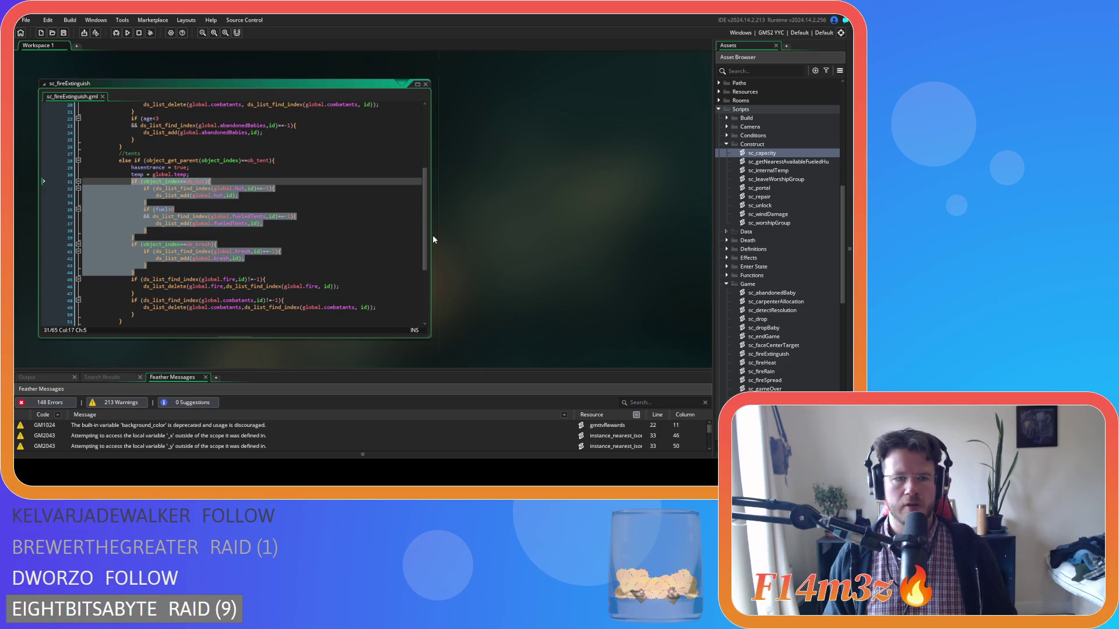
pyautogui.scroll(5, 467, 244)
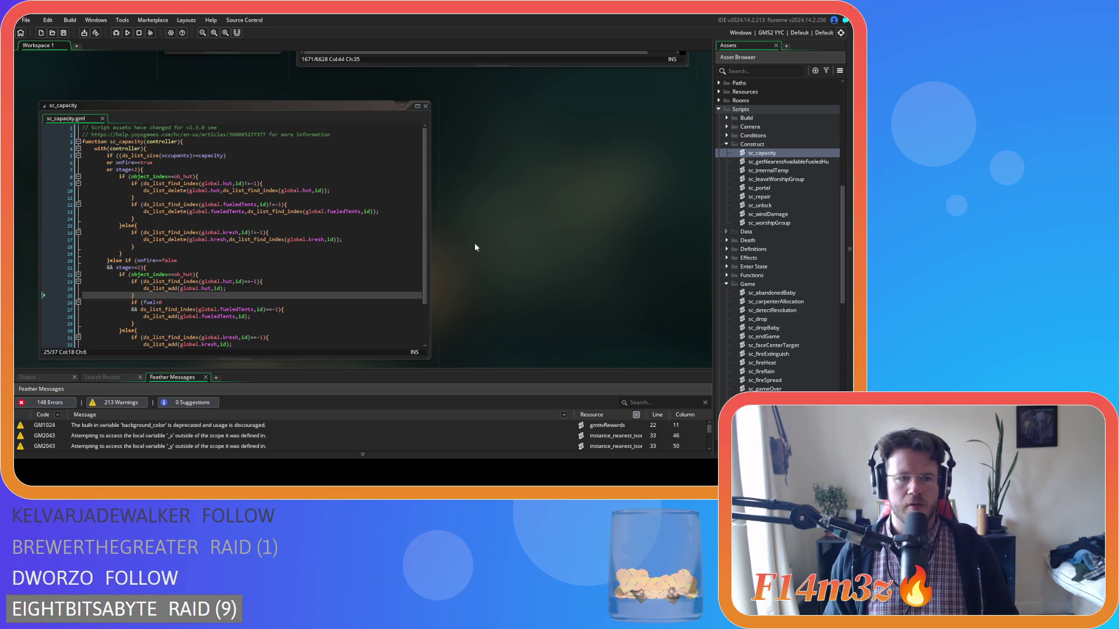
pyautogui.scroll(-5, 475, 247)
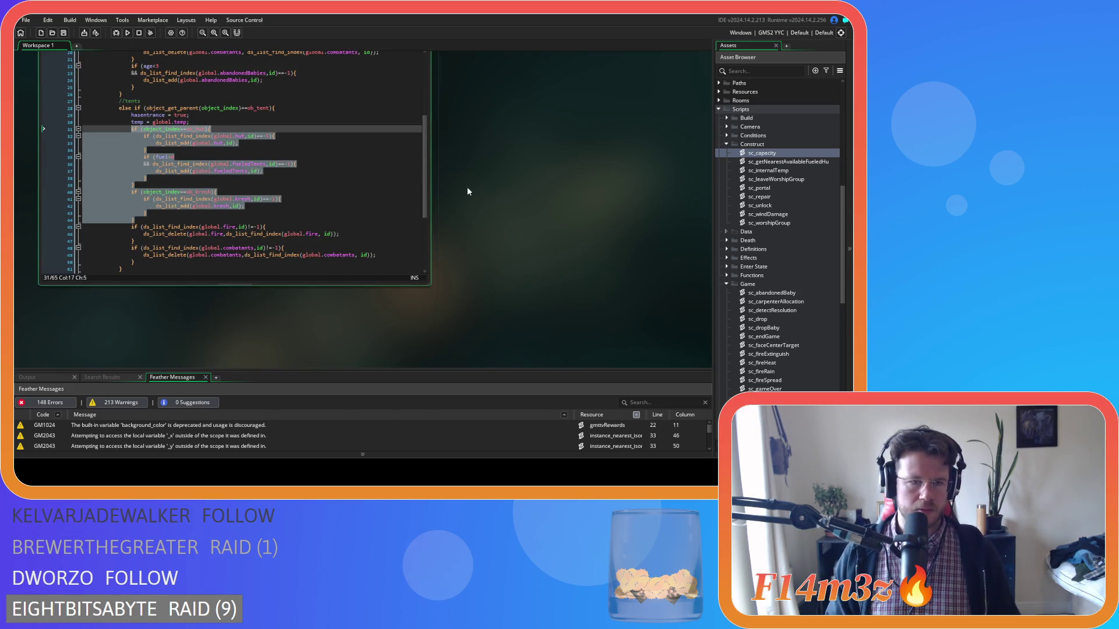
pyautogui.scroll(5, 467, 191)
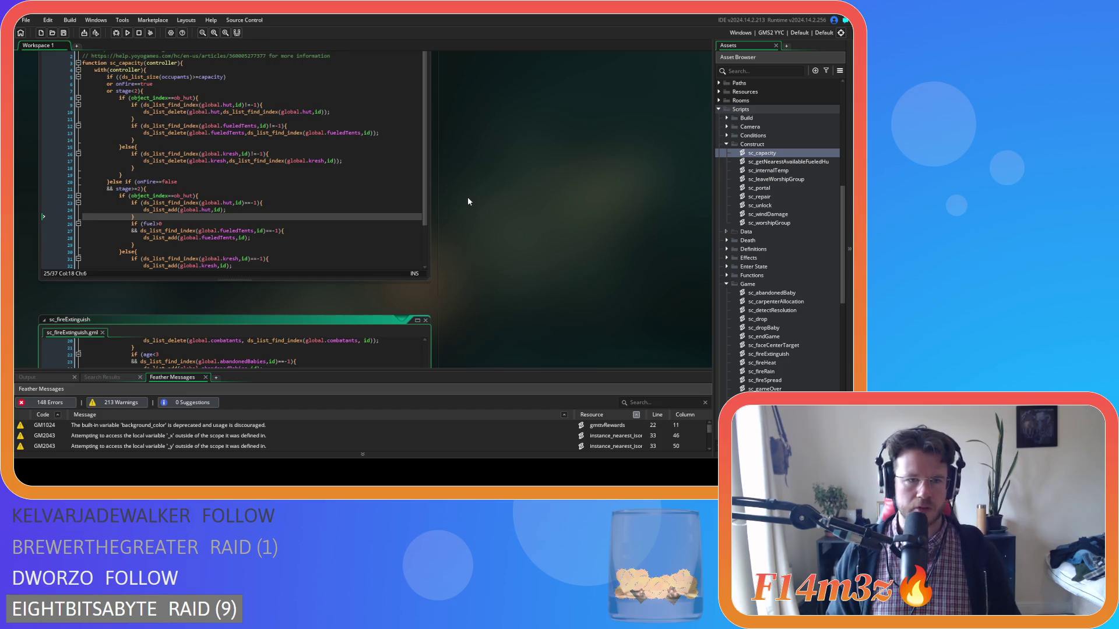
pyautogui.scroll(-5, 467, 201)
pyautogui.press('BackSpace')
# Replace the deleted tent block with a sc_capacity(id) call
pyautogui.write('sc_occ')
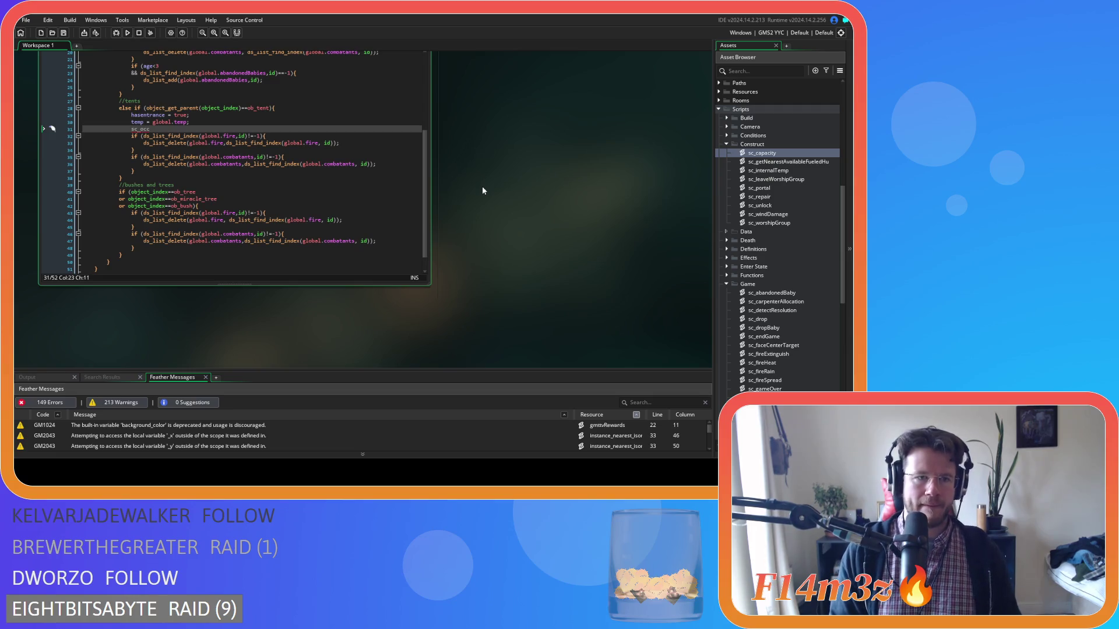
pyautogui.press('BackSpace')
pyautogui.press('BackSpace')
pyautogui.press('BackSpace')
pyautogui.write('cap')
pyautogui.press('Return')
pyautogui.write('id);')
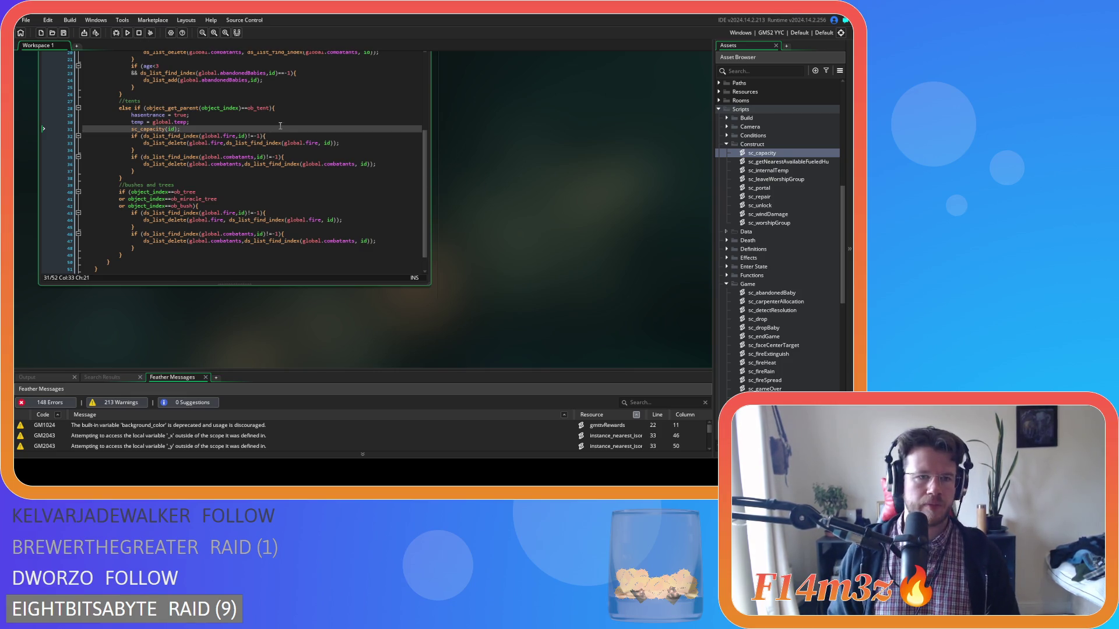
# Jump to the sc_capacity definition and place the caret at the end of line 17
pyautogui.press('F12')
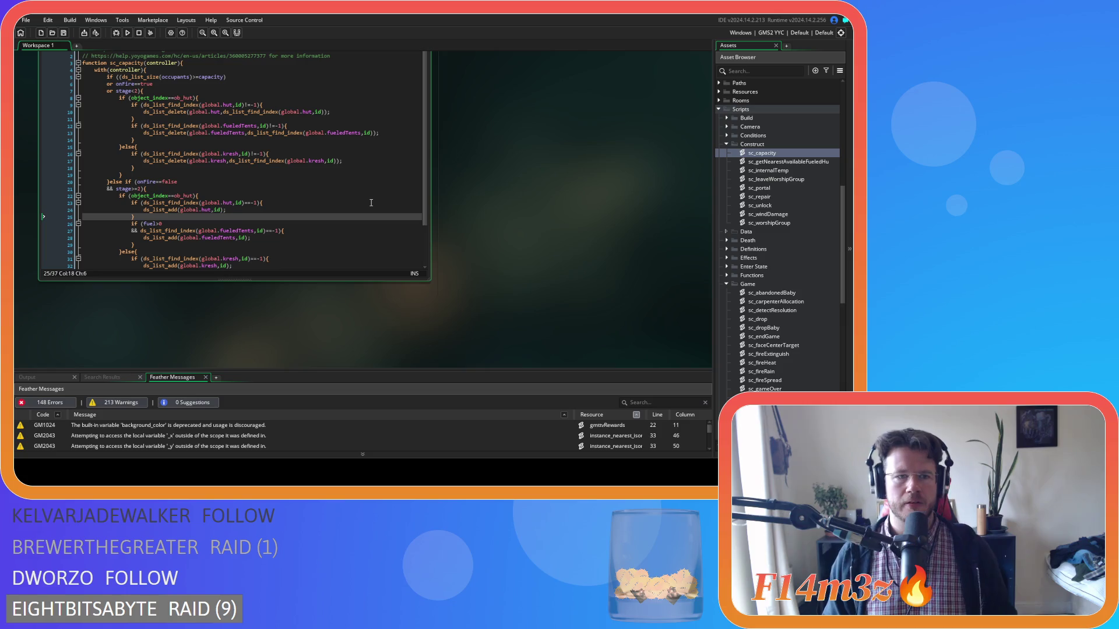
pyautogui.scroll(-3, 371, 202)
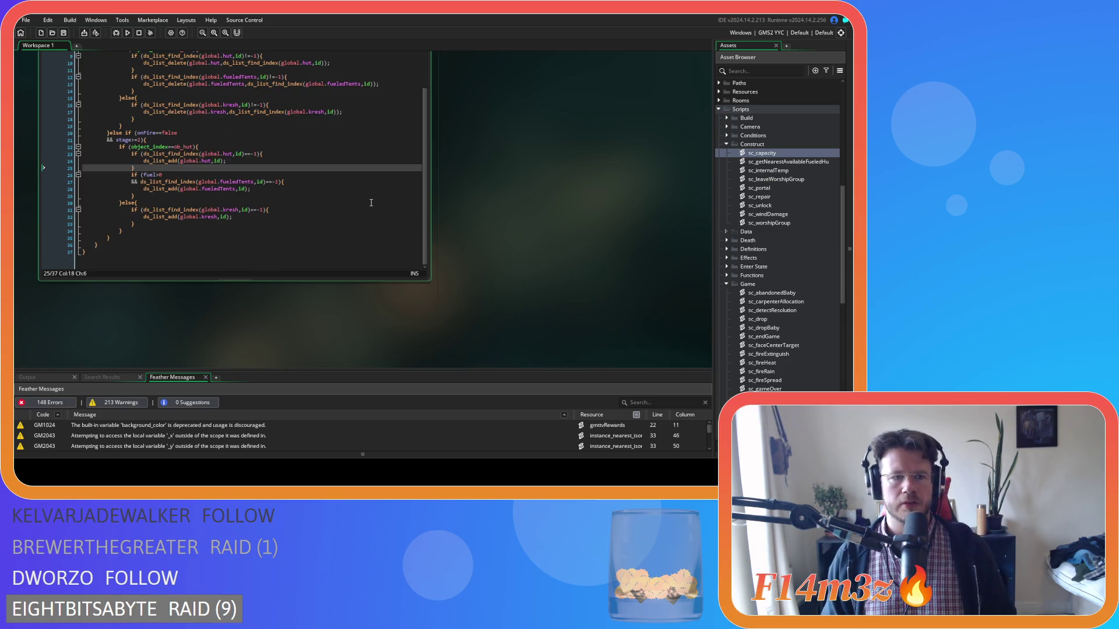
pyautogui.scroll(3, 370, 202)
pyautogui.click(369, 159)
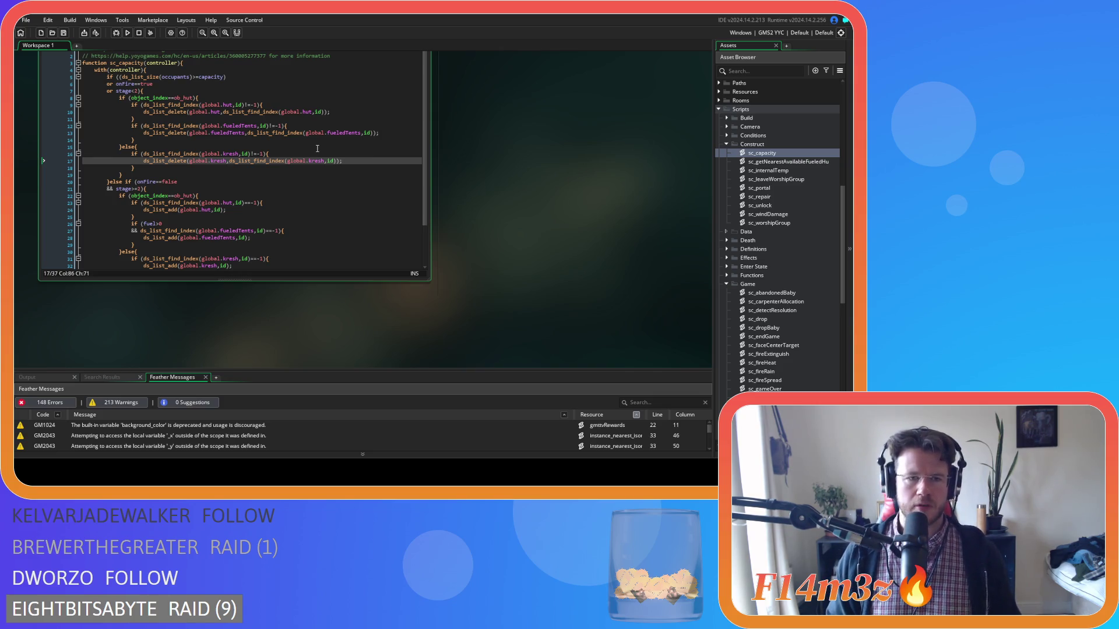
# Open ob_human and scroll its Create code to the hut-entering fueled-tents check at line 1671
pyautogui.scroll(10, 750, 214)
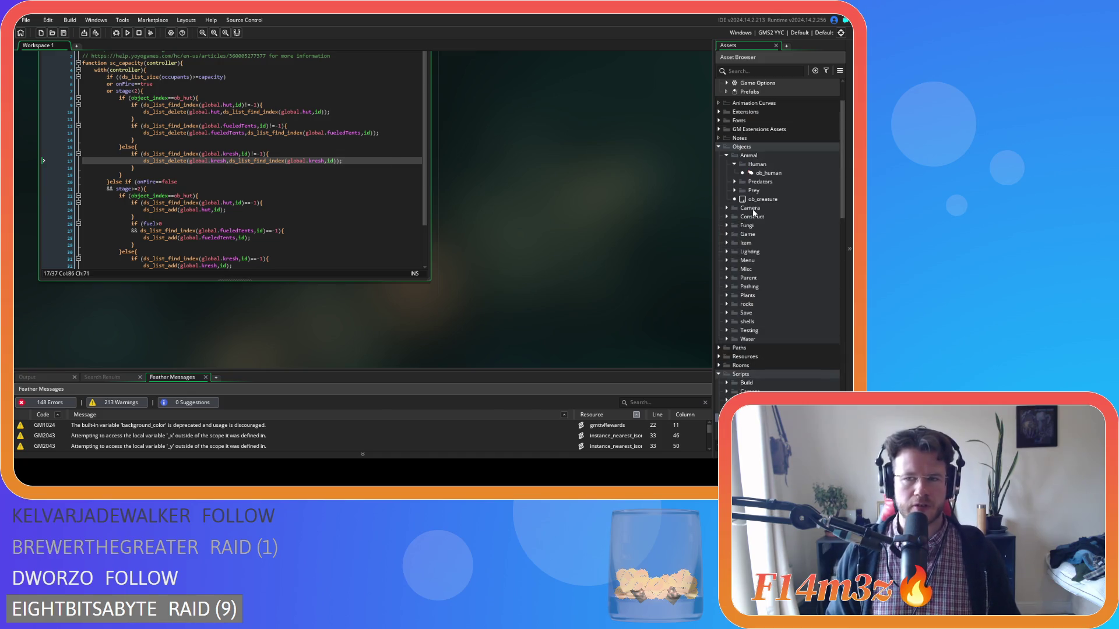
pyautogui.doubleClick(765, 173)
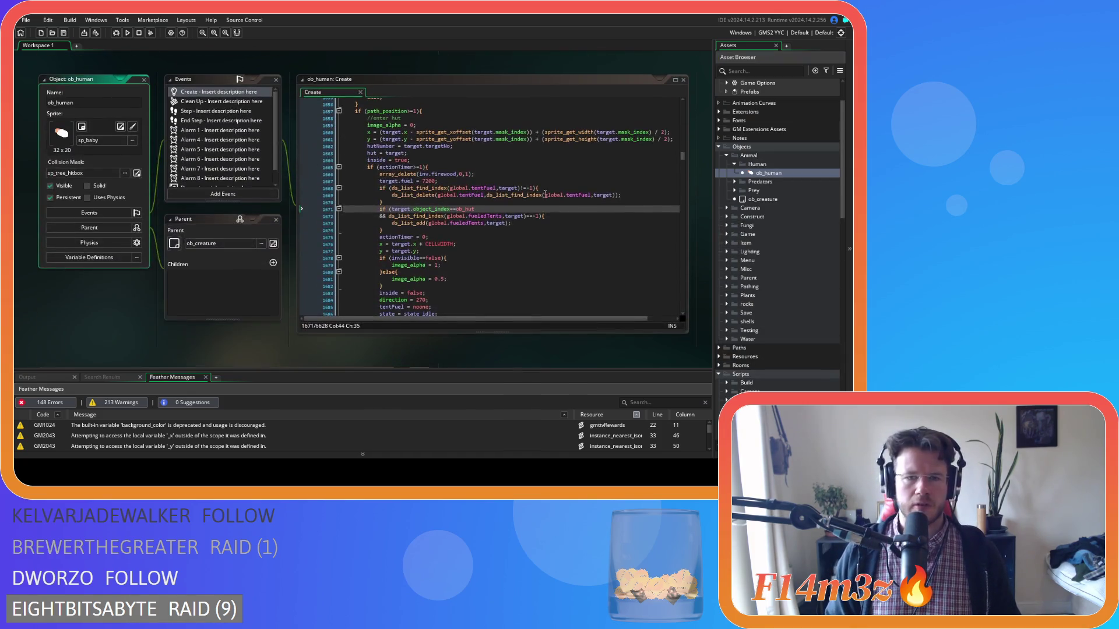
pyautogui.scroll(8, 415, 195)
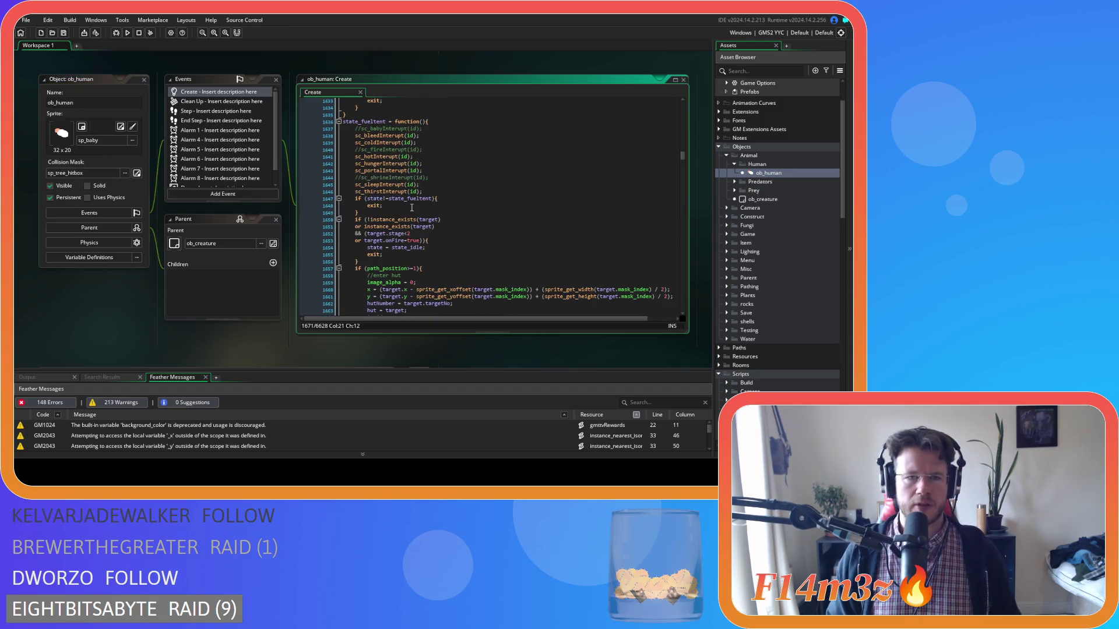
pyautogui.scroll(-8, 411, 207)
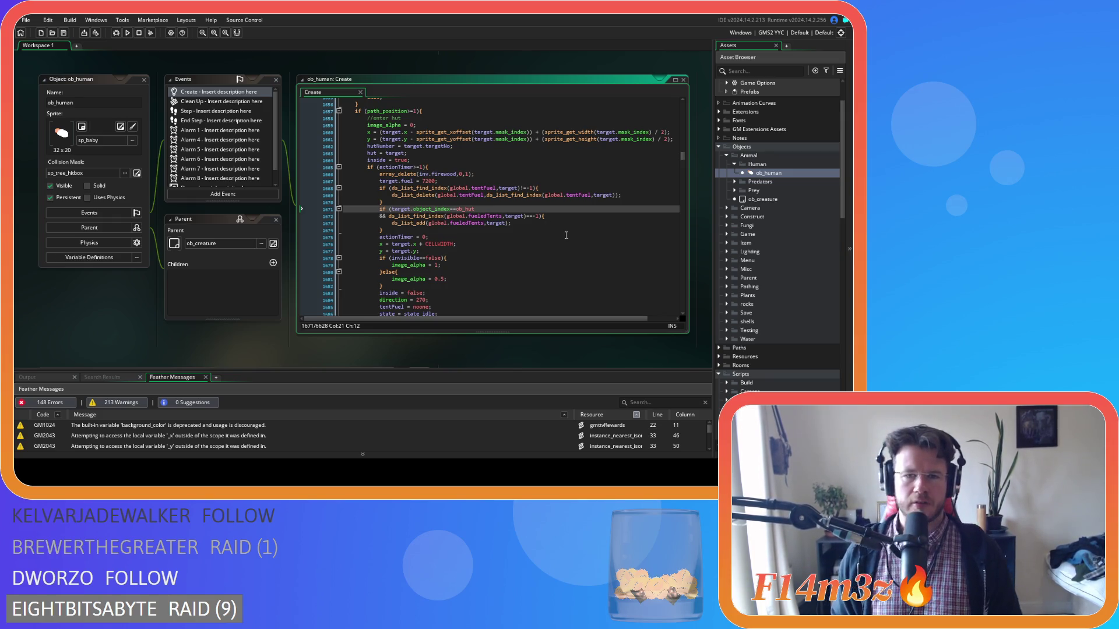
pyautogui.click(517, 206)
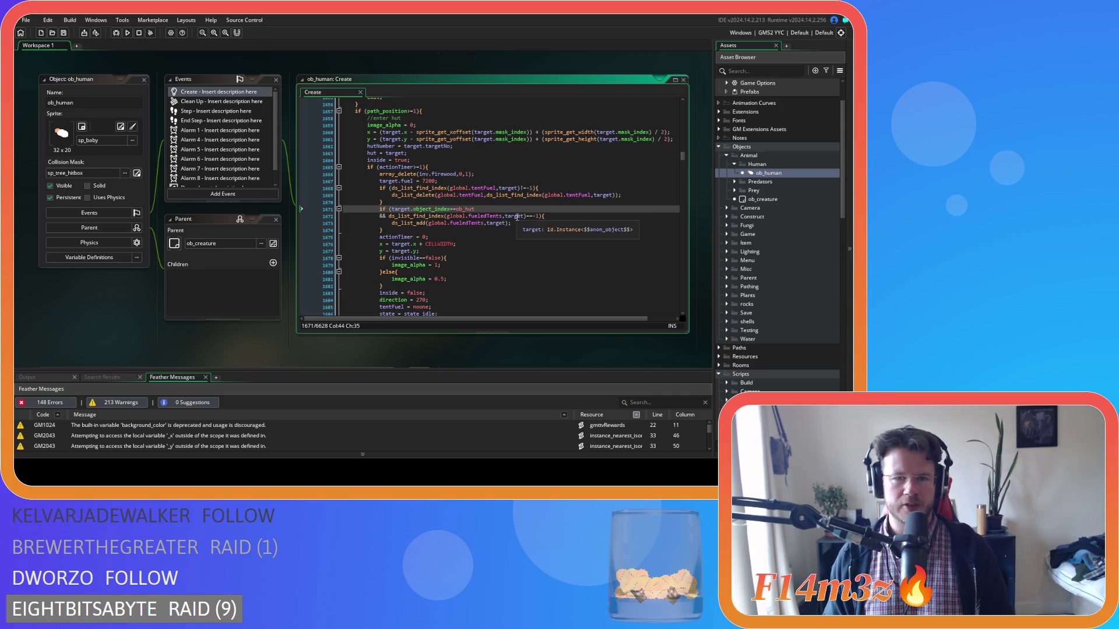
pyautogui.click(511, 224)
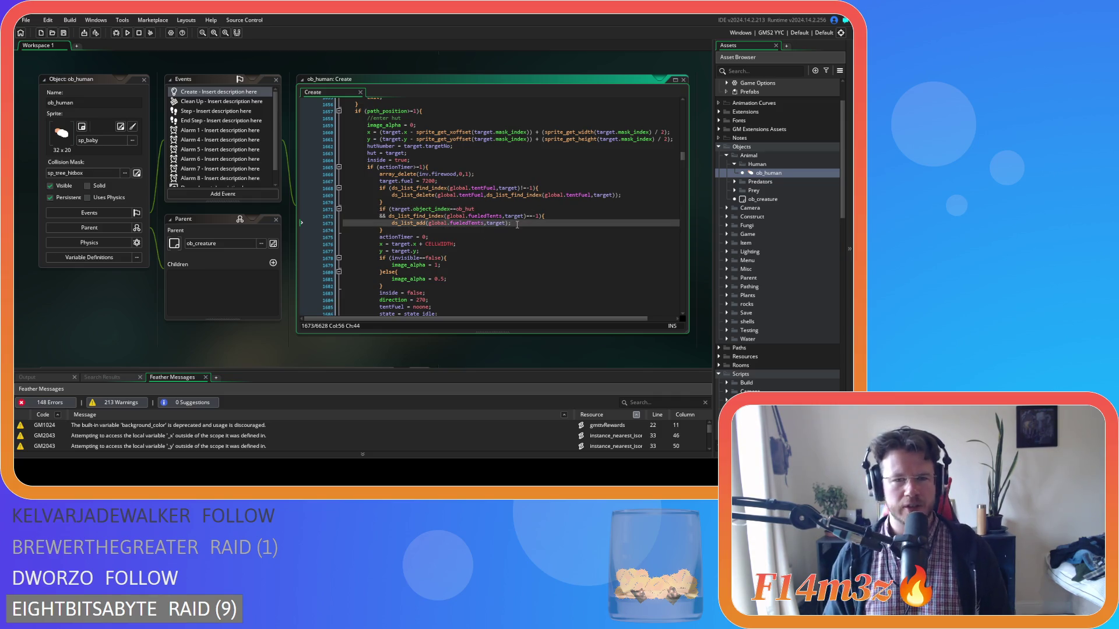
pyautogui.click(518, 210)
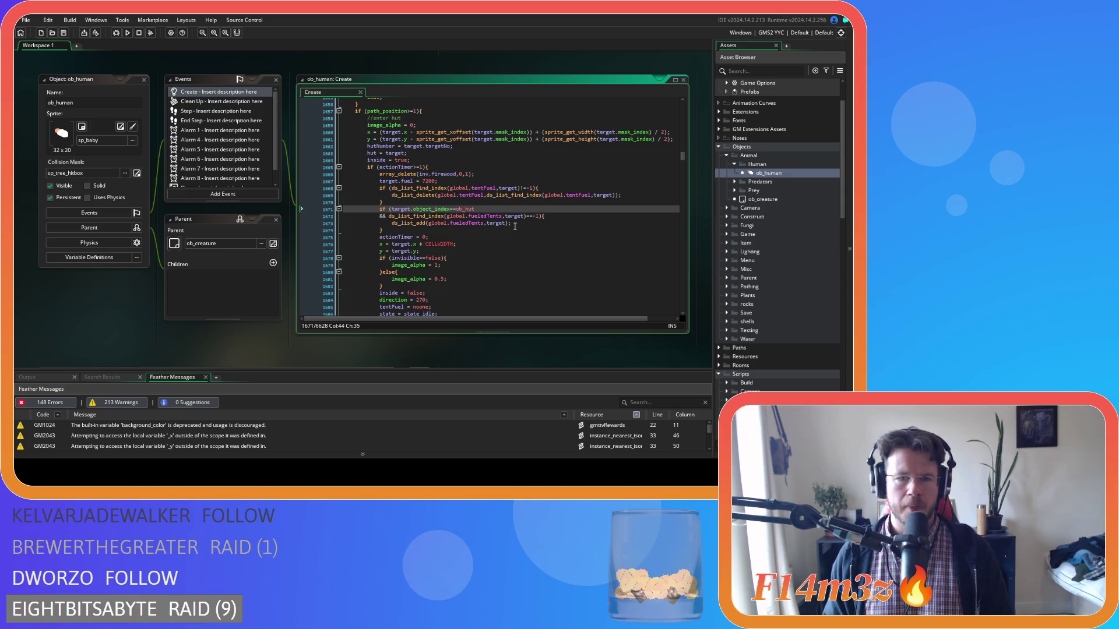
# Add '&& target.occupants<target.capacity' on a new line under the hut check and save
pyautogui.press('Return')
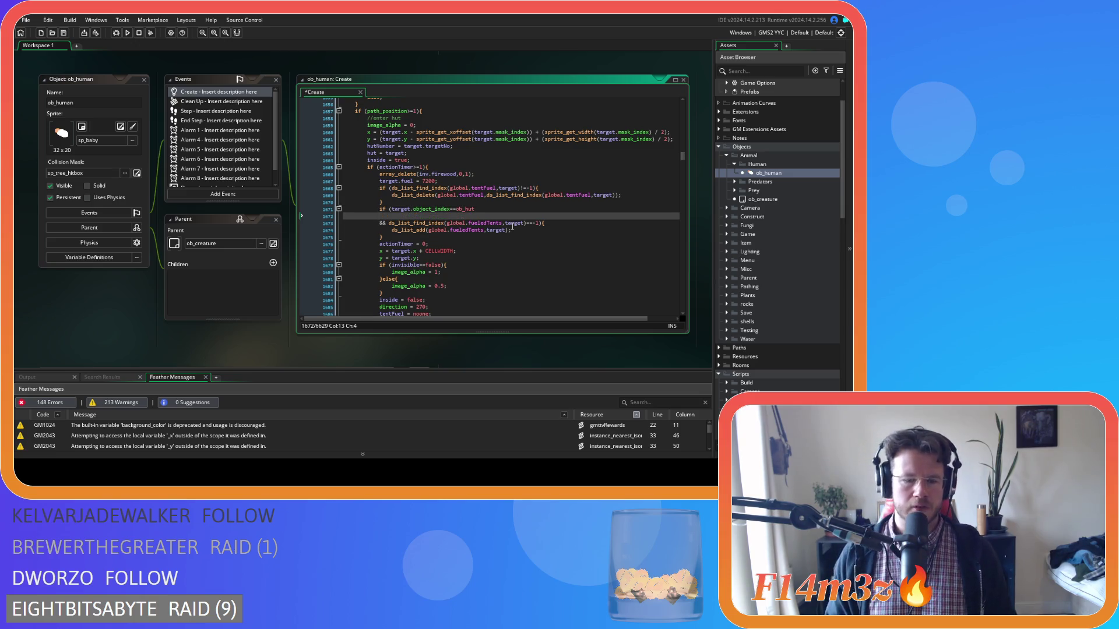
pyautogui.write('&& target.oc')
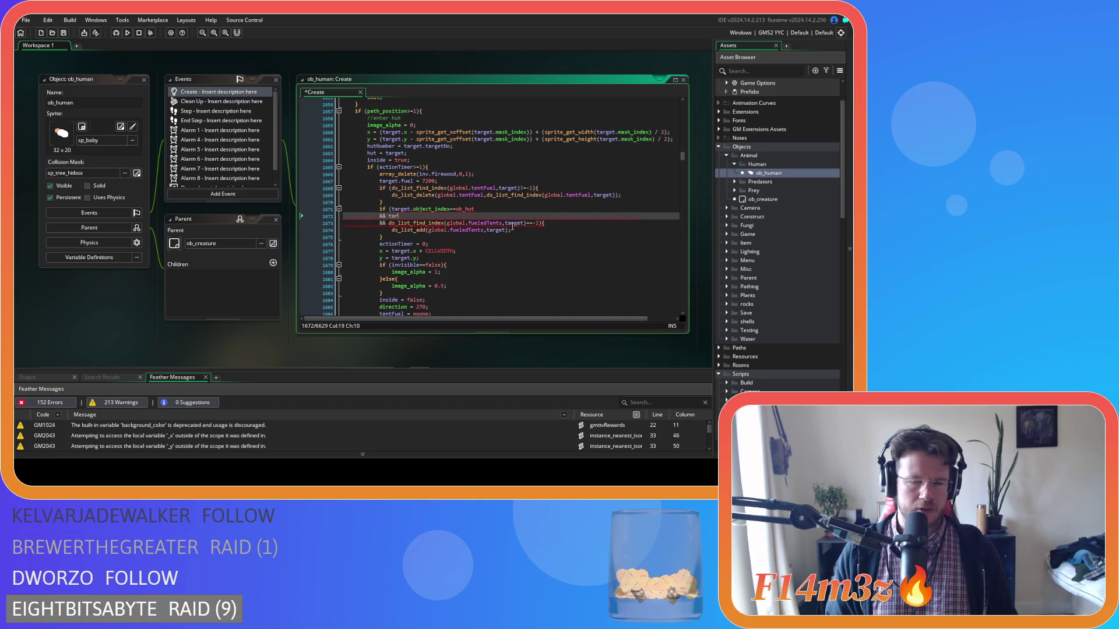
pyautogui.write('cupants<target.')
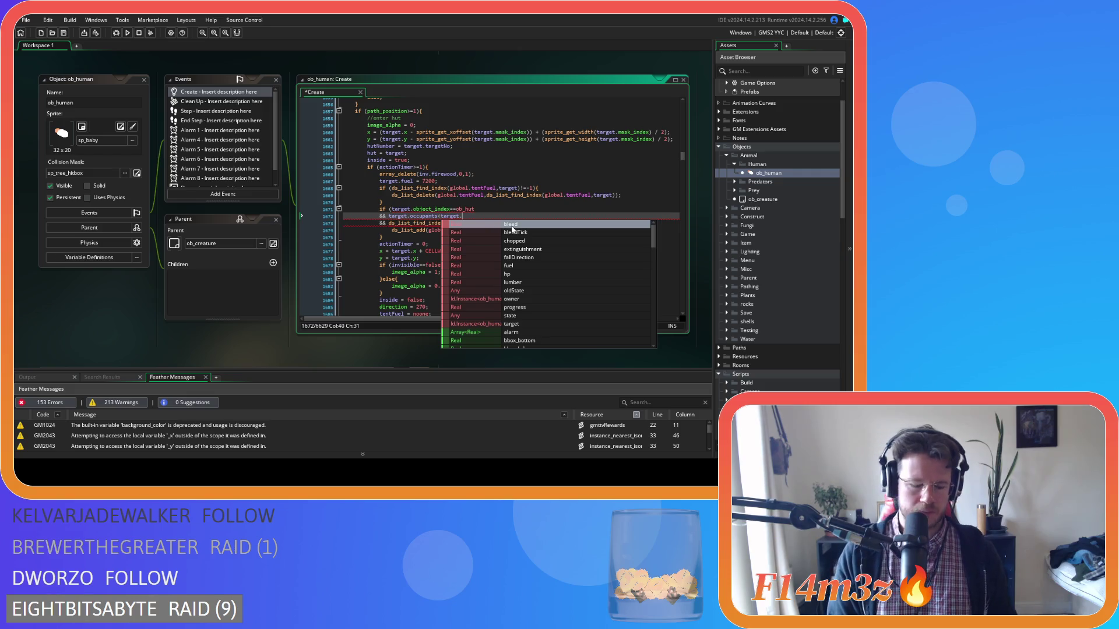
pyautogui.write('capa')
pyautogui.click(511, 229)
pyautogui.hotkey('ctrl', 's')
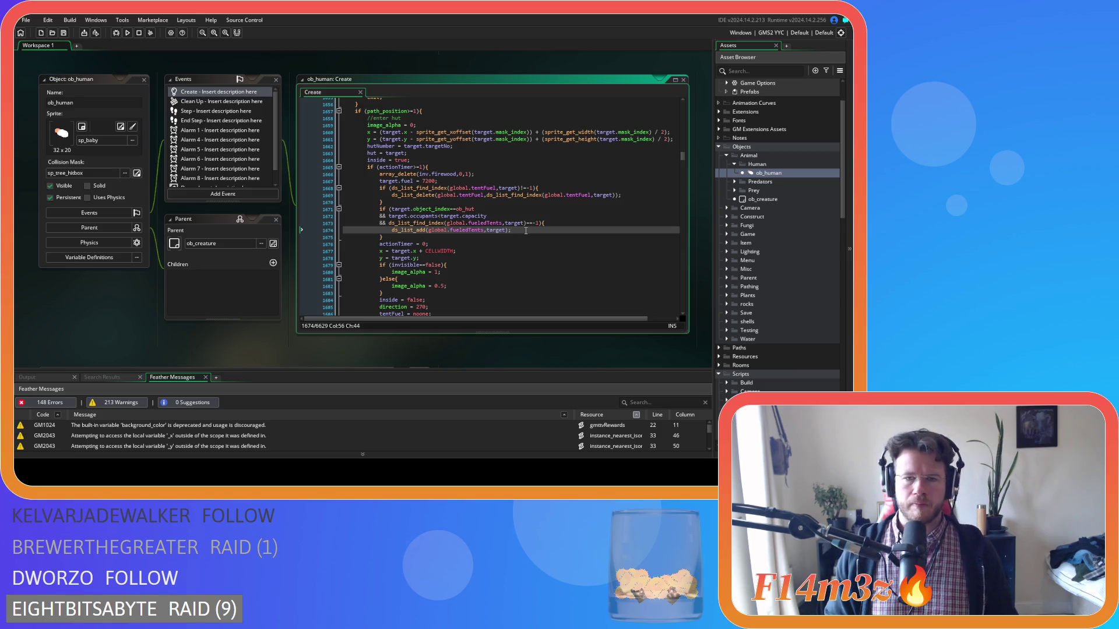
pyautogui.click(484, 237)
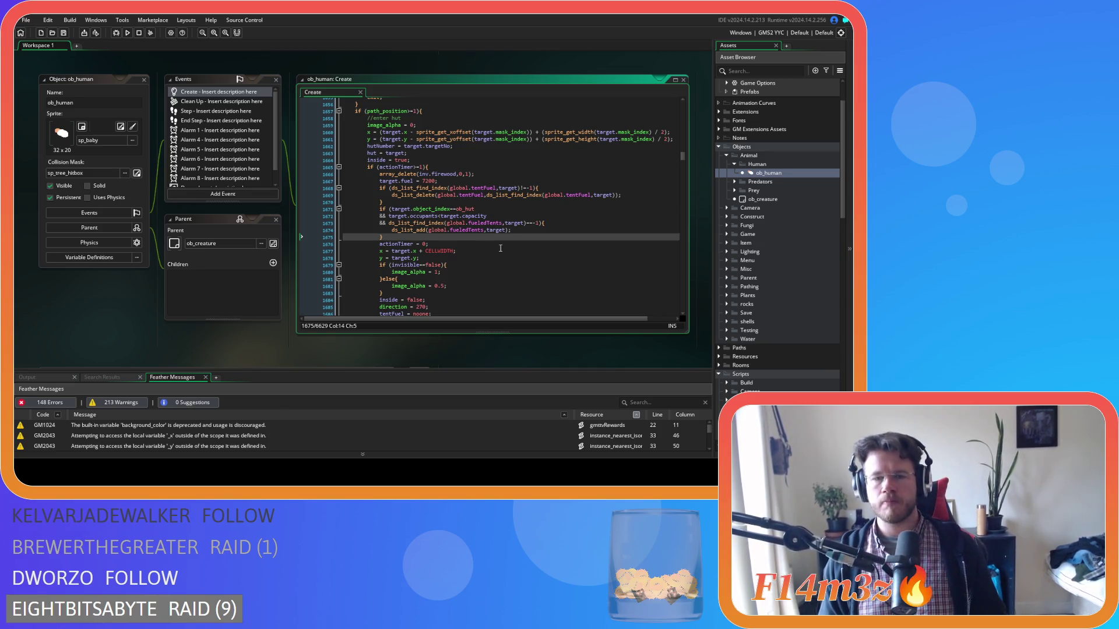
pyautogui.click(480, 244)
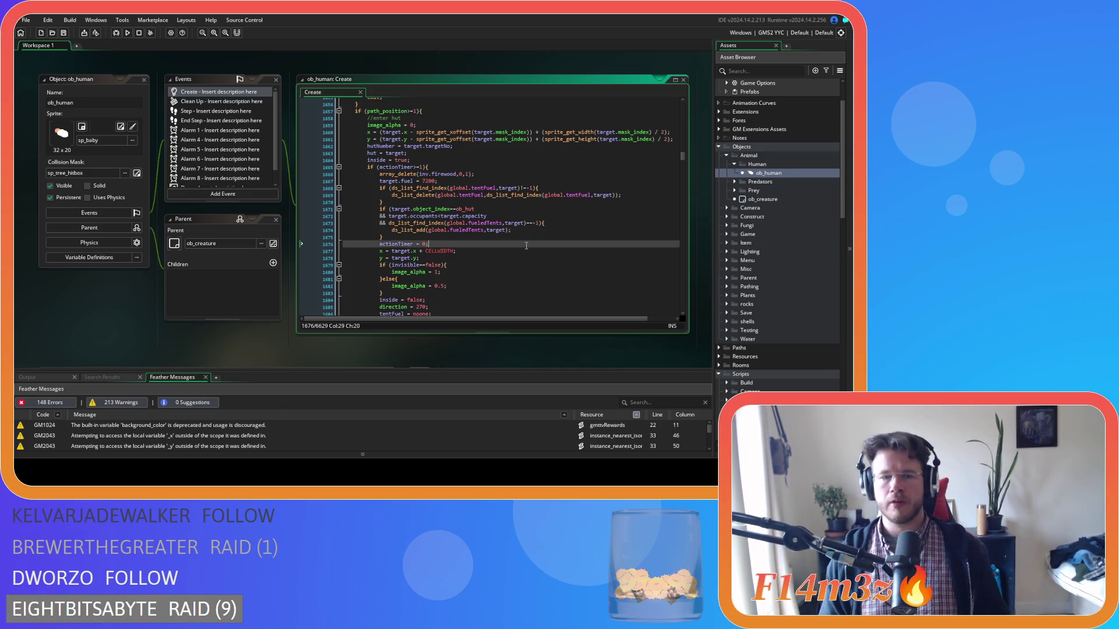
pyautogui.click(407, 236)
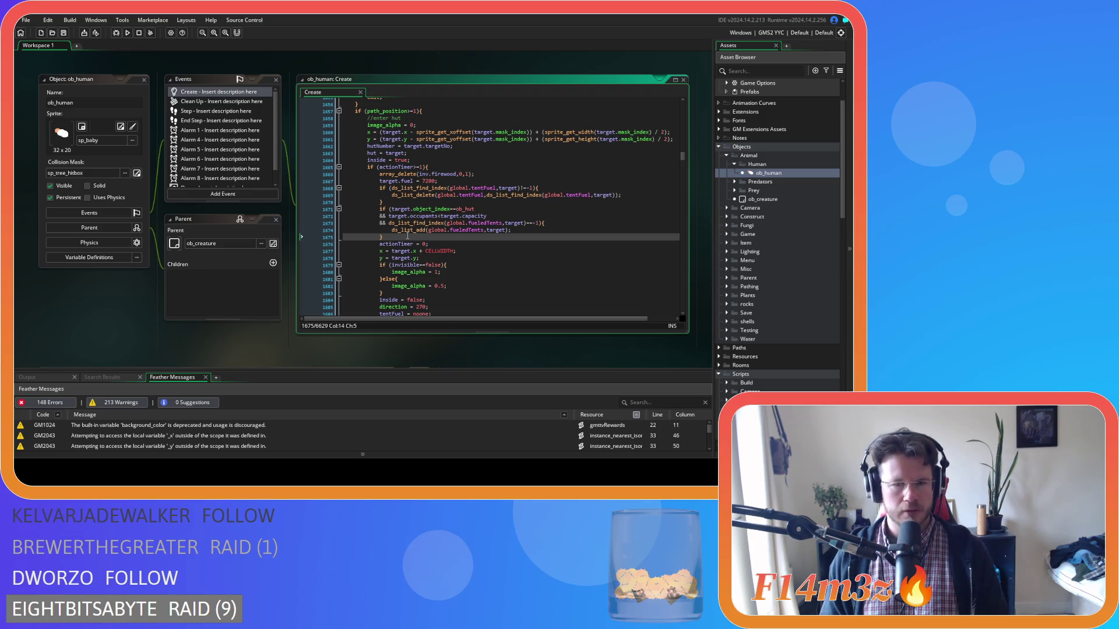
# Search the Create code for state_warmInside to reach its definition near line 797
pyautogui.scroll(8, 460, 204)
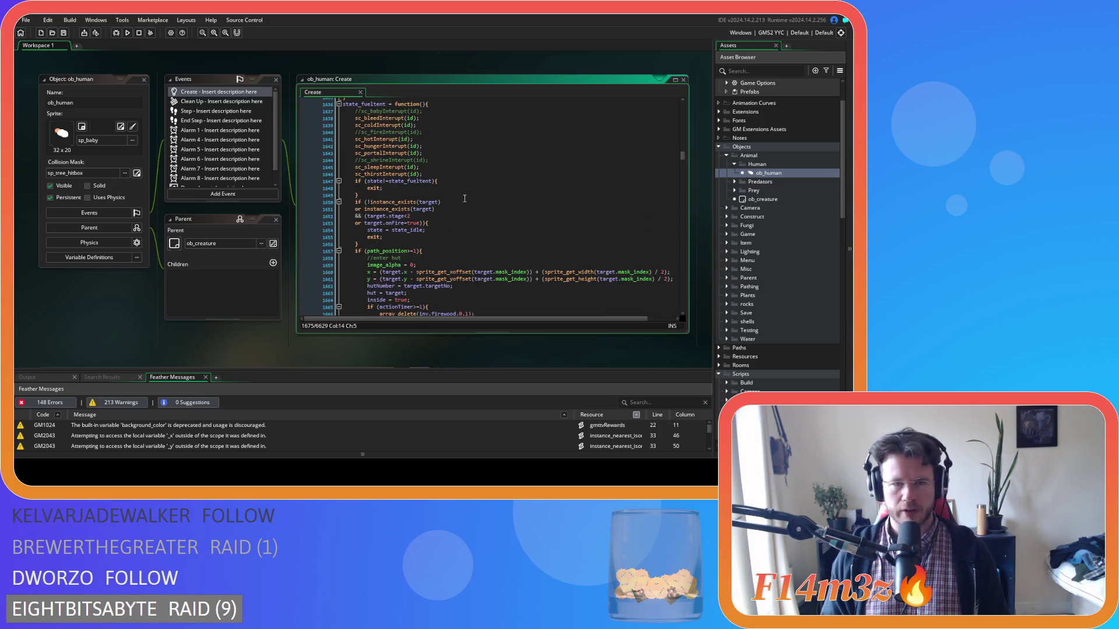
pyautogui.click(487, 189)
pyautogui.scroll(3, 487, 189)
pyautogui.hotkey('ctrl', 'f')
pyautogui.write('state_')
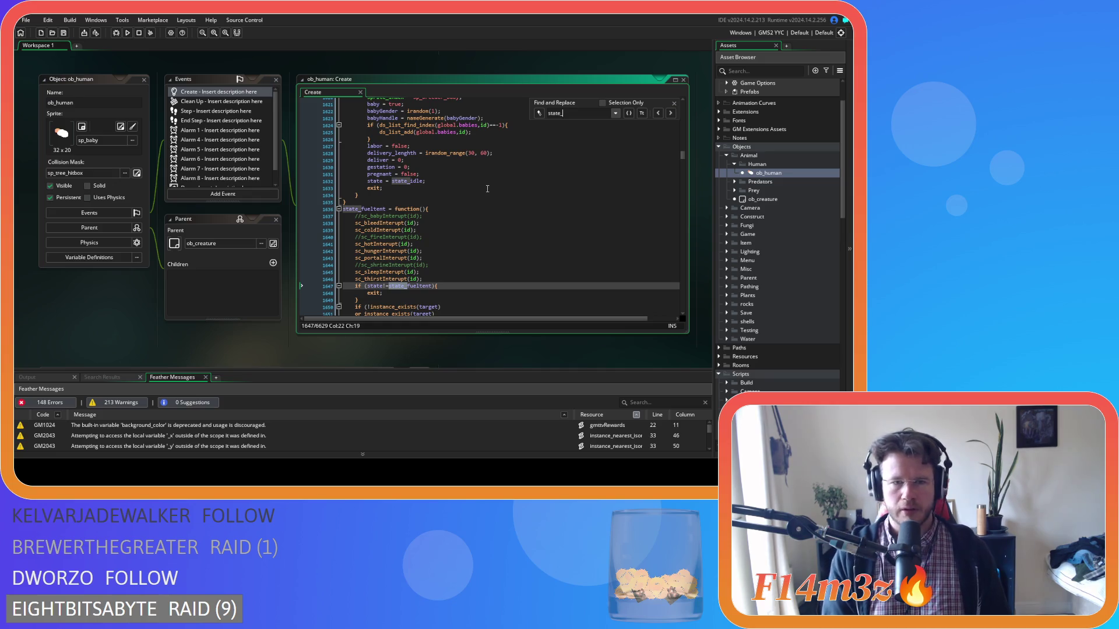
pyautogui.write('warm')
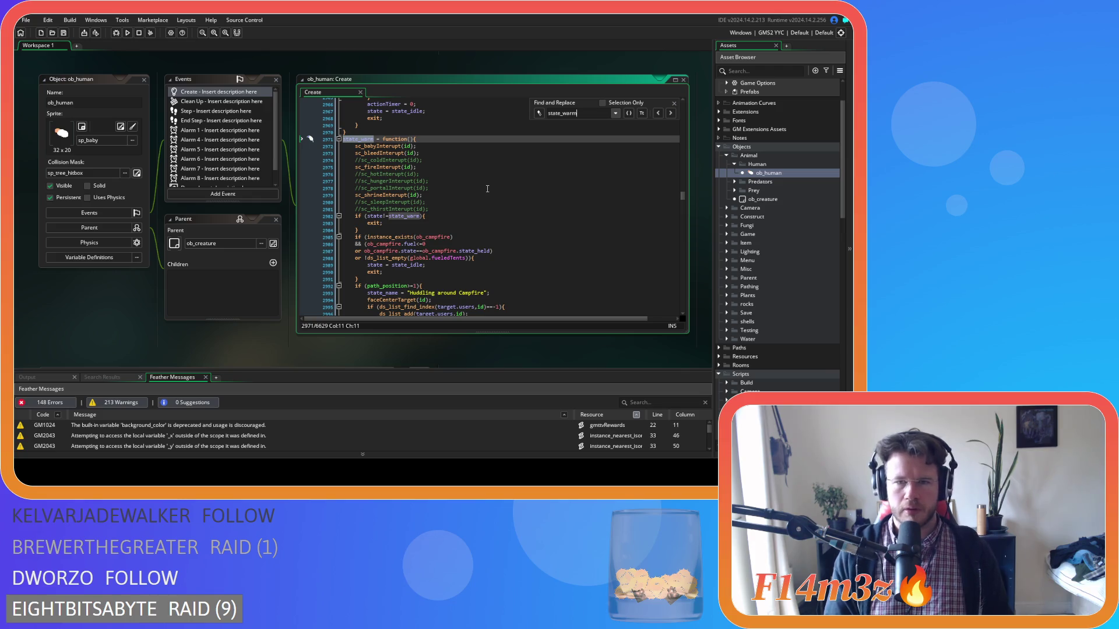
pyautogui.scroll(-3, 570, 177)
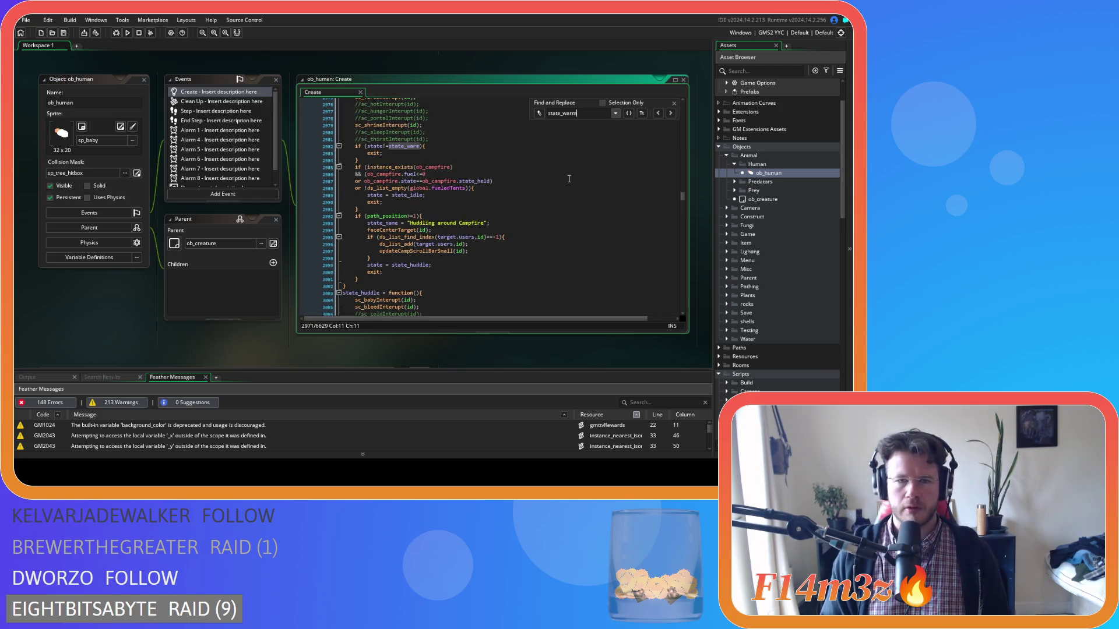
pyautogui.scroll(-10, 568, 177)
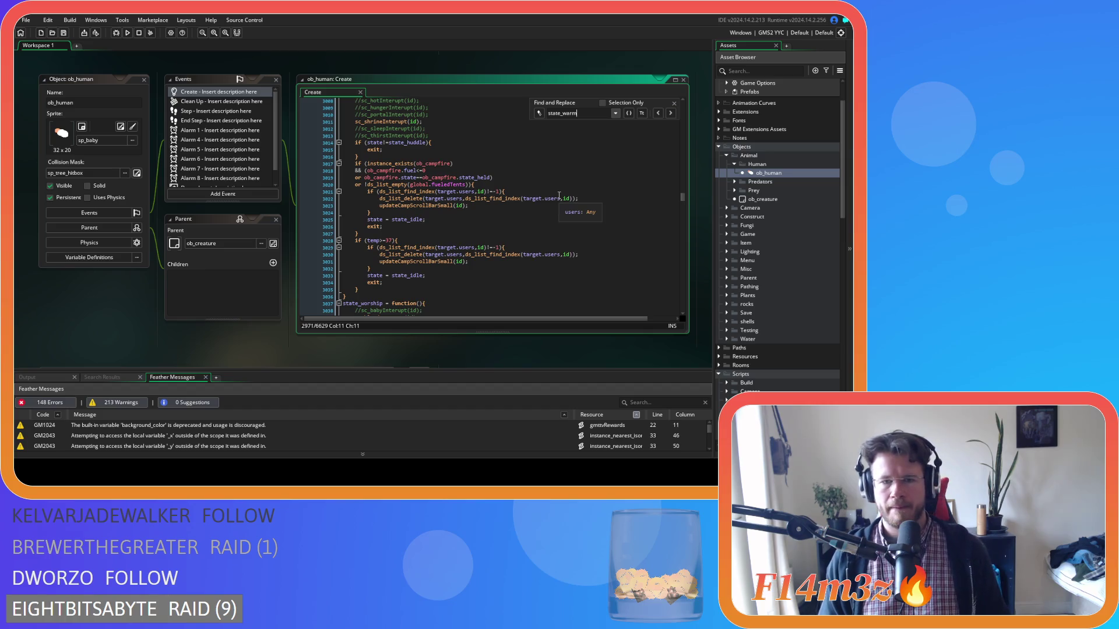
pyautogui.scroll(10, 559, 196)
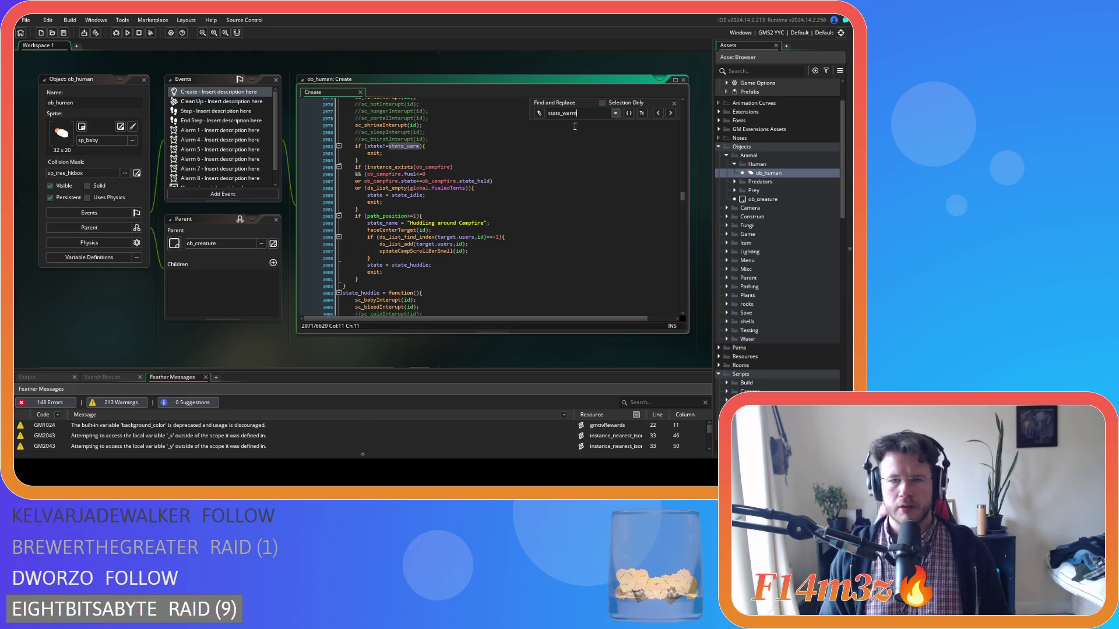
pyautogui.write('Inside')
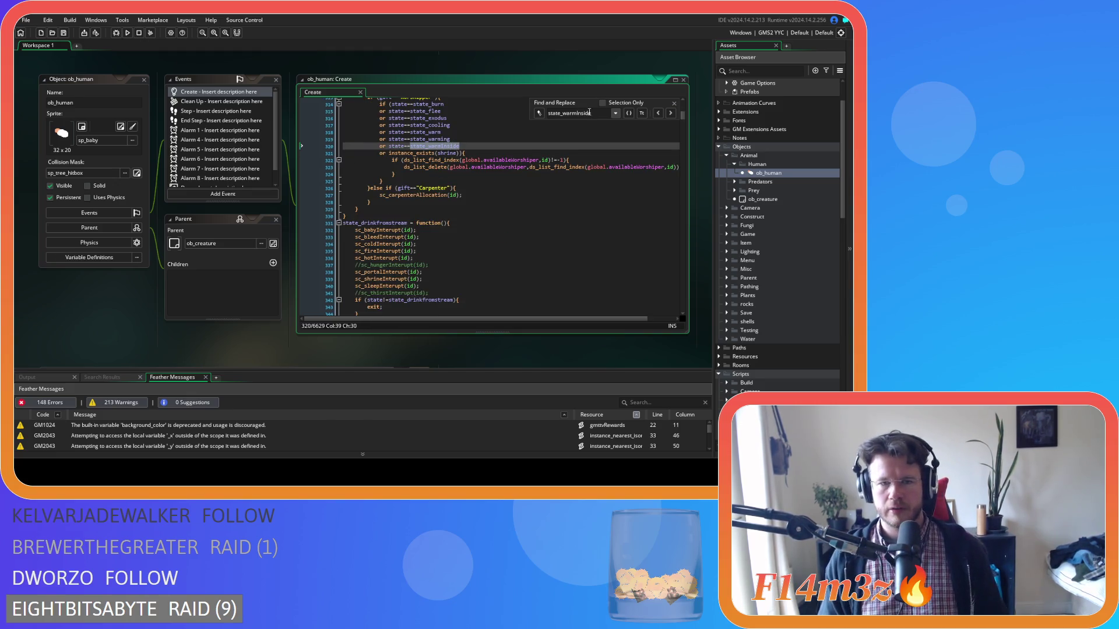
pyautogui.press('Return')
pyautogui.press('Return')
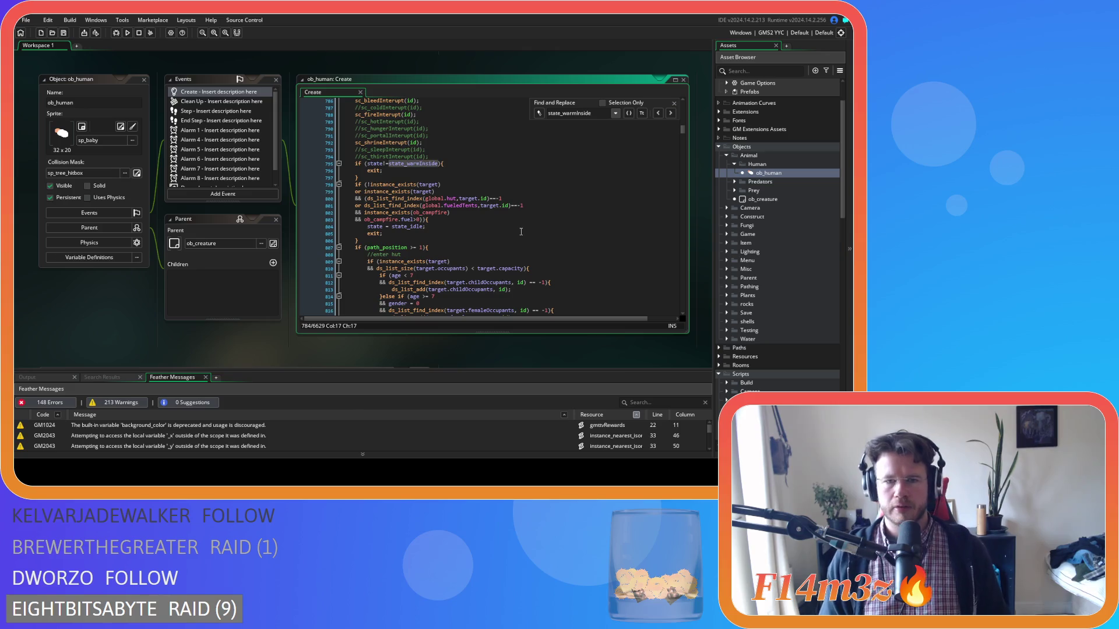
pyautogui.click(528, 201)
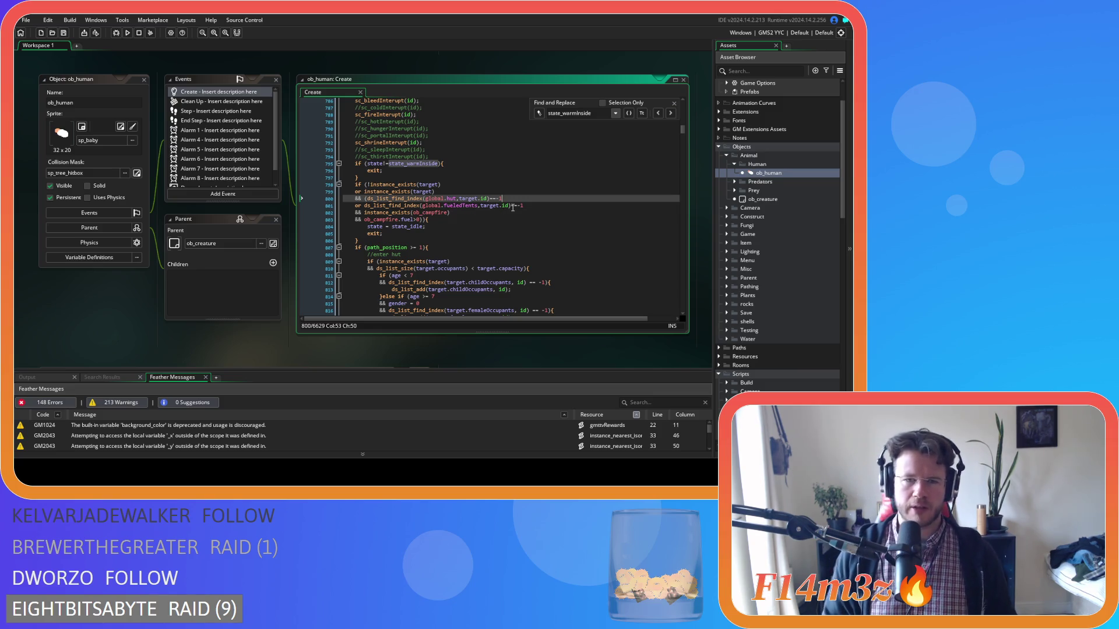
pyautogui.scroll(1, 512, 208)
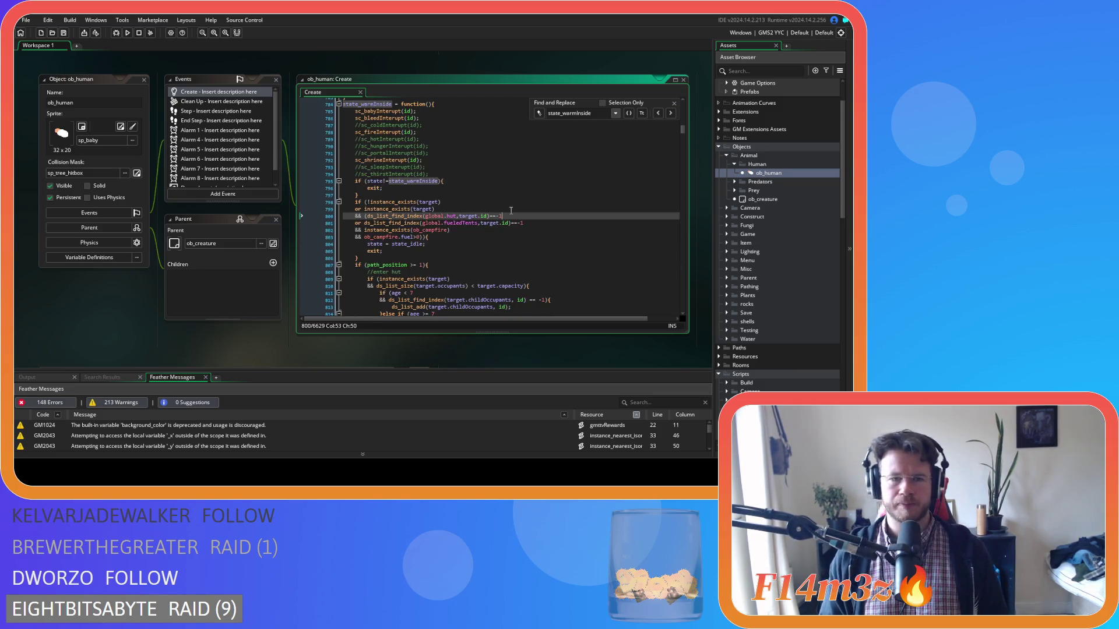
pyautogui.scroll(1, 511, 210)
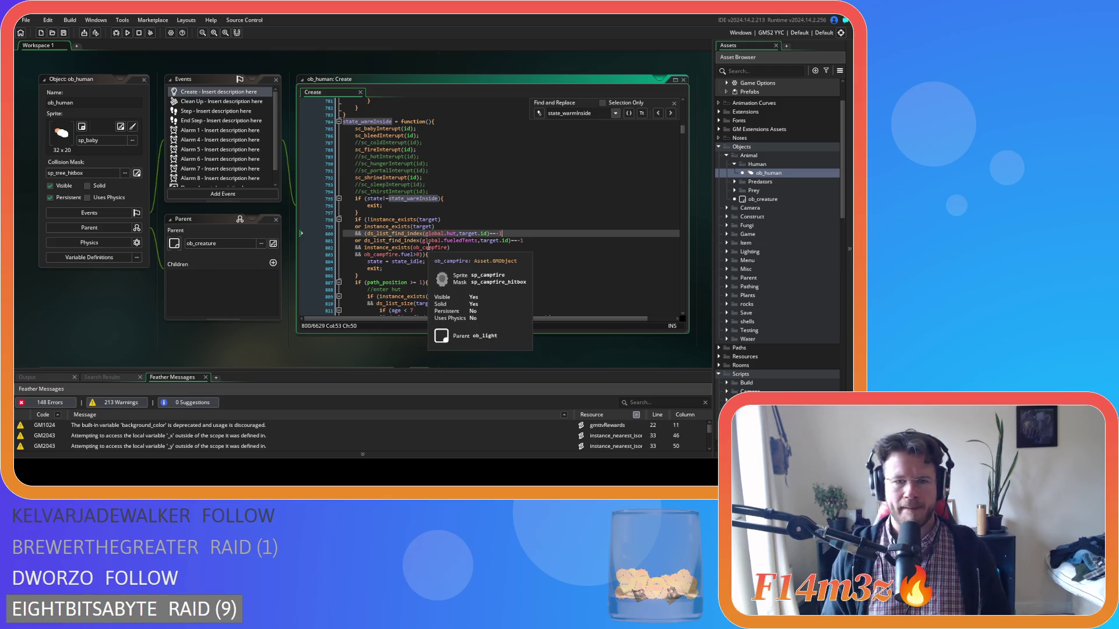
pyautogui.moveTo(424, 233); pyautogui.dragTo(514, 230)
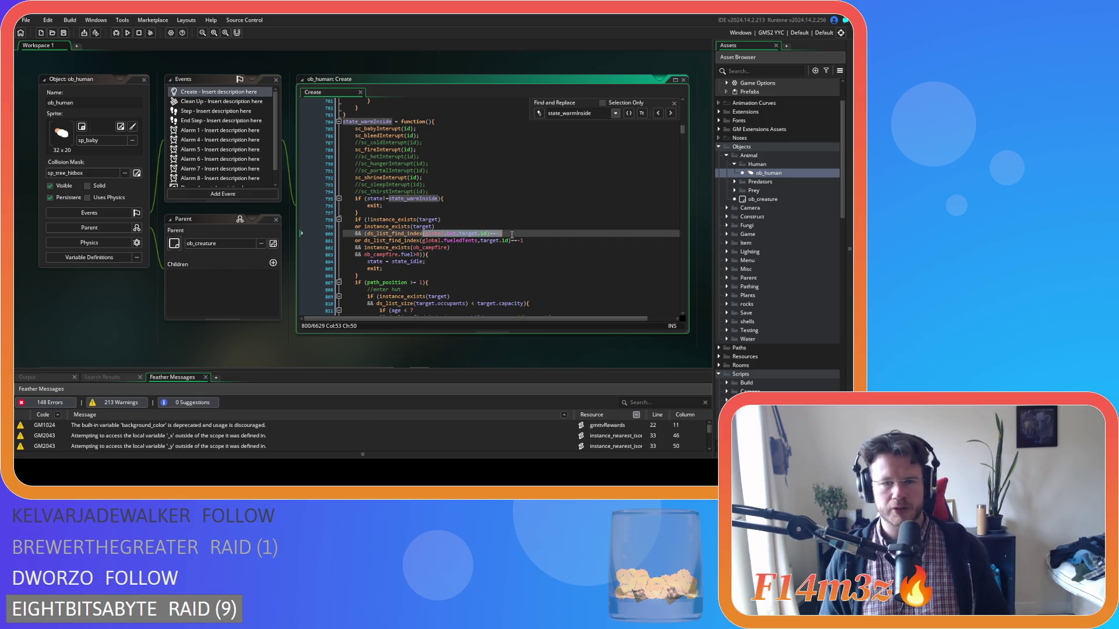
pyautogui.moveTo(429, 240); pyautogui.dragTo(529, 243)
pyautogui.moveTo(379, 247); pyautogui.dragTo(419, 255)
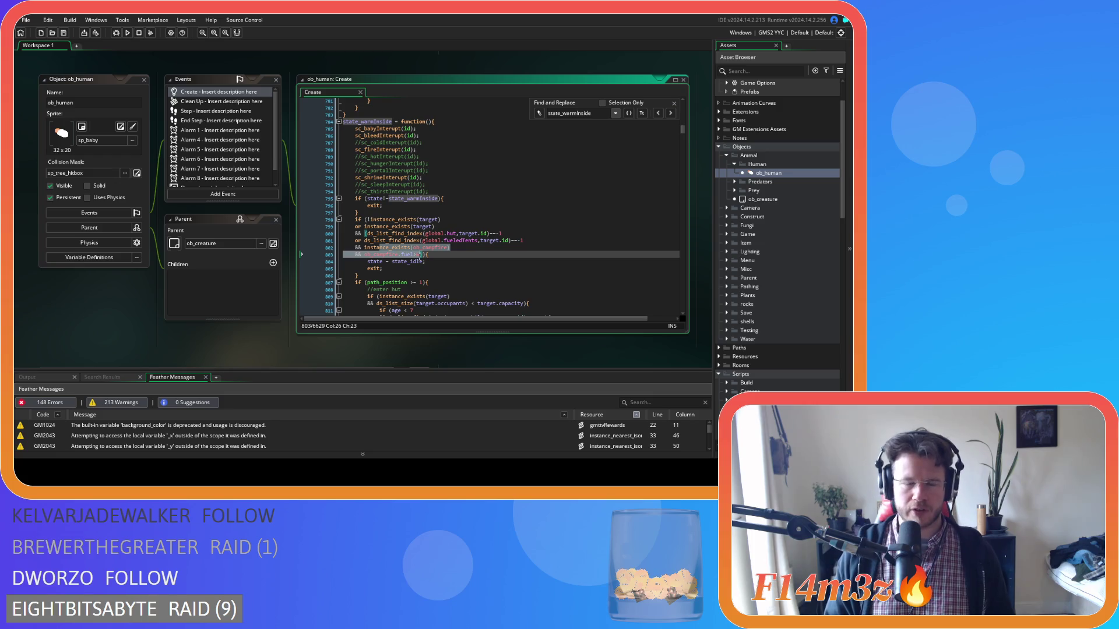
pyautogui.click(460, 256)
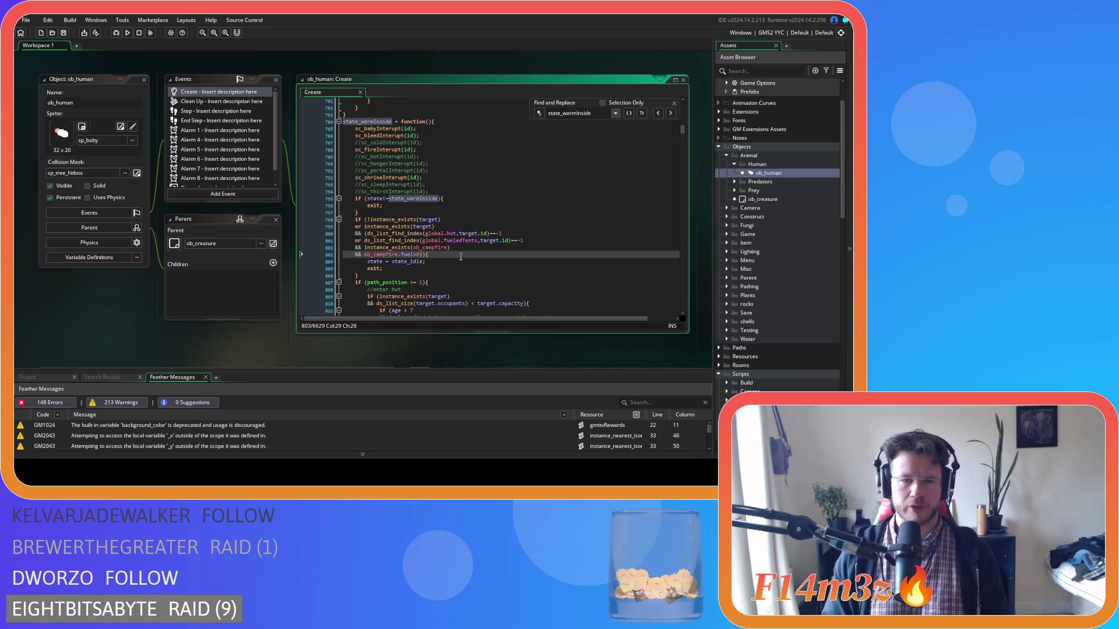
pyautogui.scroll(-10, 460, 257)
pyautogui.click(472, 220)
pyautogui.scroll(4, 473, 221)
pyautogui.scroll(-3, 472, 220)
pyautogui.scroll(1, 472, 221)
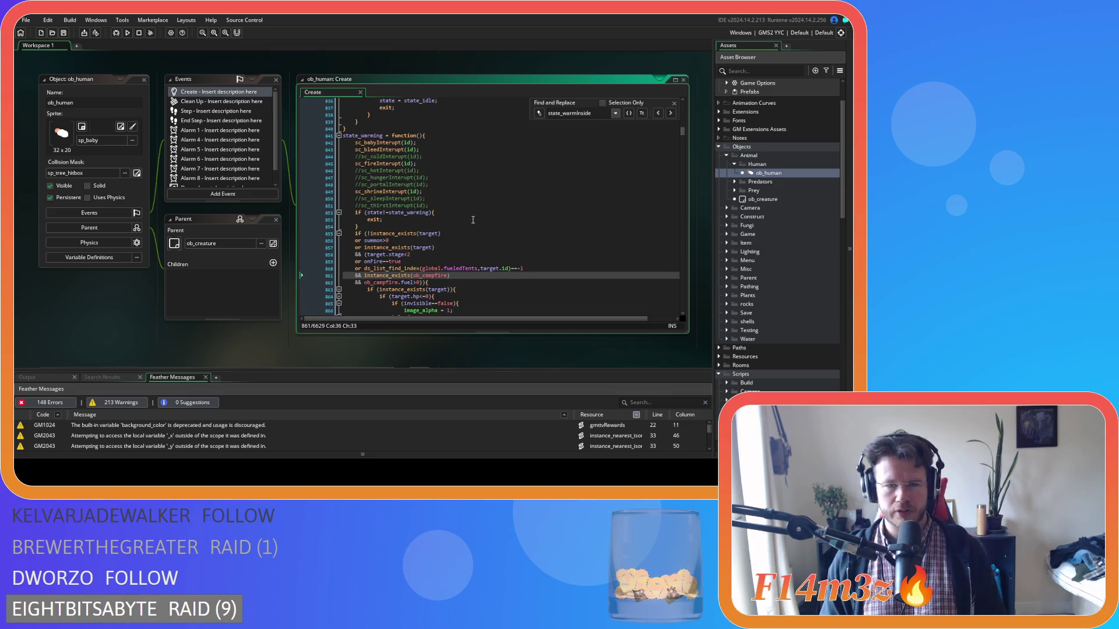
pyautogui.scroll(-1, 473, 220)
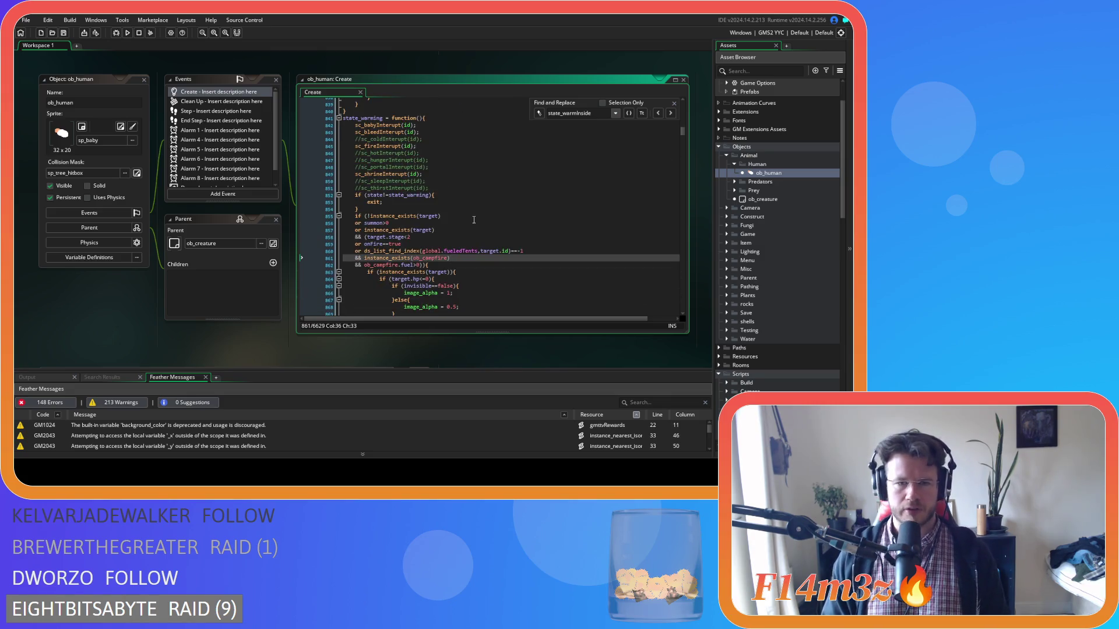
pyautogui.scroll(10, 504, 261)
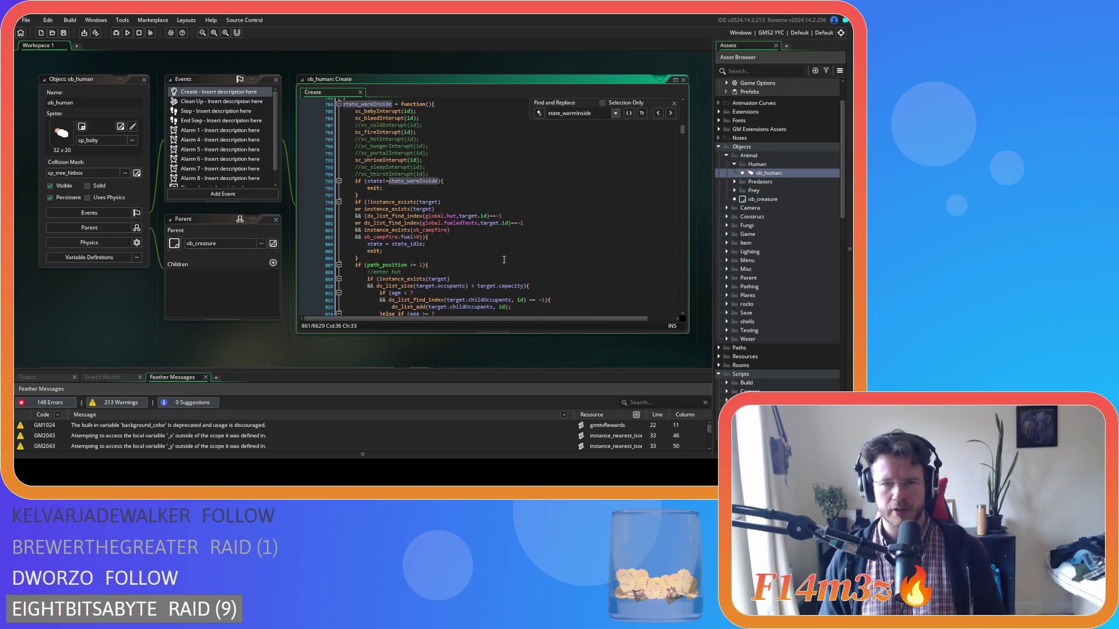
pyautogui.scroll(-10, 504, 259)
pyautogui.click(489, 245)
pyautogui.click(494, 234)
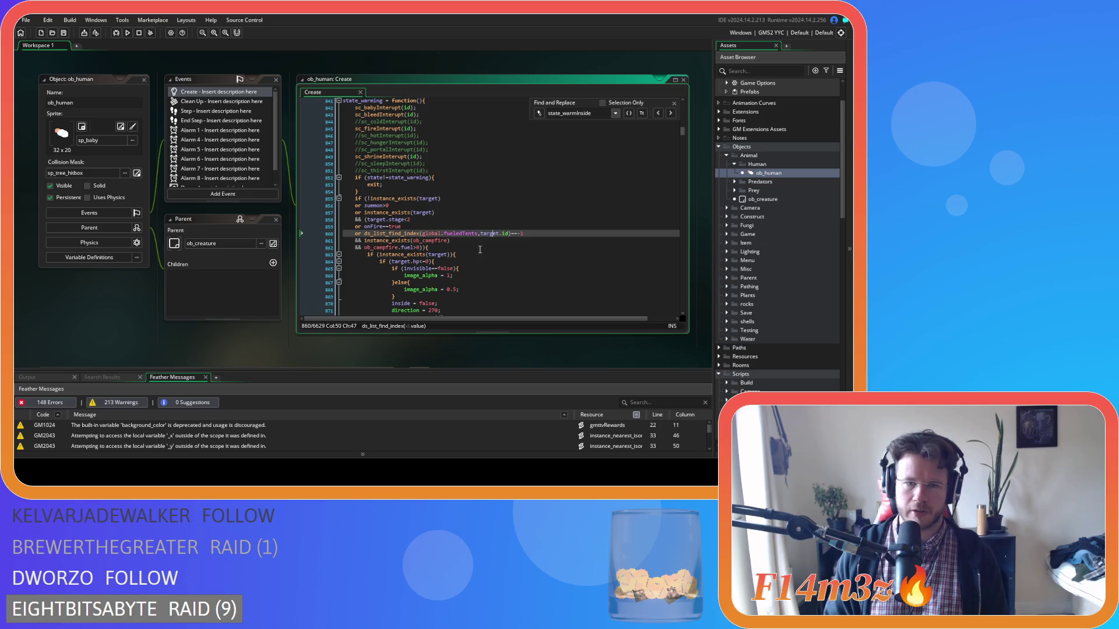
pyautogui.click(365, 219)
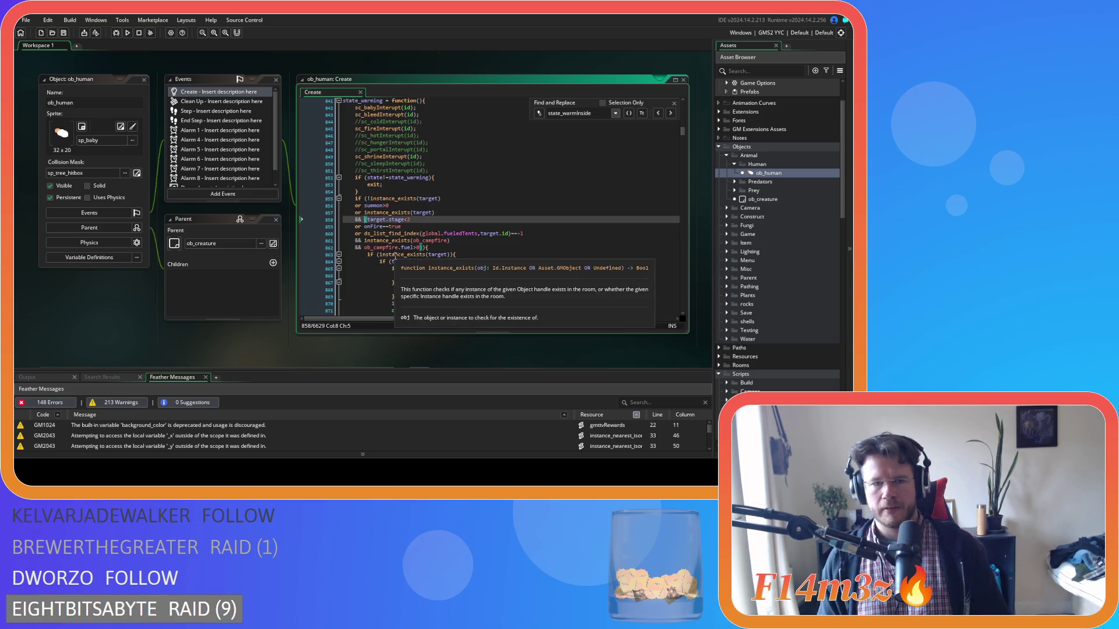
pyautogui.moveTo(428, 234); pyautogui.dragTo(511, 238)
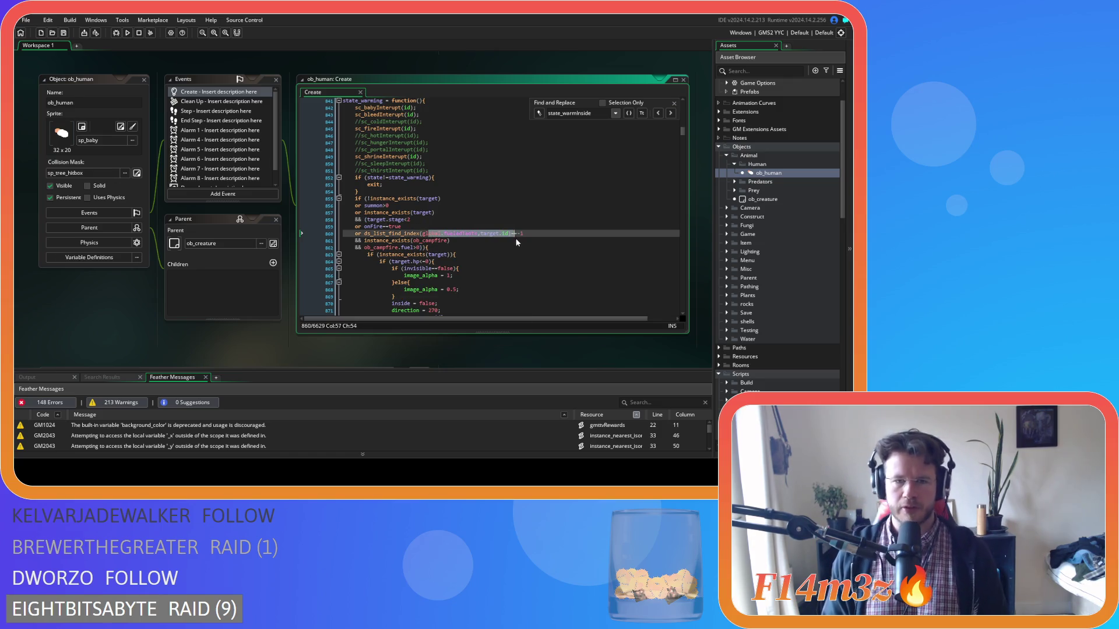
pyautogui.click(370, 247)
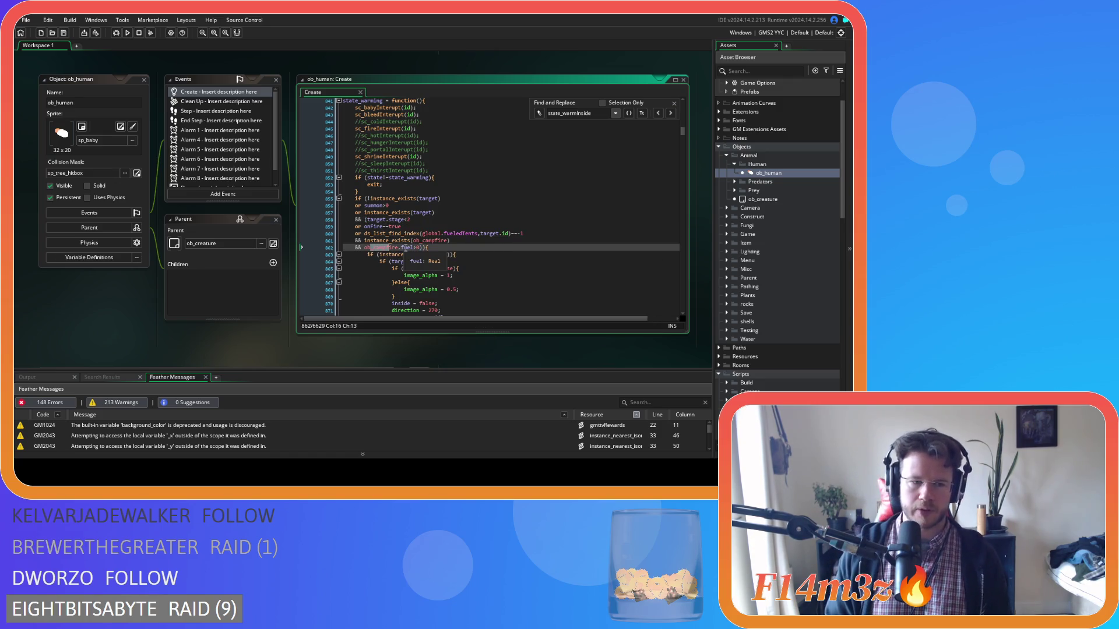
pyautogui.click(457, 252)
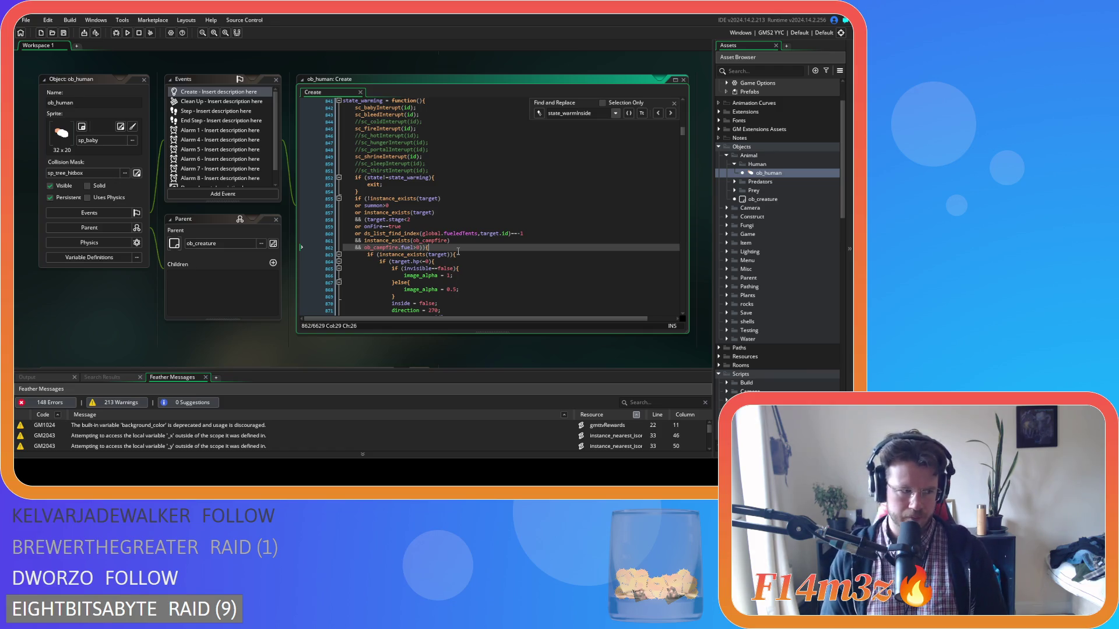
pyautogui.scroll(15, 458, 252)
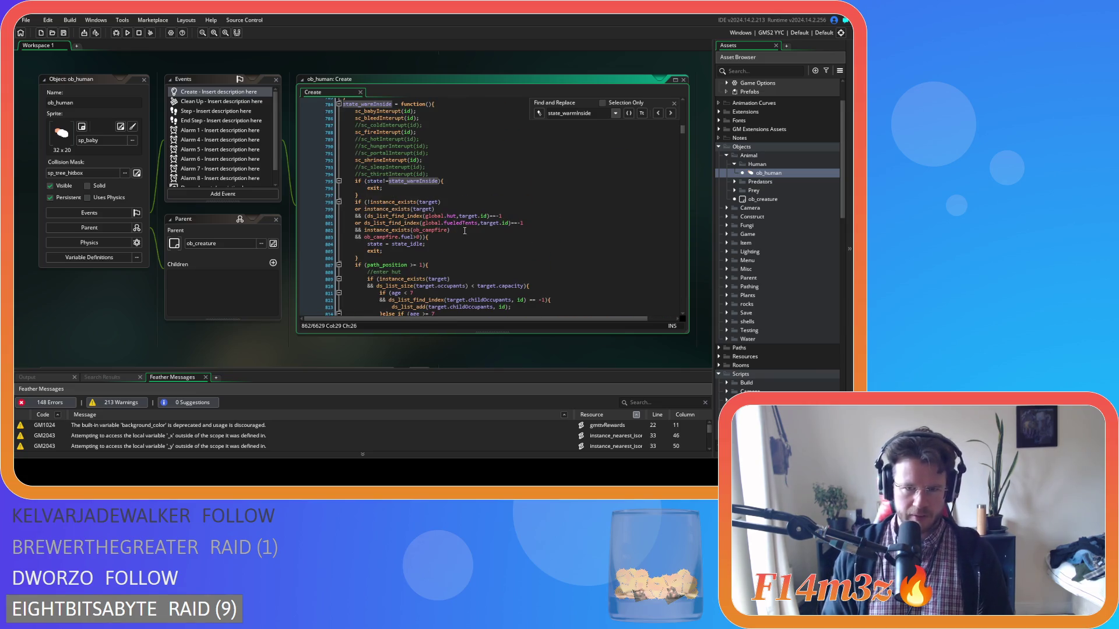
# Try wrapping the state_warmInside tents check in parentheses, then undo it
pyautogui.click(517, 215)
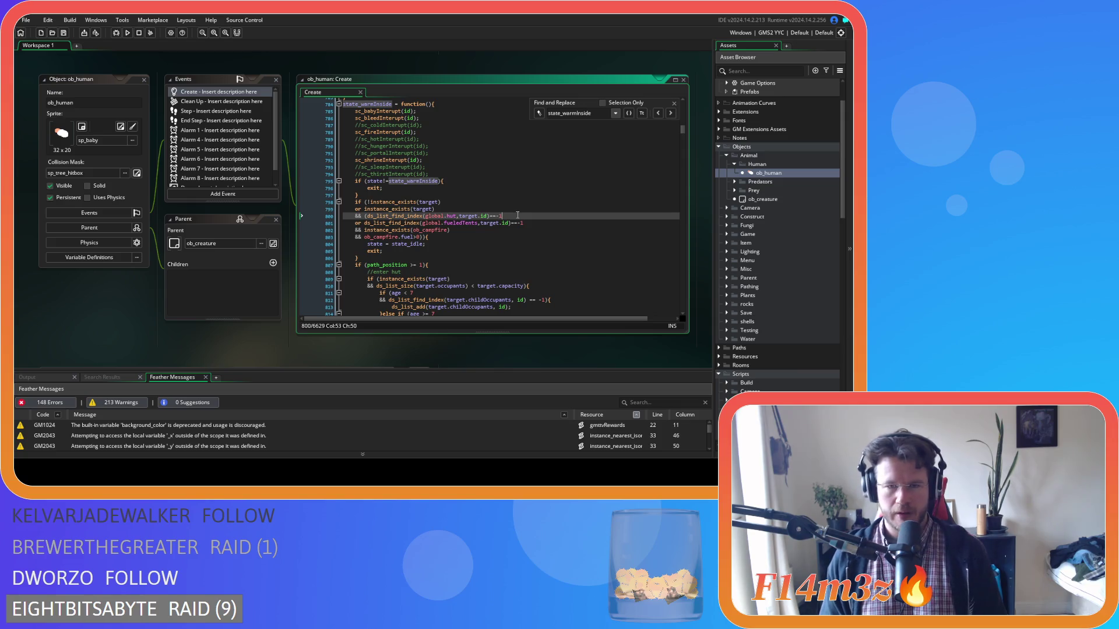
pyautogui.click(528, 223)
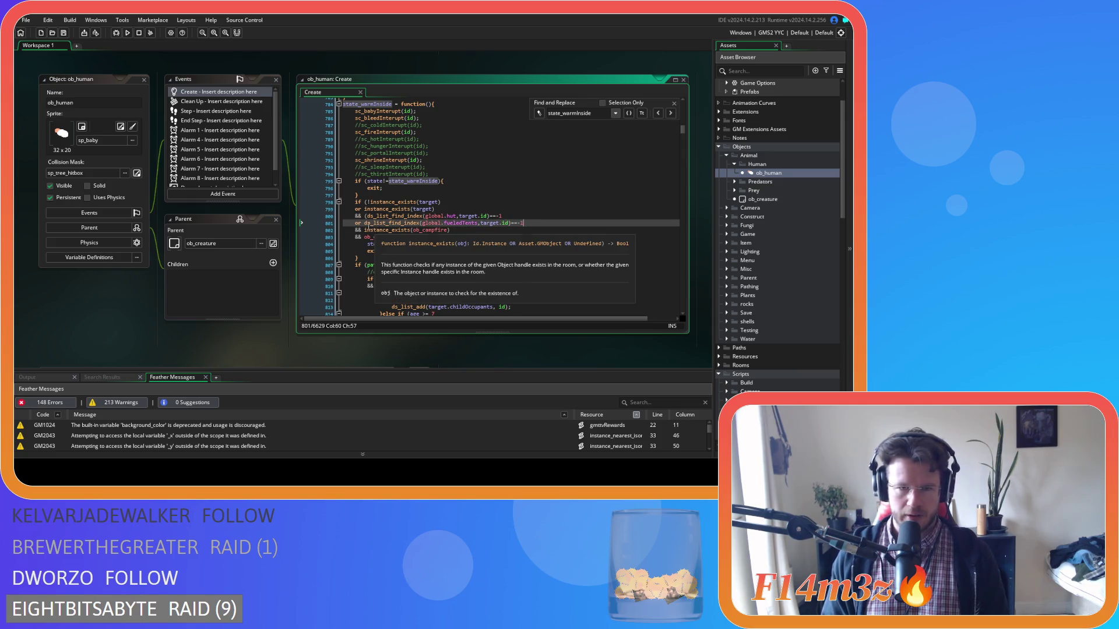
pyautogui.moveTo(455, 217)
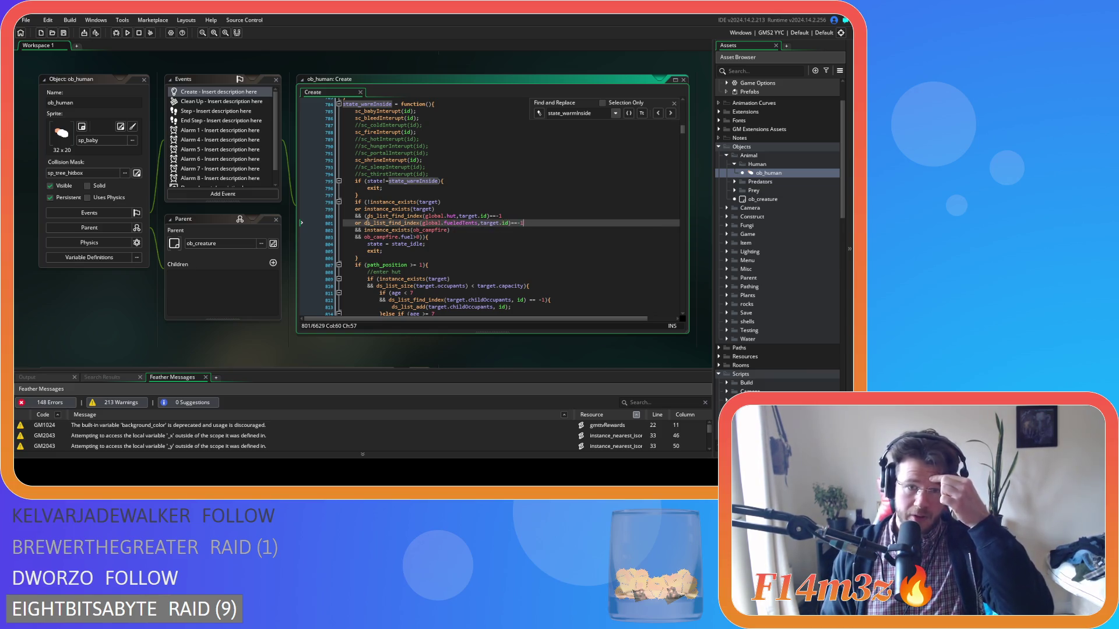
pyautogui.click(366, 224)
pyautogui.moveTo(378, 228)
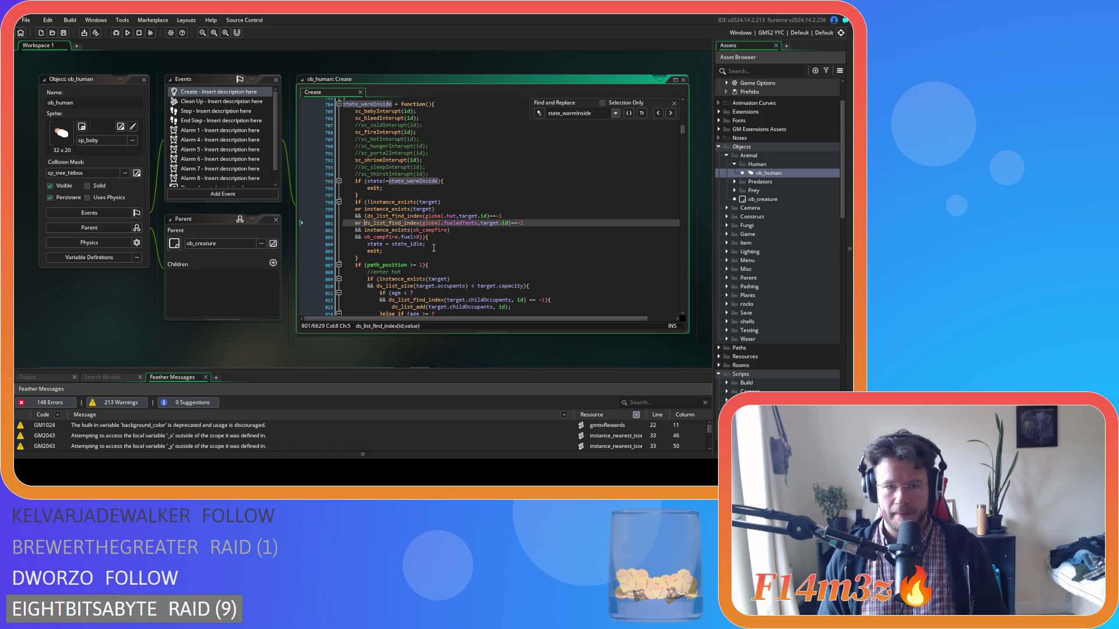
pyautogui.write('(')
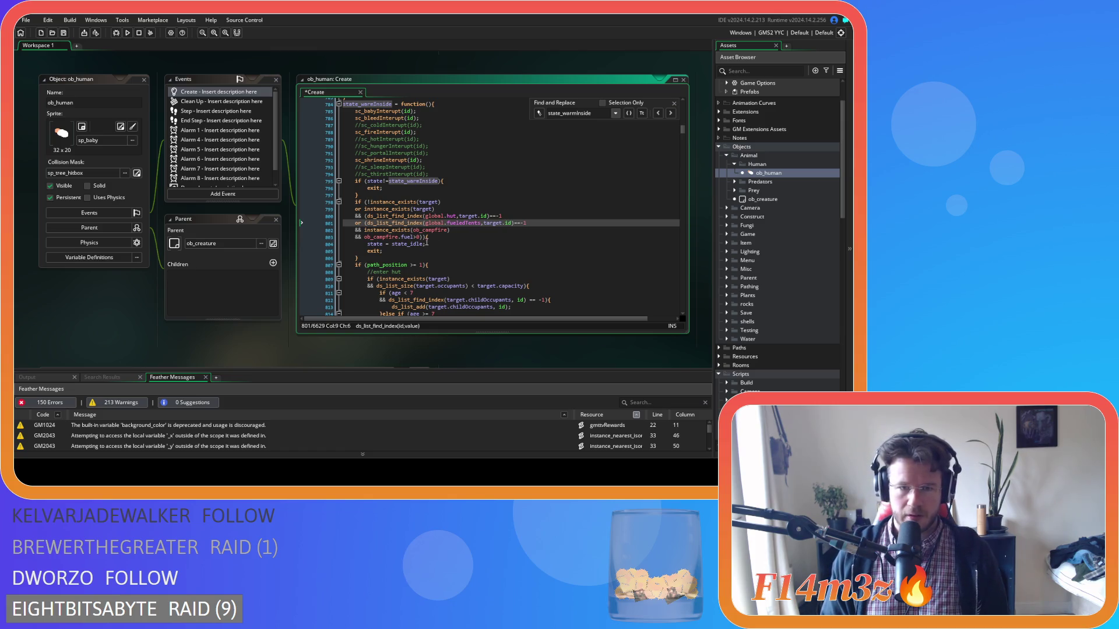
pyautogui.click(424, 238)
pyautogui.write(')')
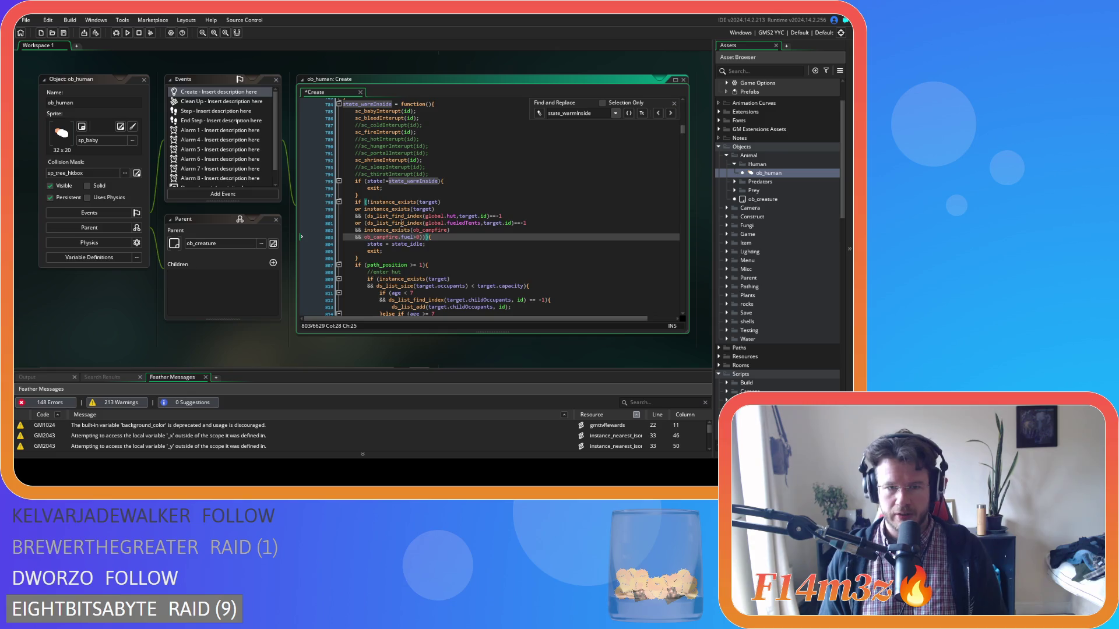
pyautogui.click(541, 222)
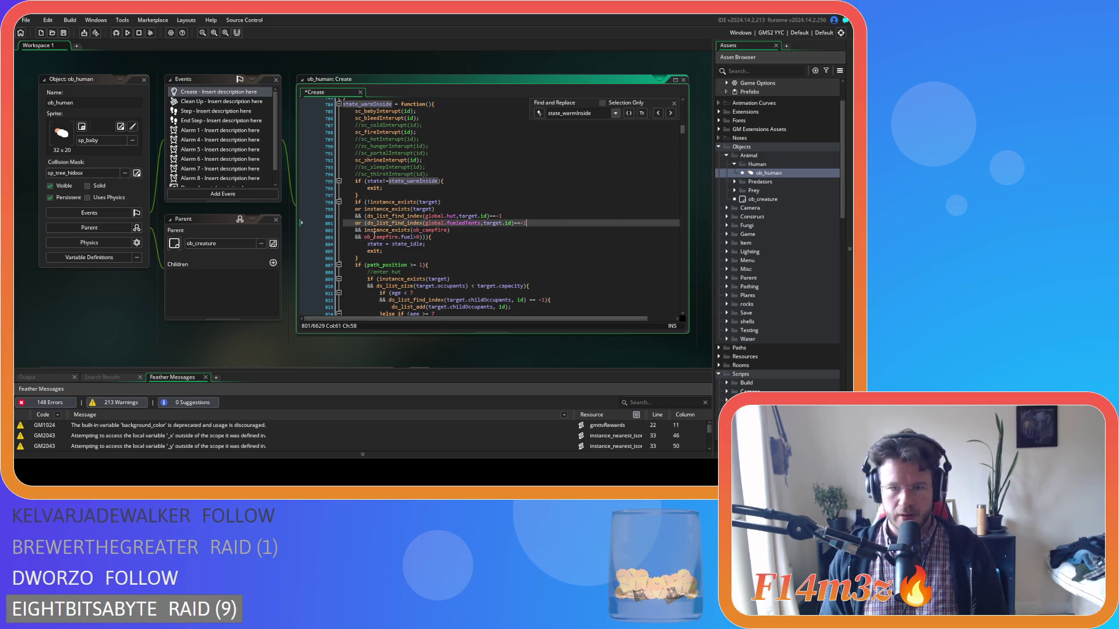
pyautogui.hotkey('ctrl', 'z')
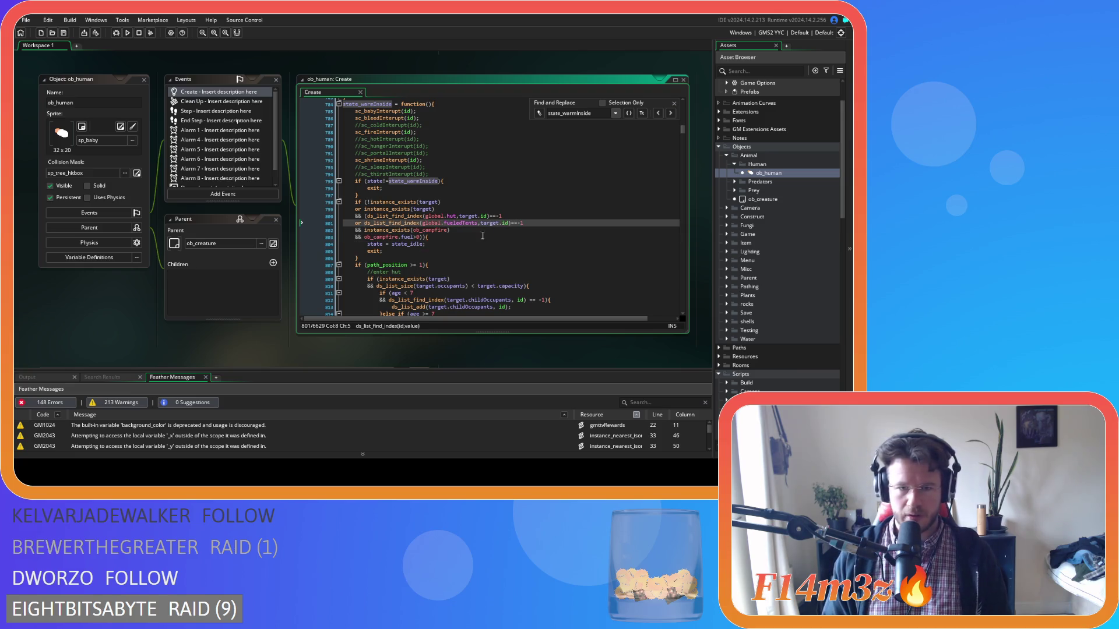
# Wrap the campfire existence and fuel check on line 802 in parentheses
pyautogui.click(378, 216)
pyautogui.moveTo(490, 216); pyautogui.dragTo(522, 218)
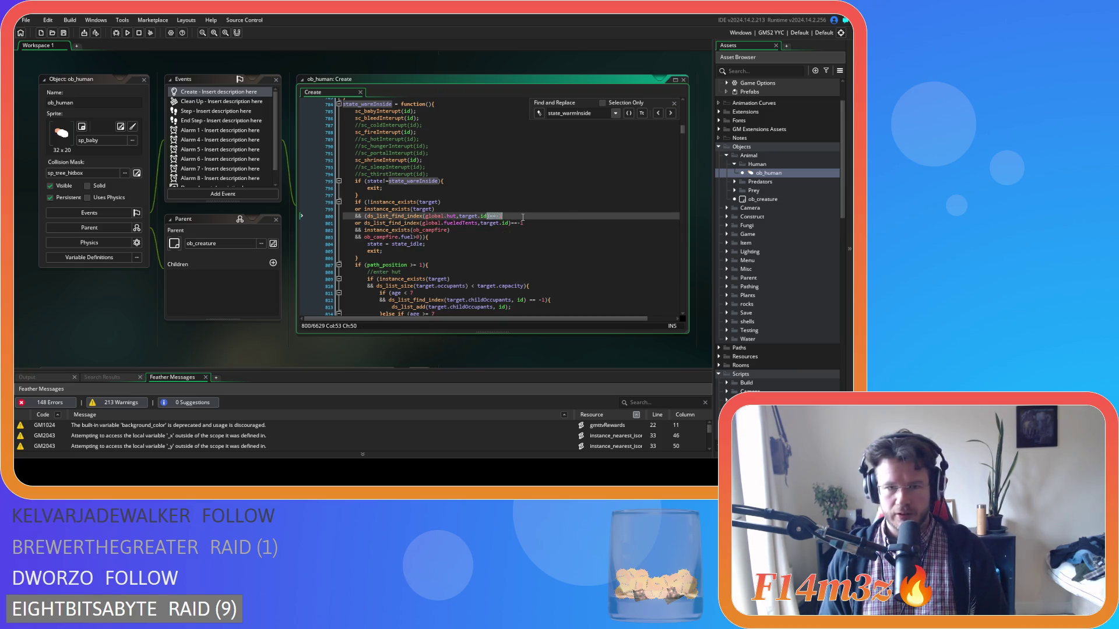
pyautogui.doubleClick(492, 223)
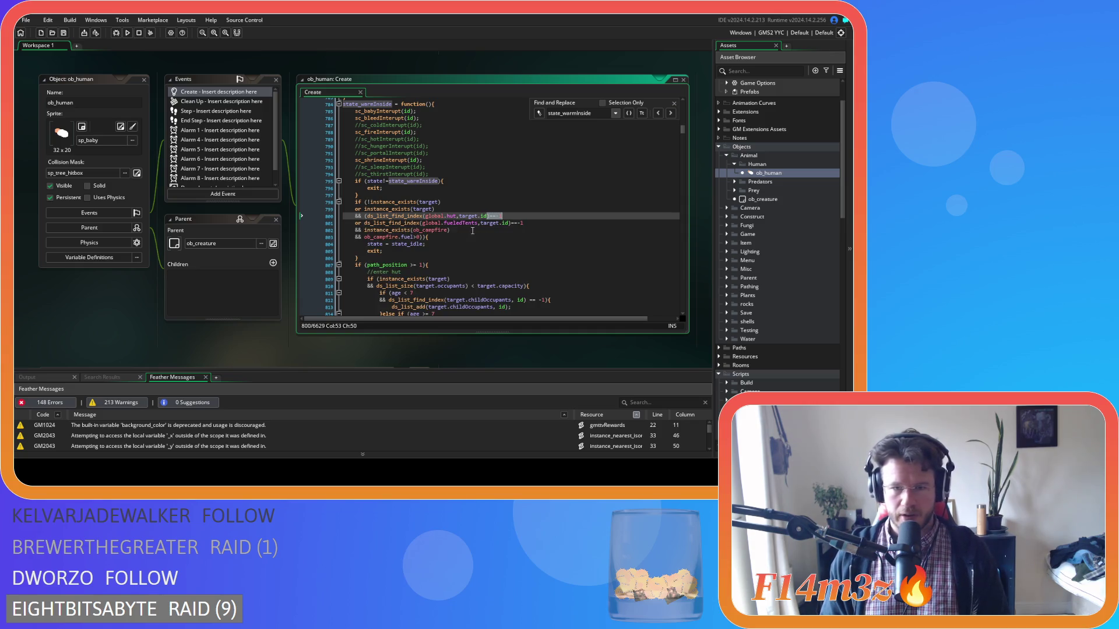
pyautogui.moveTo(504, 222); pyautogui.dragTo(531, 224)
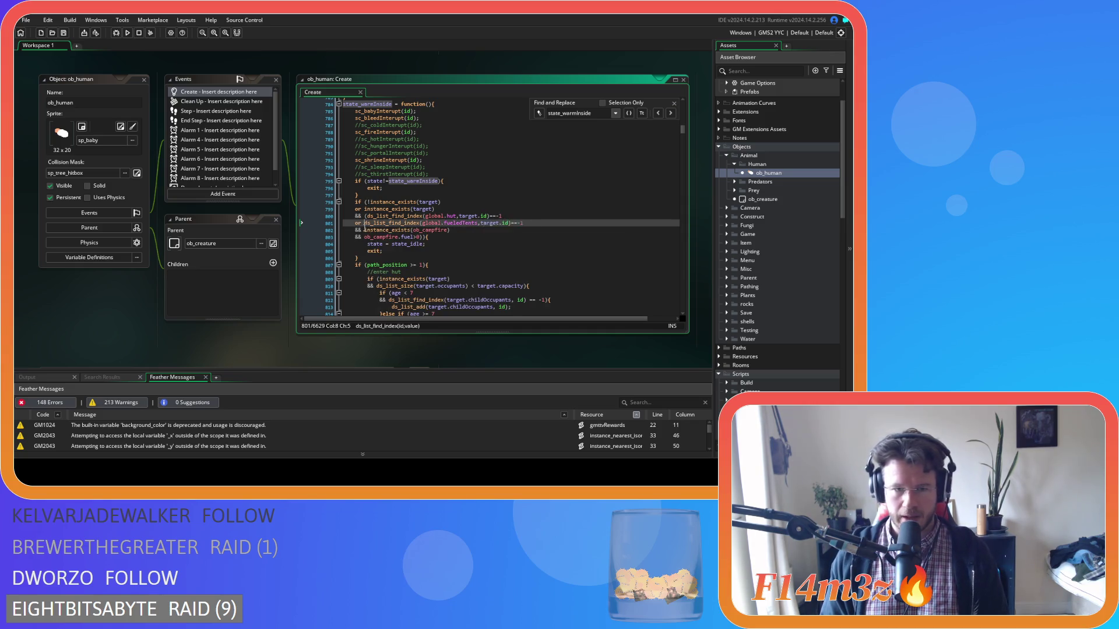
pyautogui.click(366, 231)
pyautogui.write('(')
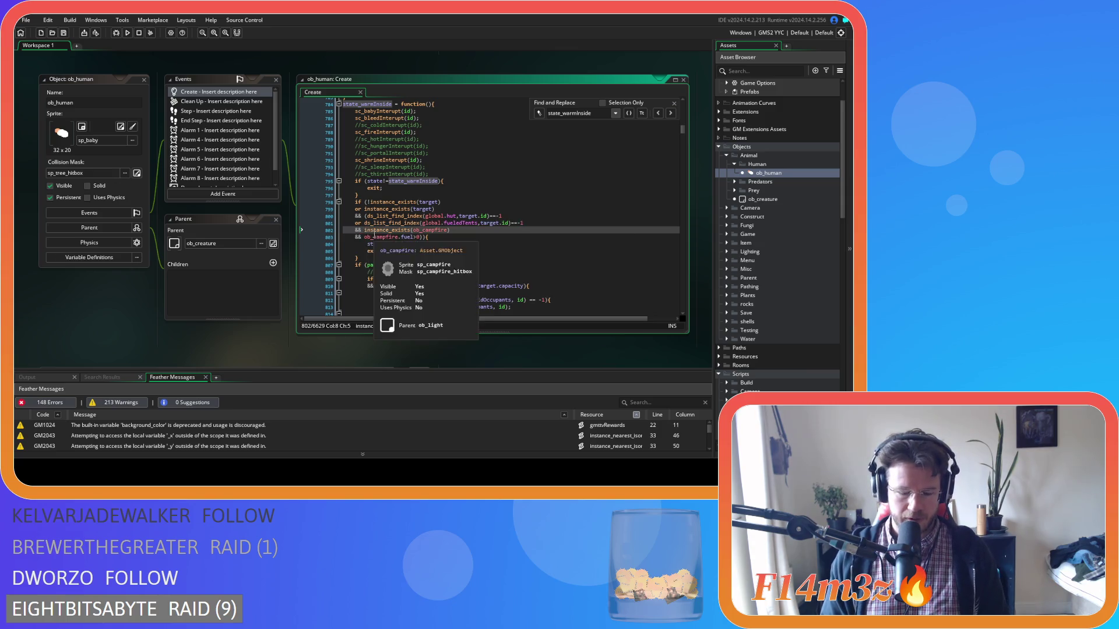
pyautogui.click(421, 237)
pyautogui.write(')')
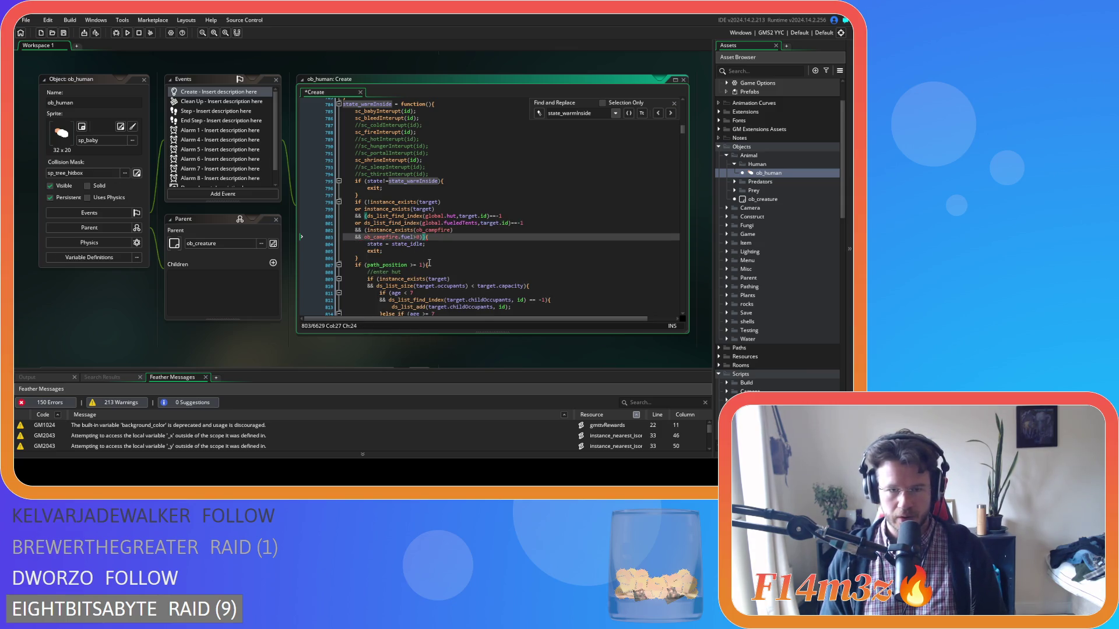
pyautogui.write(')')
# Insert '!ds_list_empty(global.fueledTents) or' before the campfire check and save
pyautogui.click(366, 230)
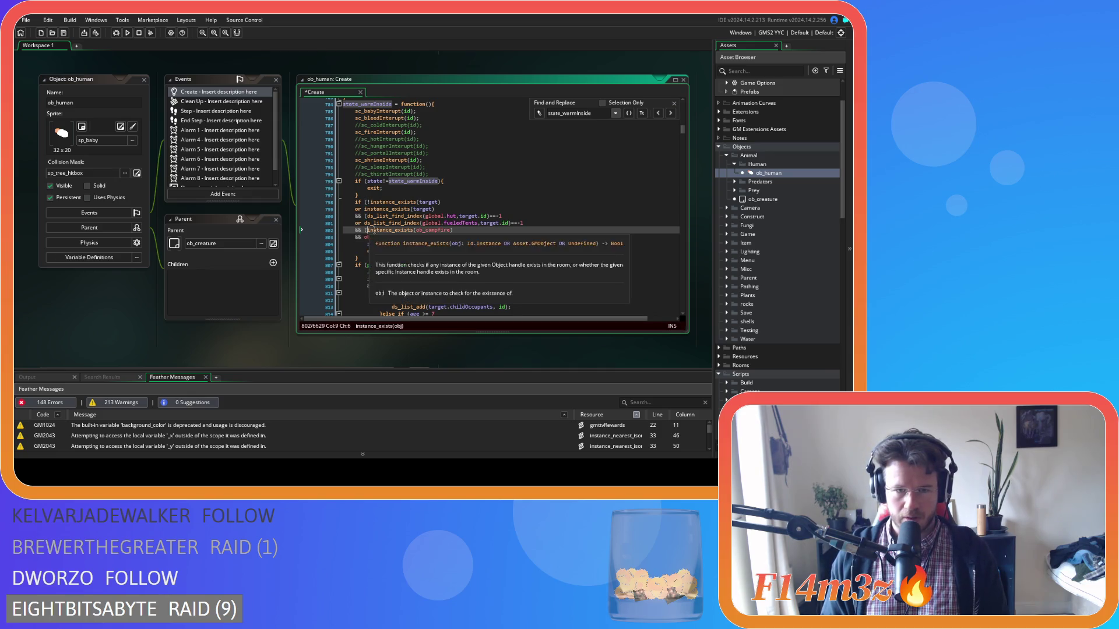
pyautogui.press('Return')
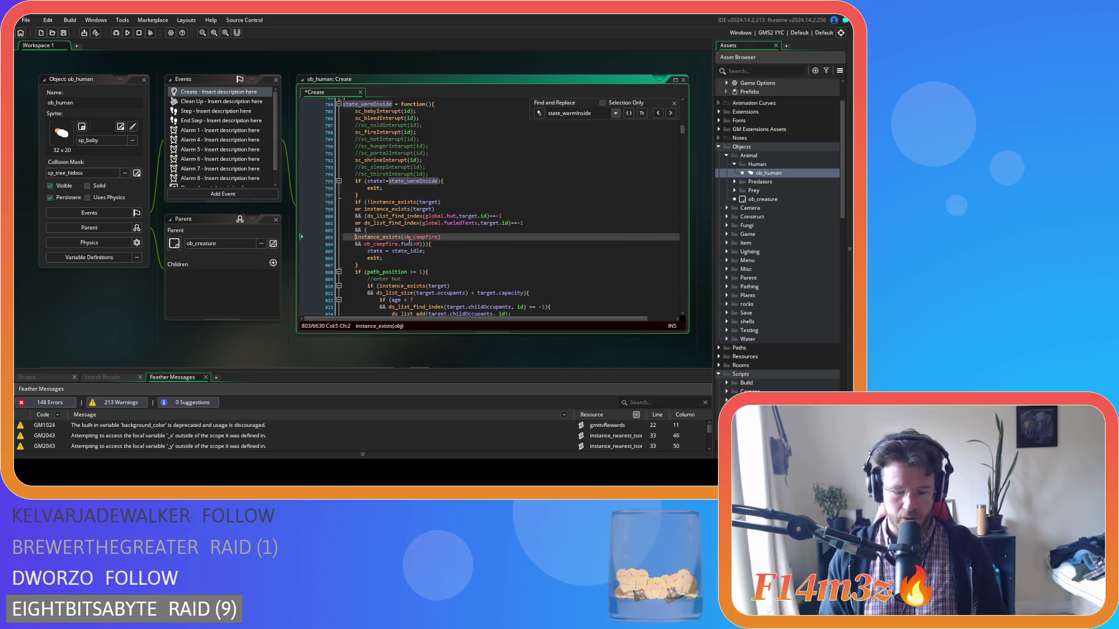
pyautogui.write('or')
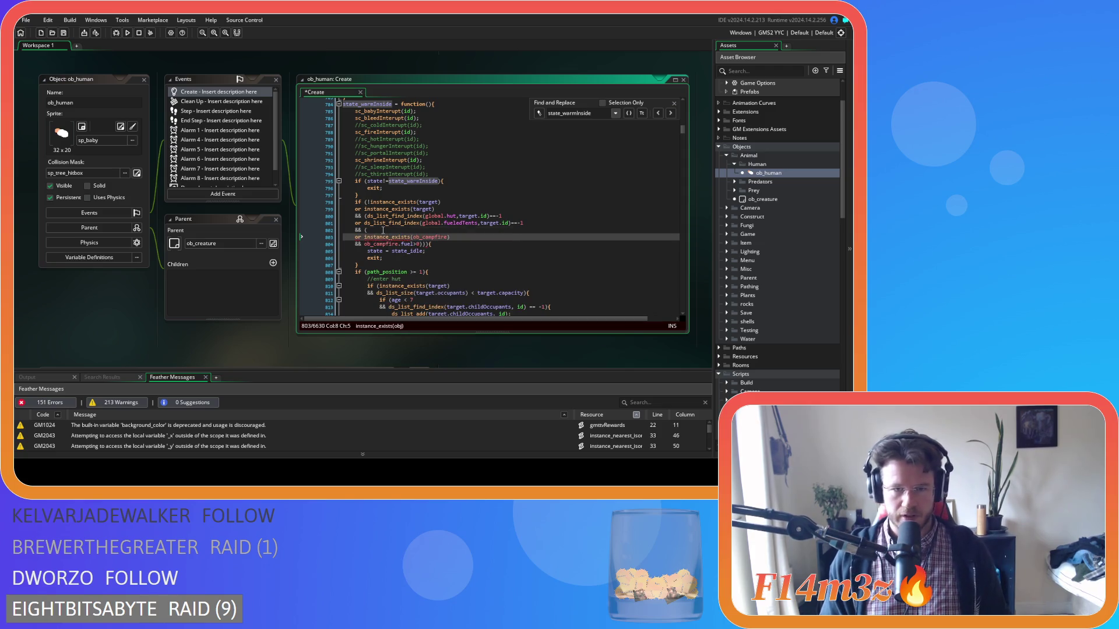
pyautogui.click(383, 230)
pyautogui.write('!ds_list_')
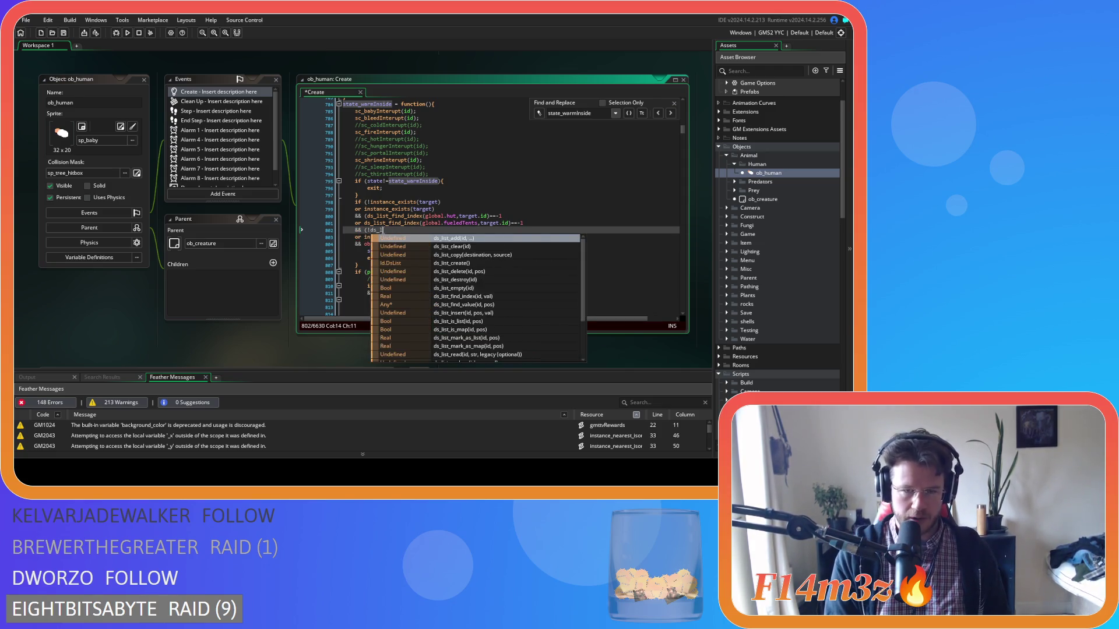
pyautogui.write('e')
pyautogui.press('Return')
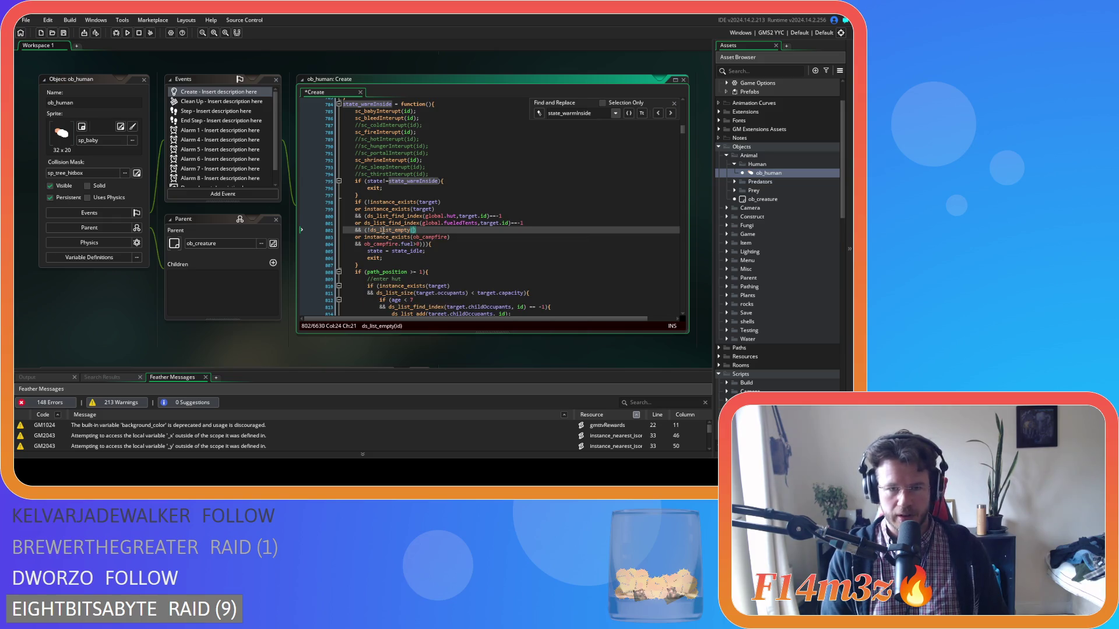
pyautogui.write('global.')
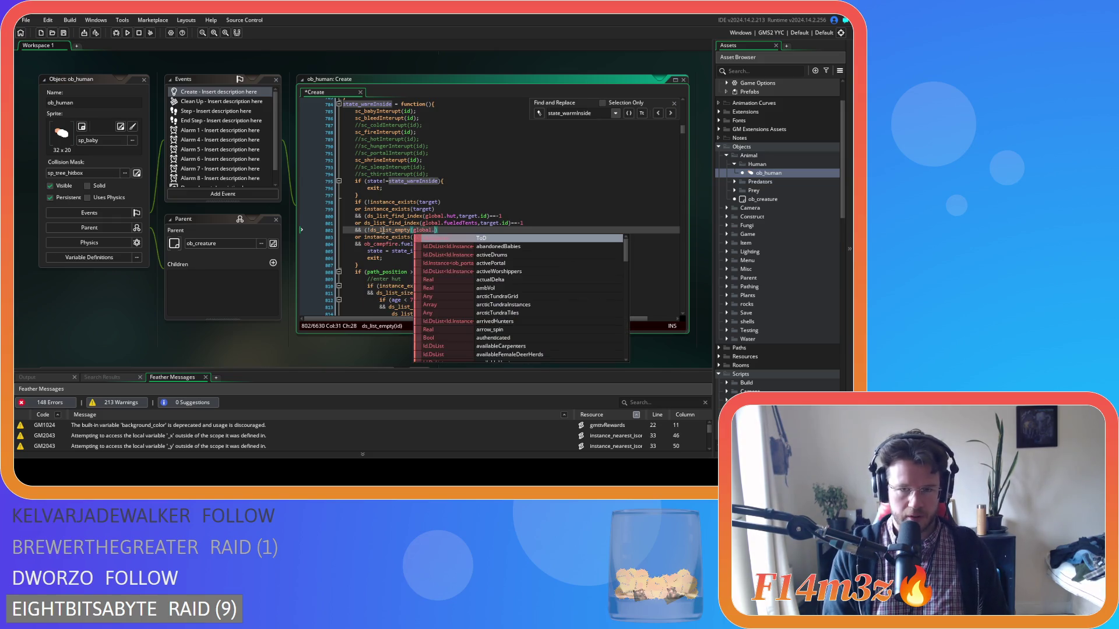
pyautogui.write('fueled')
pyautogui.press('Return')
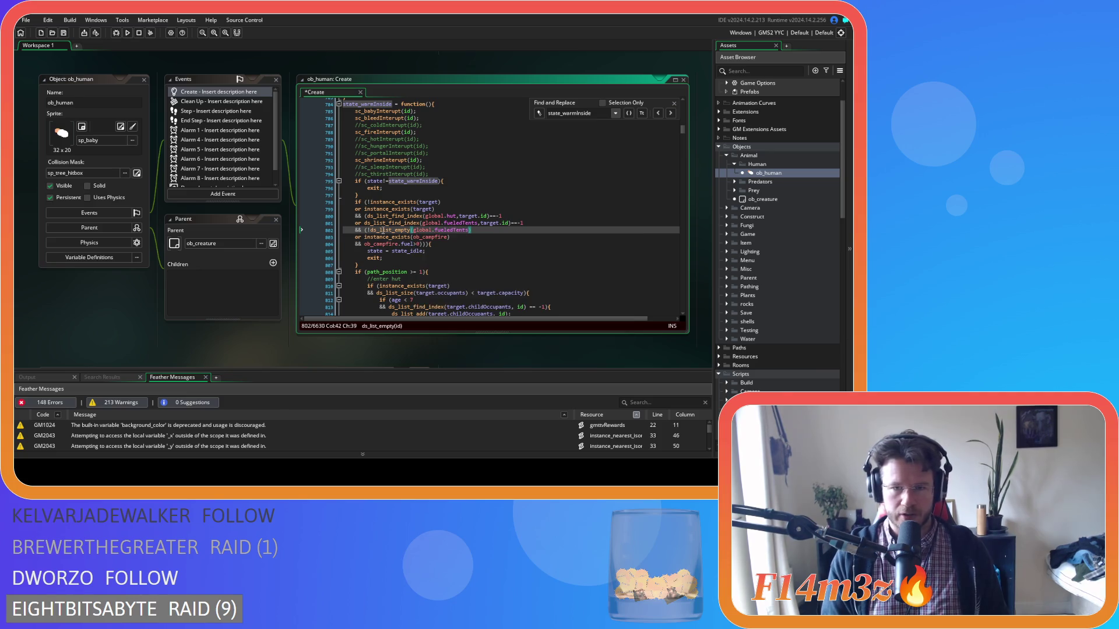
pyautogui.hotkey('ctrl', 's')
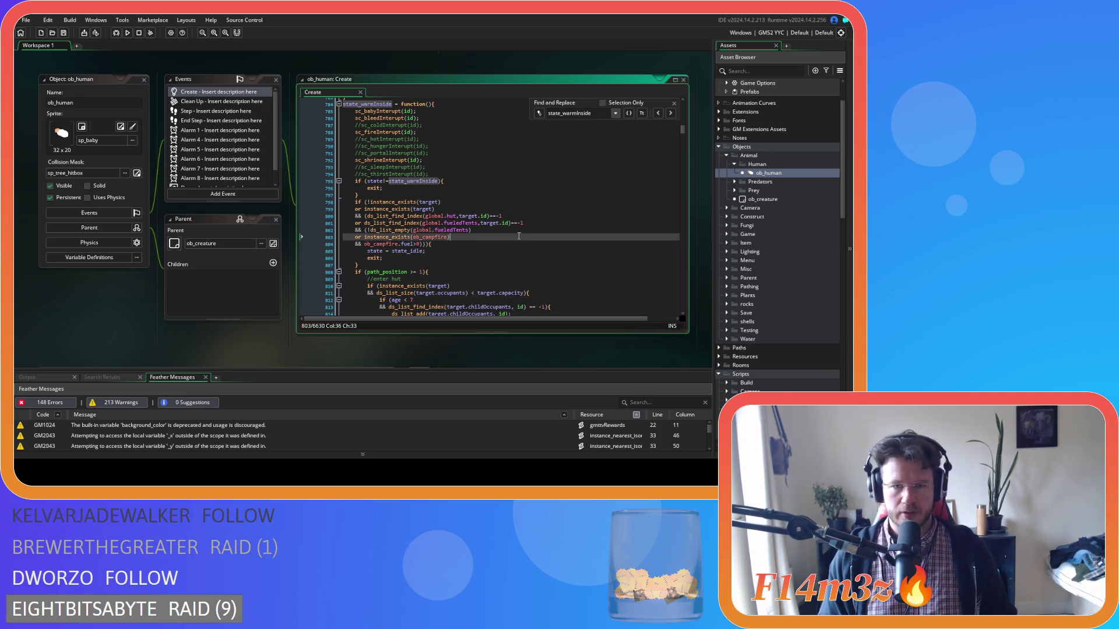
# Delete the stray parenthesis before ds_list_find_index on line 800 and review the condition lines
pyautogui.press('Up')
pyautogui.press('Up')
pyautogui.press('End')
pyautogui.click(365, 215)
pyautogui.press('Delete')
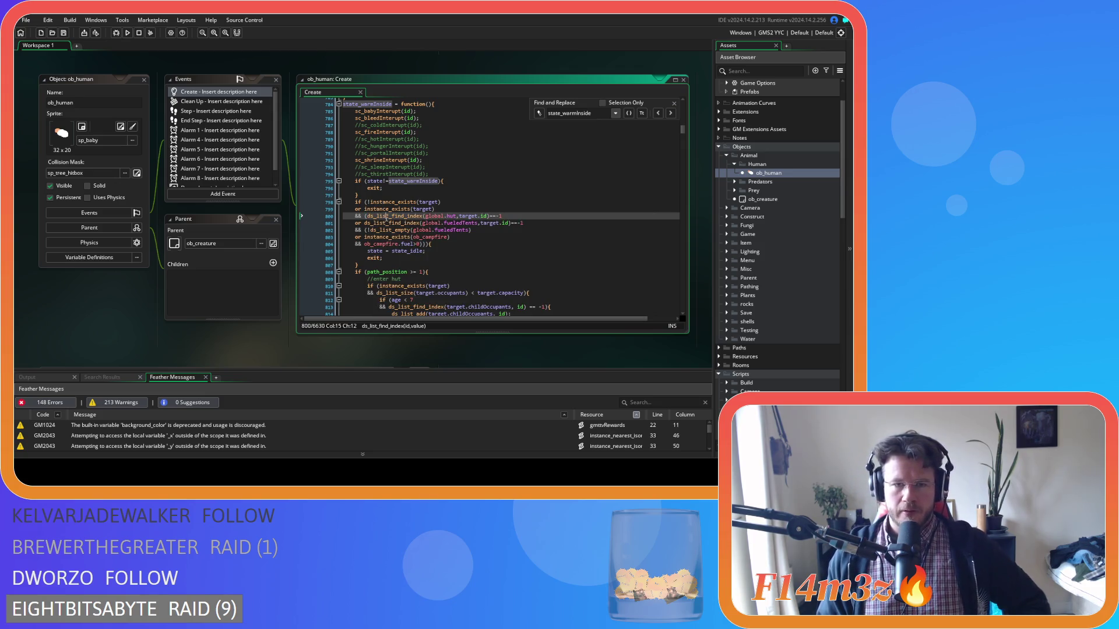
pyautogui.moveTo(387, 216); pyautogui.dragTo(501, 216)
pyautogui.moveTo(364, 223); pyautogui.dragTo(534, 223)
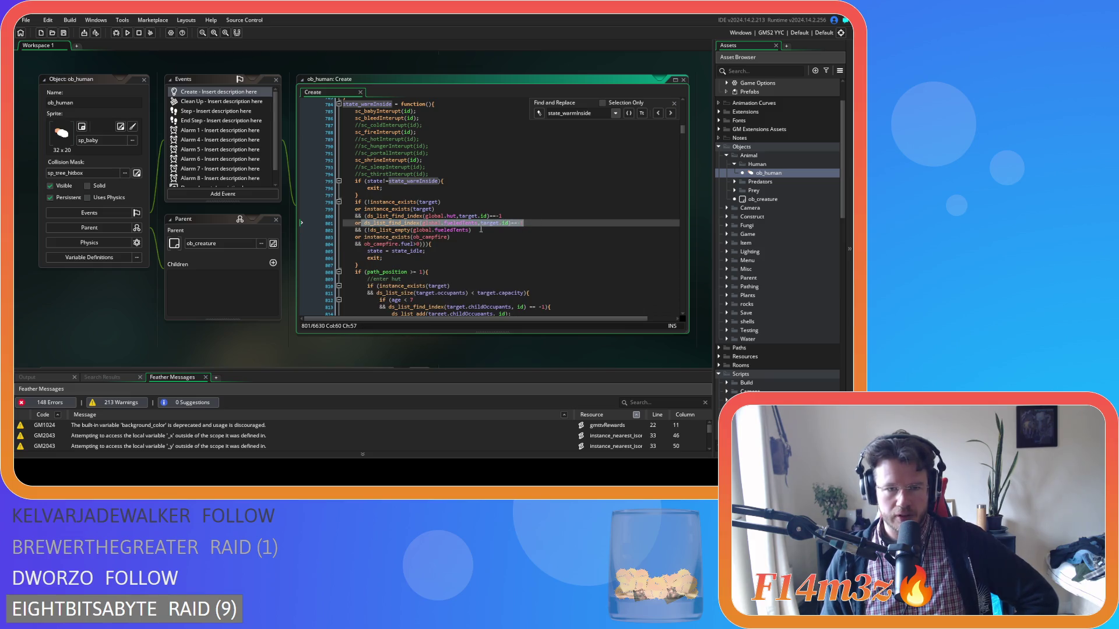
pyautogui.moveTo(369, 230); pyautogui.dragTo(493, 230)
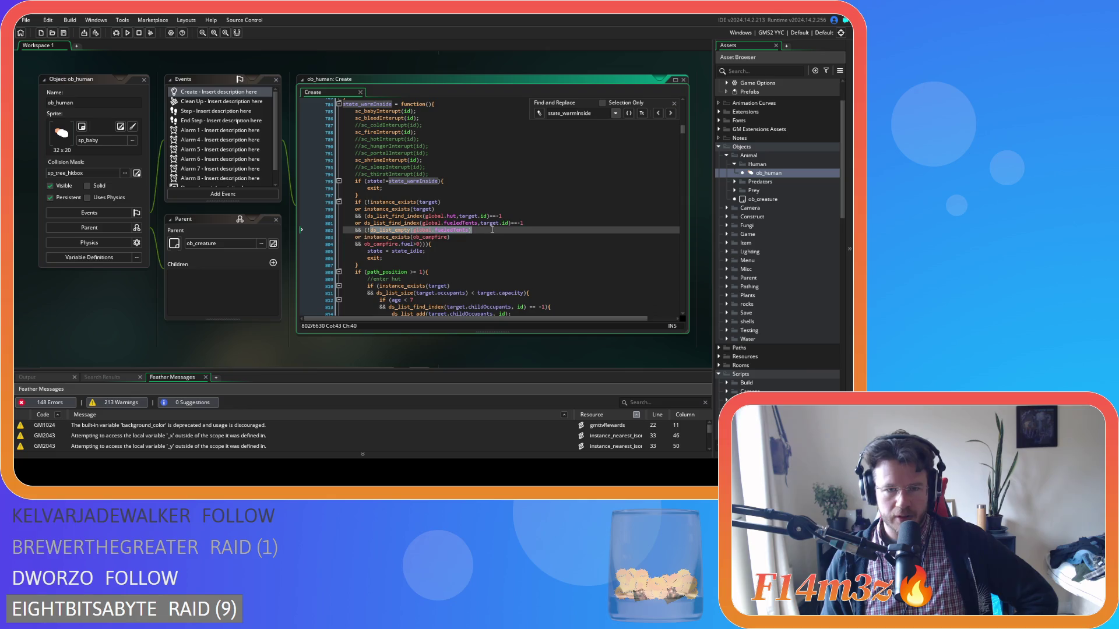
pyautogui.click(465, 247)
pyautogui.scroll(-20, 464, 249)
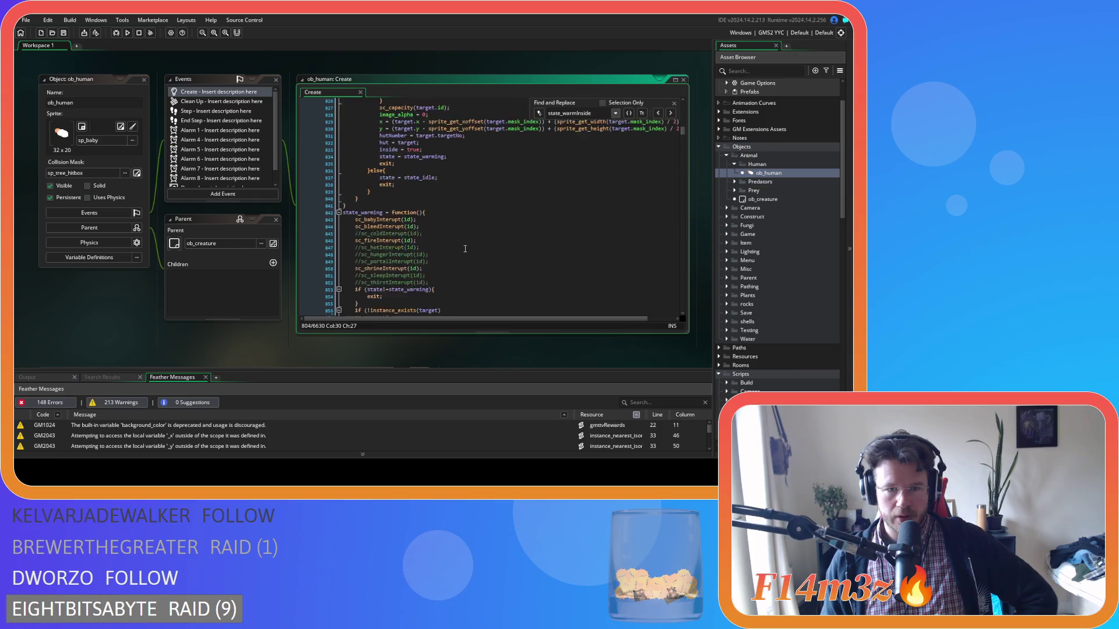
# In state_warming, add an opening parenthesis before the campfire check on line 862
pyautogui.click(425, 206)
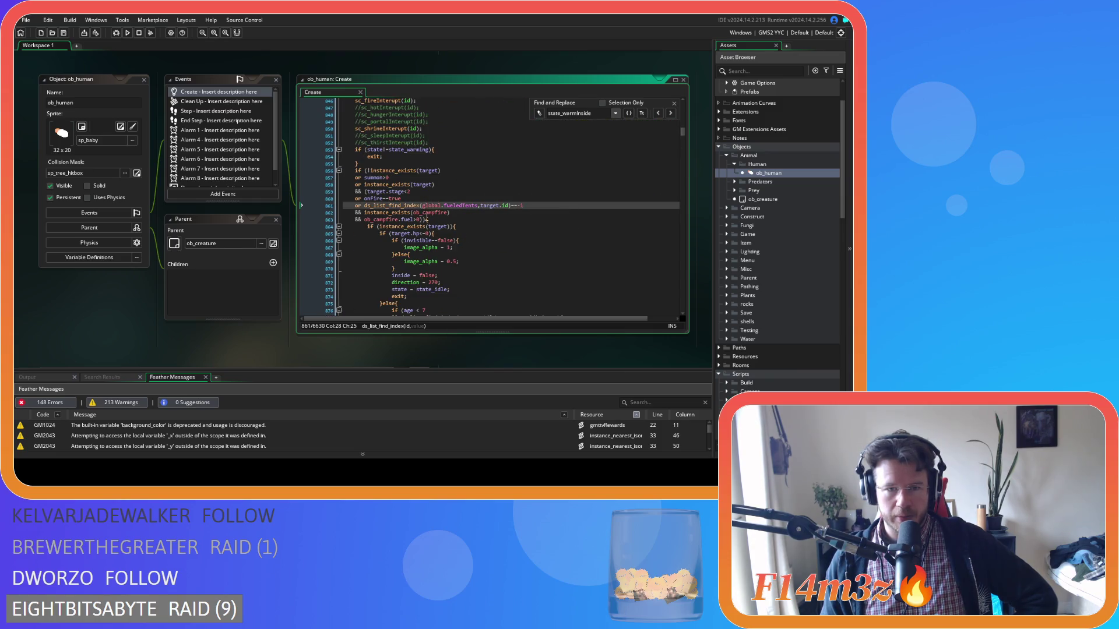
pyautogui.moveTo(452, 206); pyautogui.dragTo(525, 206)
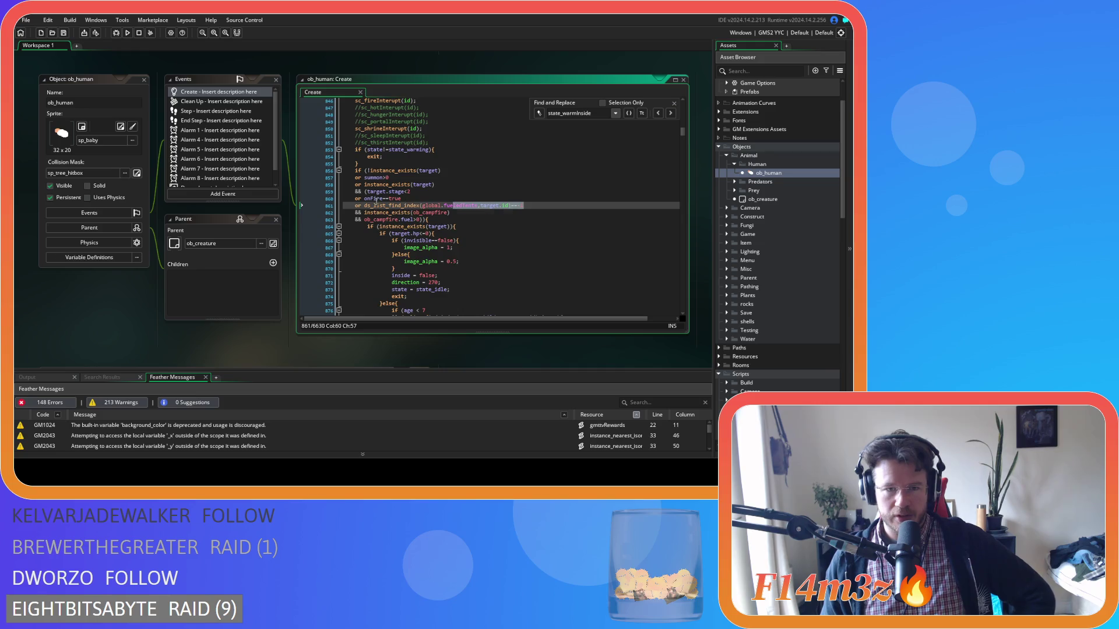
pyautogui.click(364, 213)
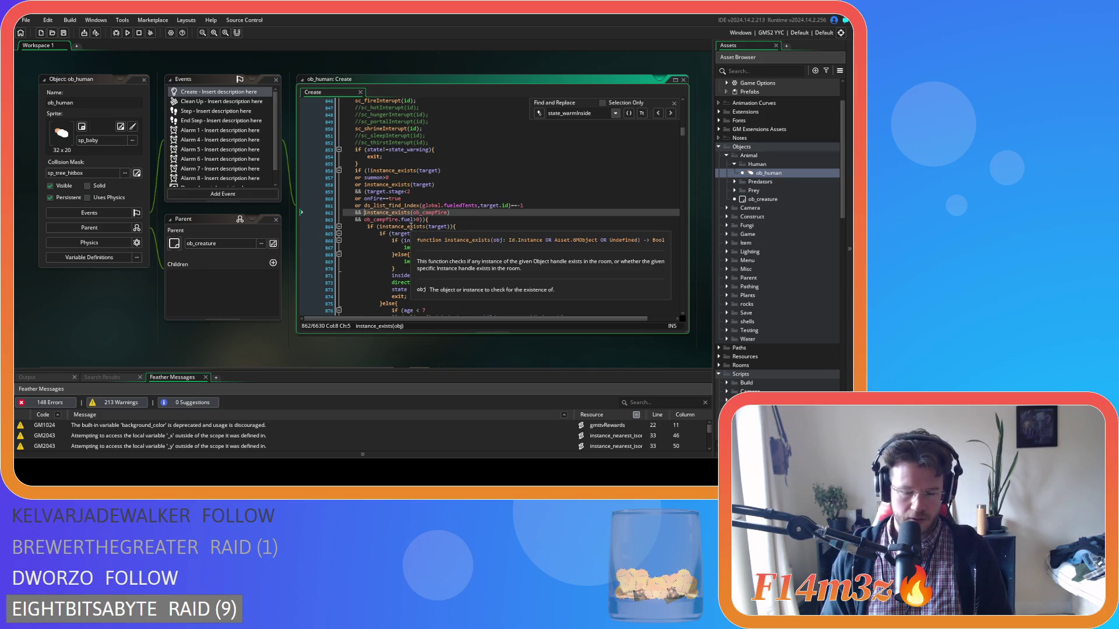
pyautogui.write('(')
pyautogui.press('Down')
pyautogui.press('End')
pyautogui.click(368, 212)
# Insert '!ds_list_empty(global.fueledTents) or' ahead of the campfire check, close the parentheses, and save
pyautogui.press('Return')
pyautogui.write('or')
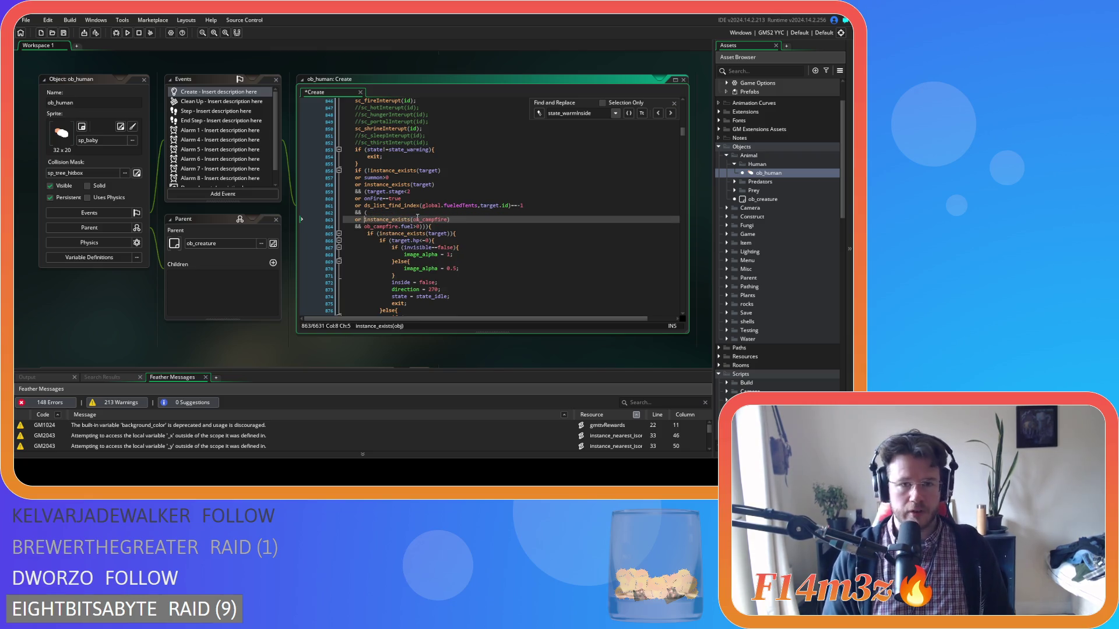
pyautogui.click(389, 211)
pyautogui.write('!ds_list_')
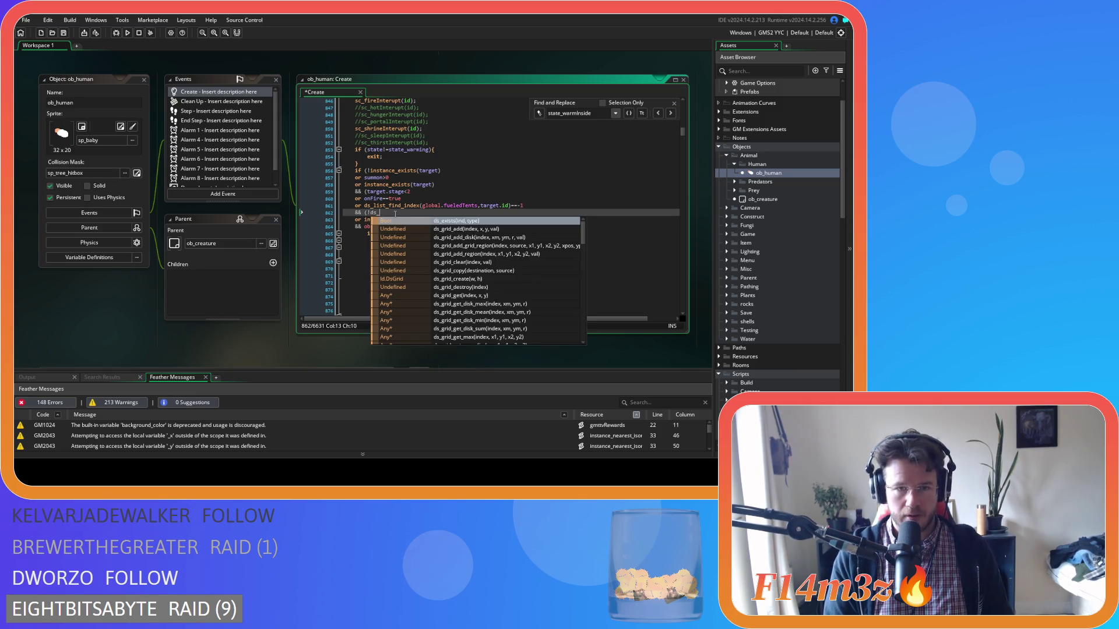
pyautogui.write('em')
pyautogui.press('Return')
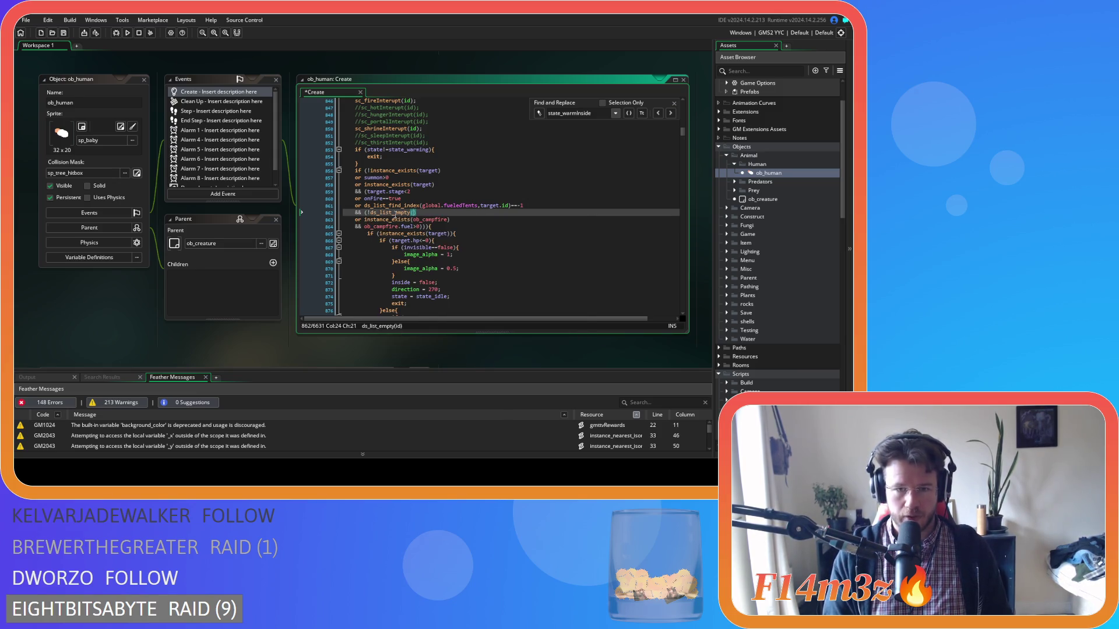
pyautogui.write('global.fuel')
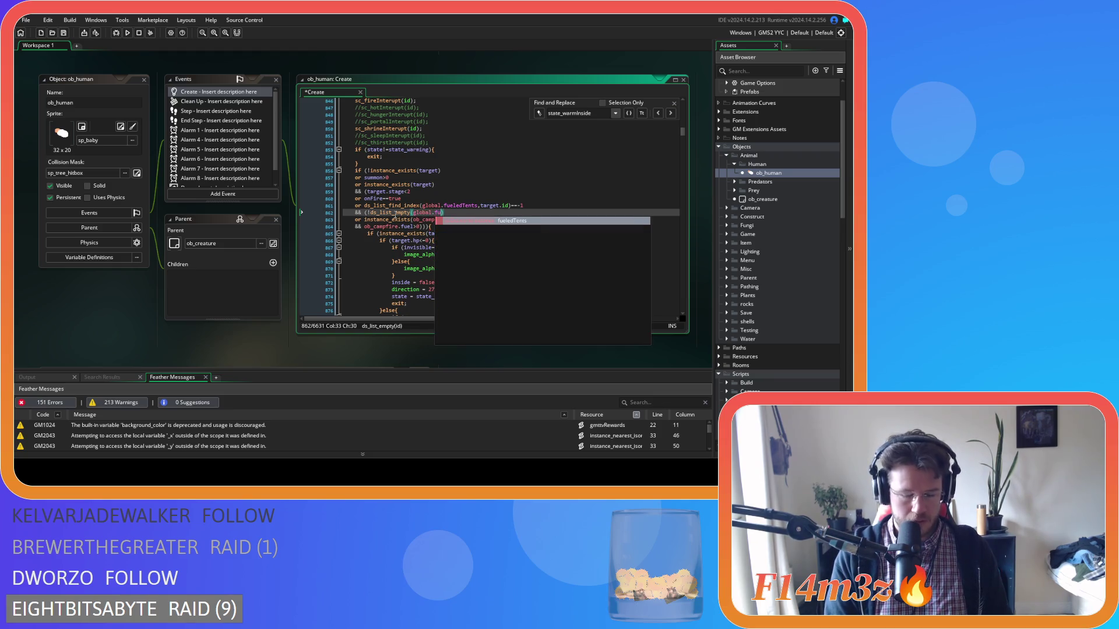
pyautogui.press('Return')
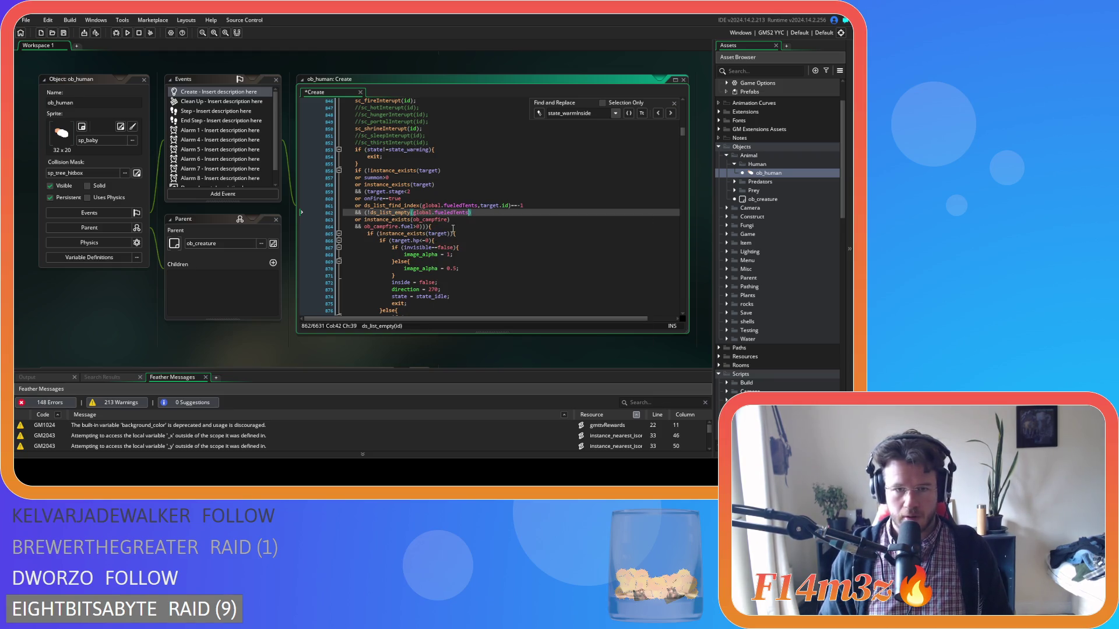
pyautogui.click(454, 227)
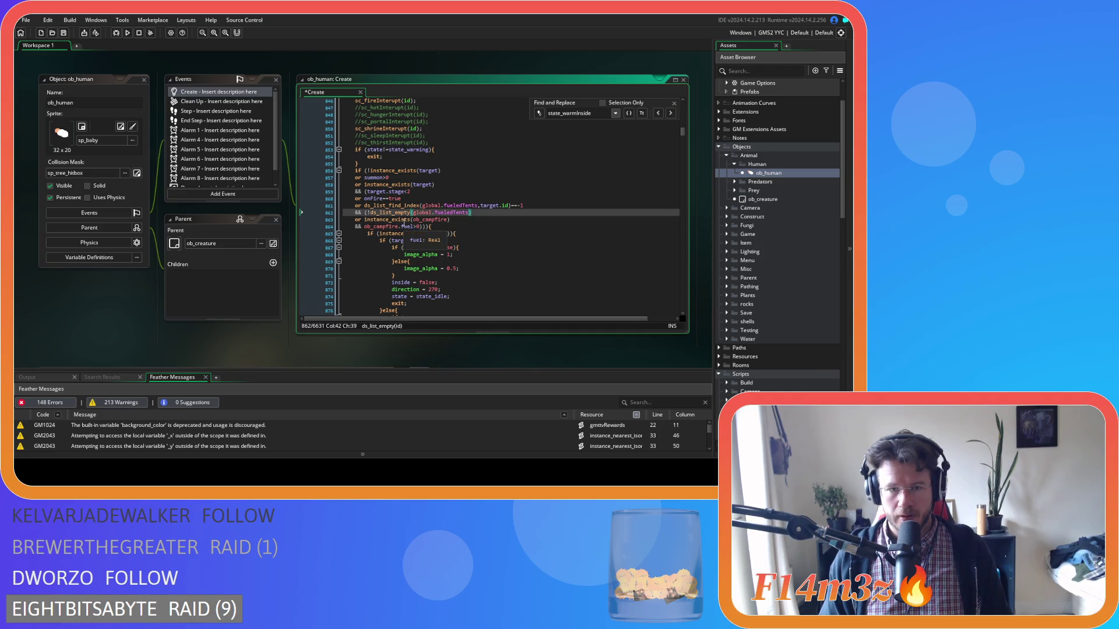
pyautogui.click(465, 232)
pyautogui.click(466, 228)
pyautogui.hotkey('ctrl', 's')
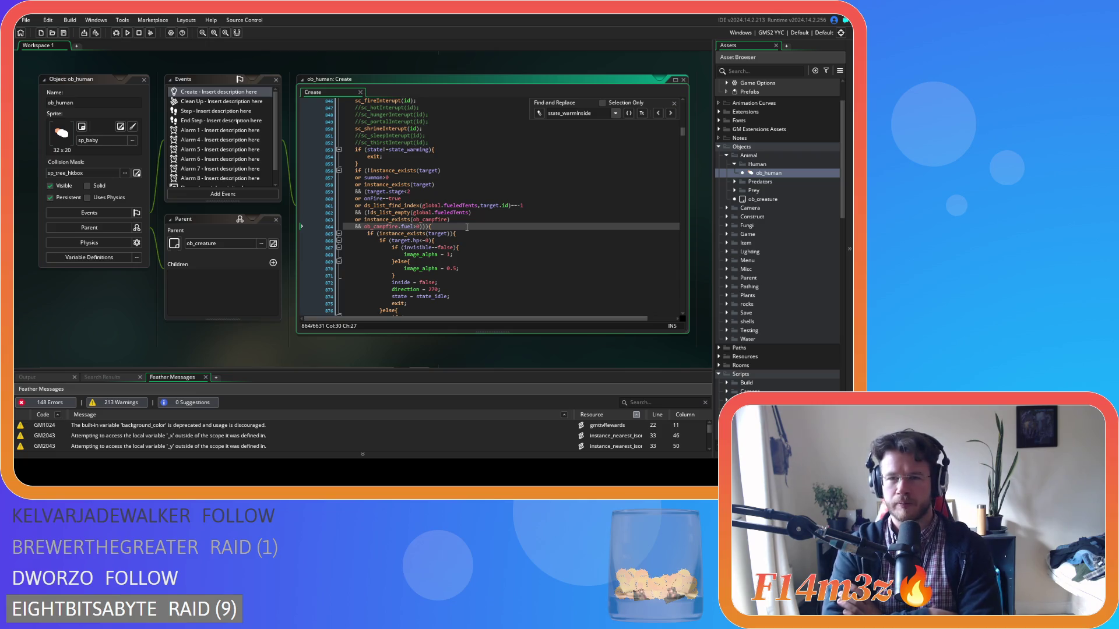
# Close the Find and Replace panel
pyautogui.click(559, 252)
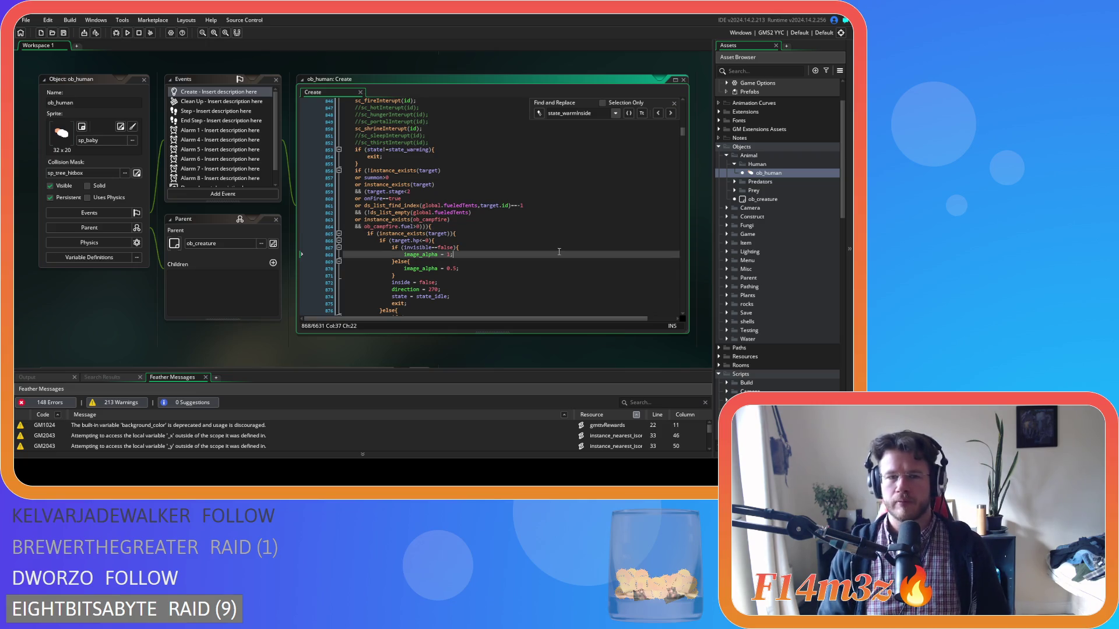
pyautogui.click(674, 103)
pyautogui.click(582, 205)
pyautogui.rightClick(97, 301)
pyautogui.moveTo(117, 312)
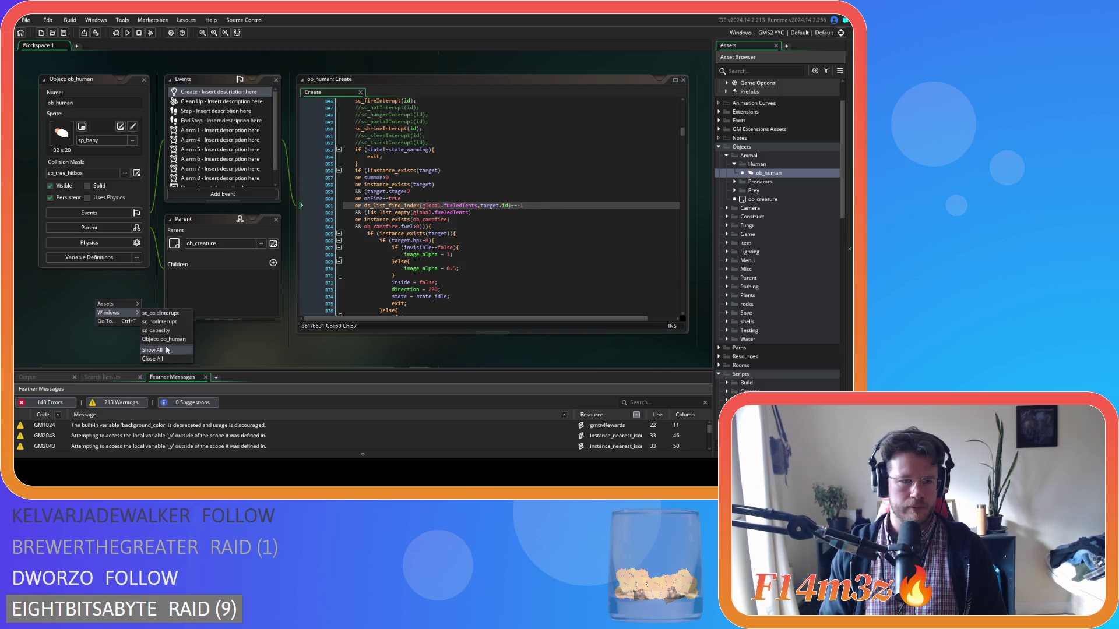
pyautogui.click(173, 358)
pyautogui.click(734, 165)
pyautogui.click(726, 156)
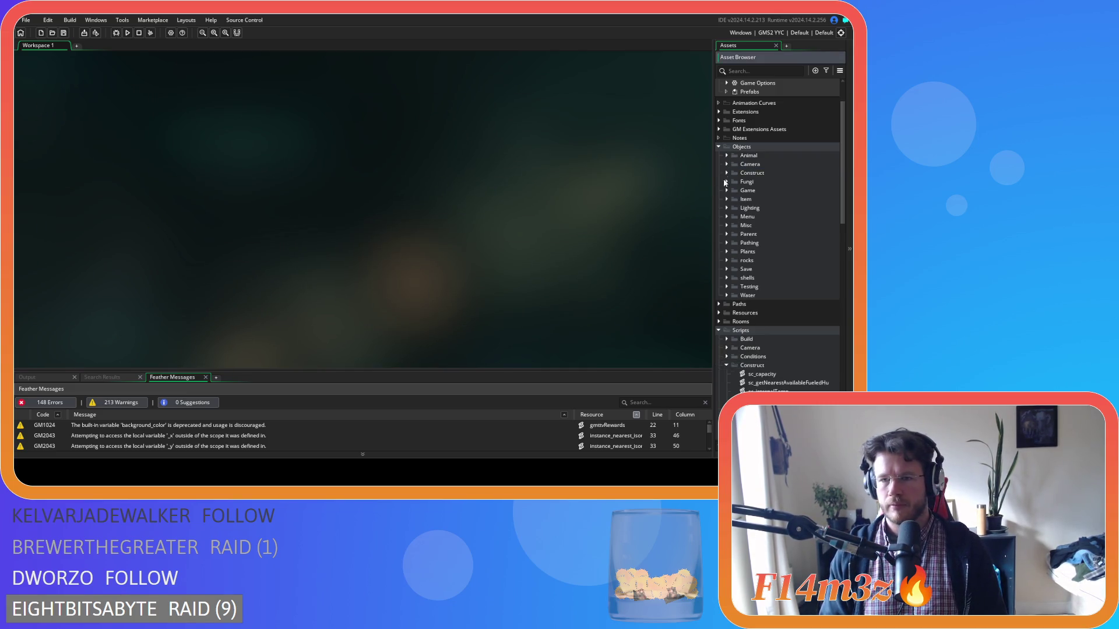
pyautogui.click(726, 365)
pyautogui.scroll(-3, 719, 330)
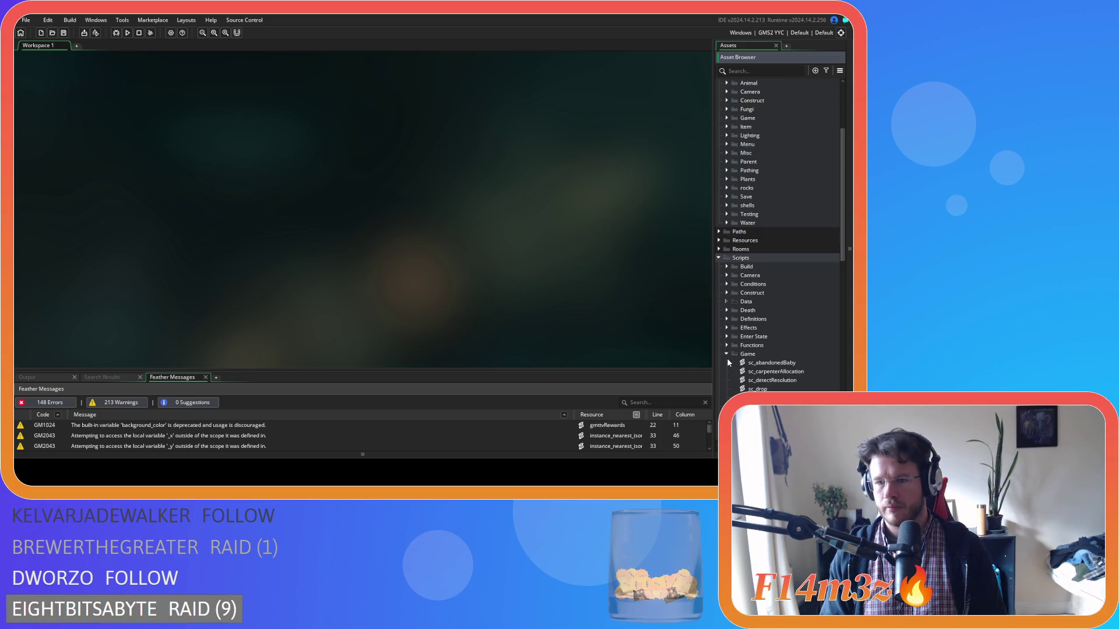
pyautogui.click(718, 258)
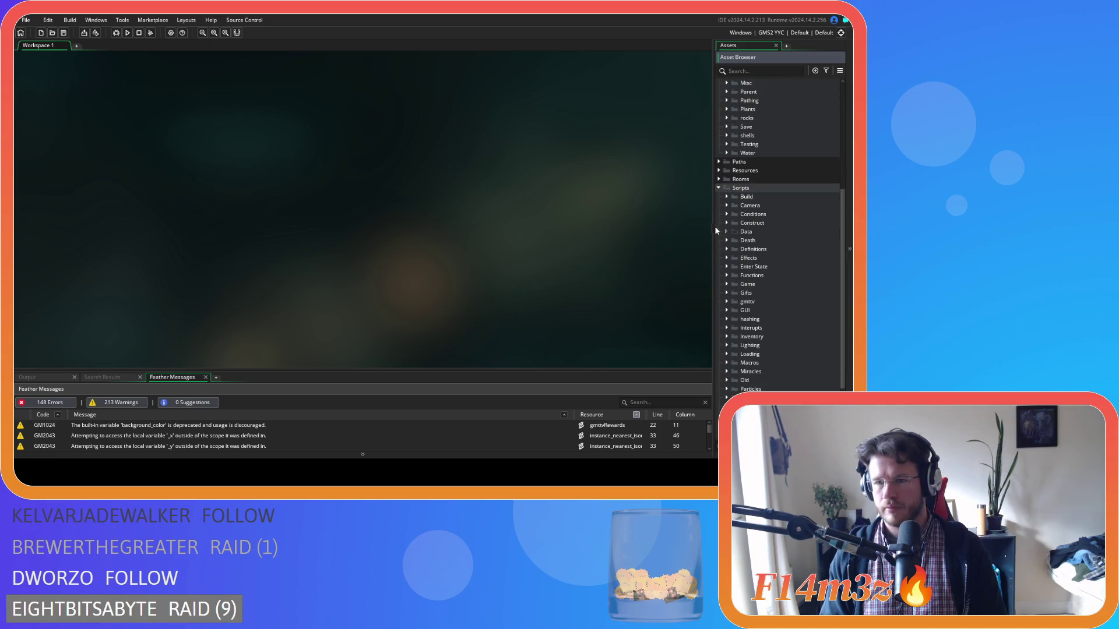
pyautogui.click(719, 190)
pyautogui.scroll(3, 718, 190)
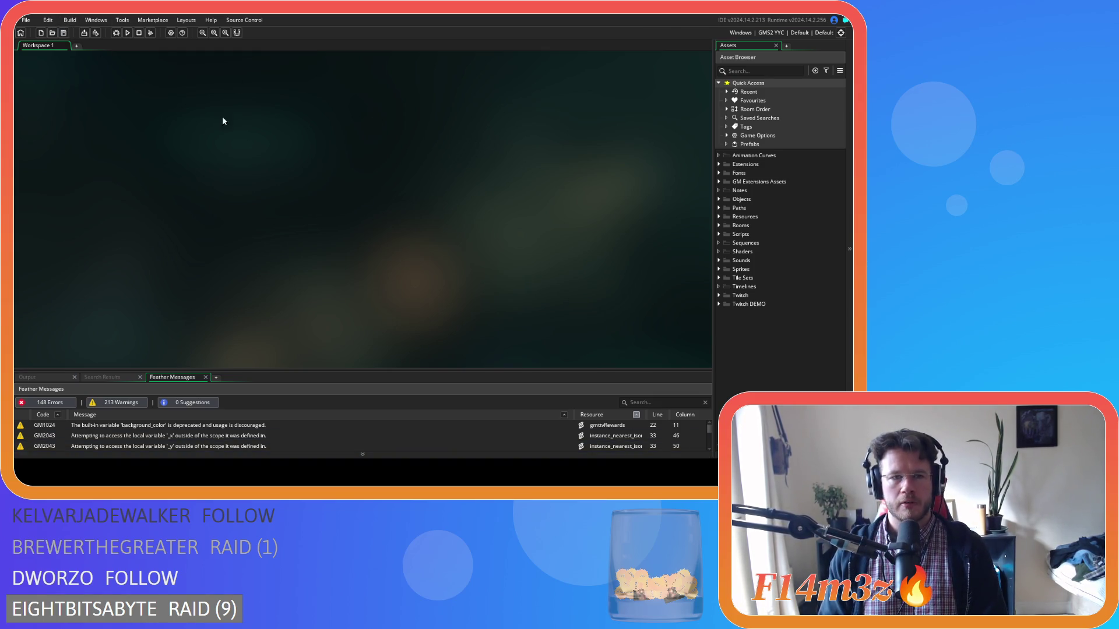
pyautogui.click(718, 199)
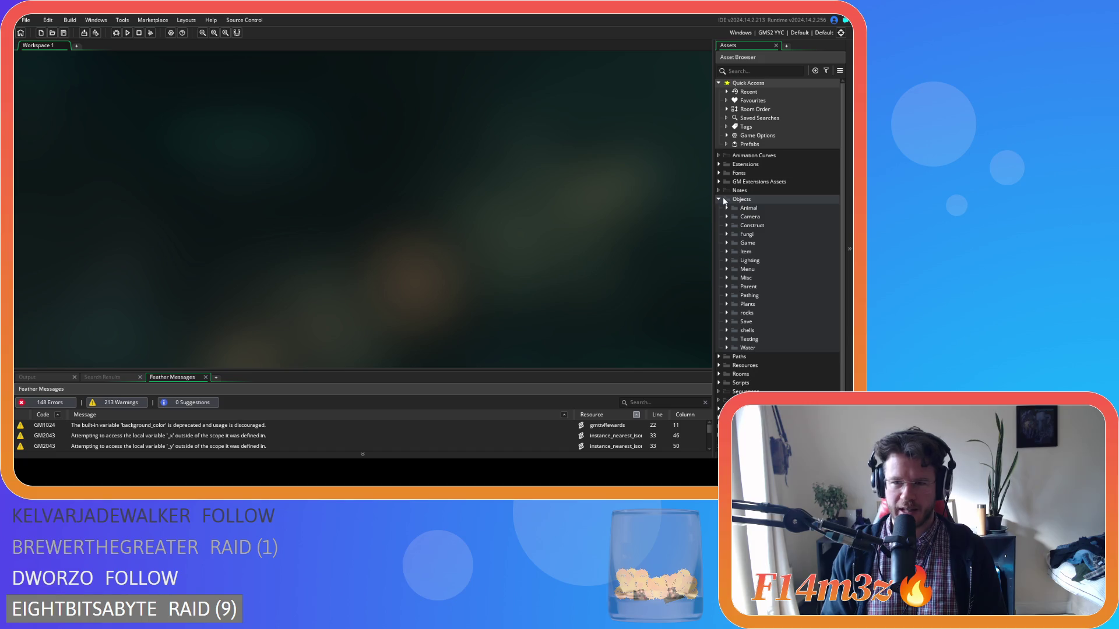
pyautogui.click(726, 243)
pyautogui.click(727, 243)
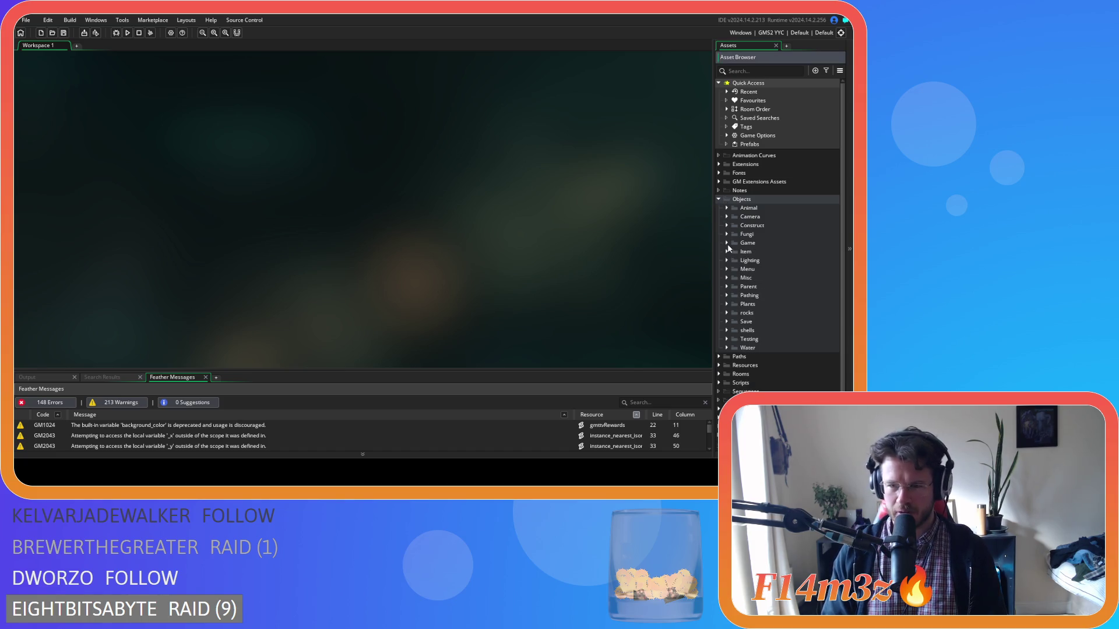
pyautogui.click(727, 243)
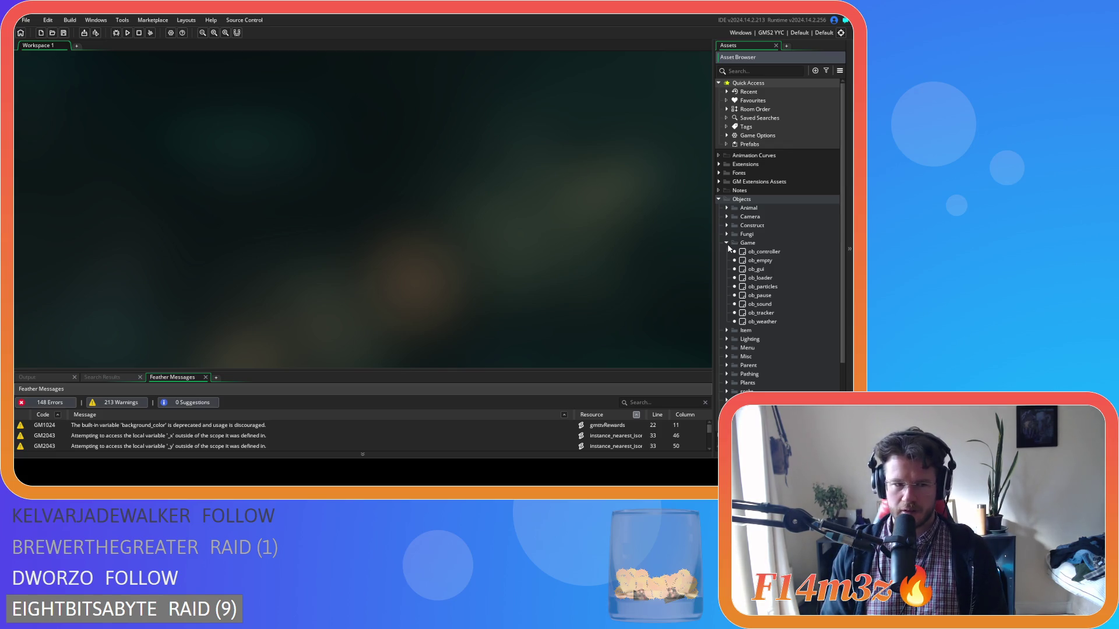
pyautogui.click(727, 243)
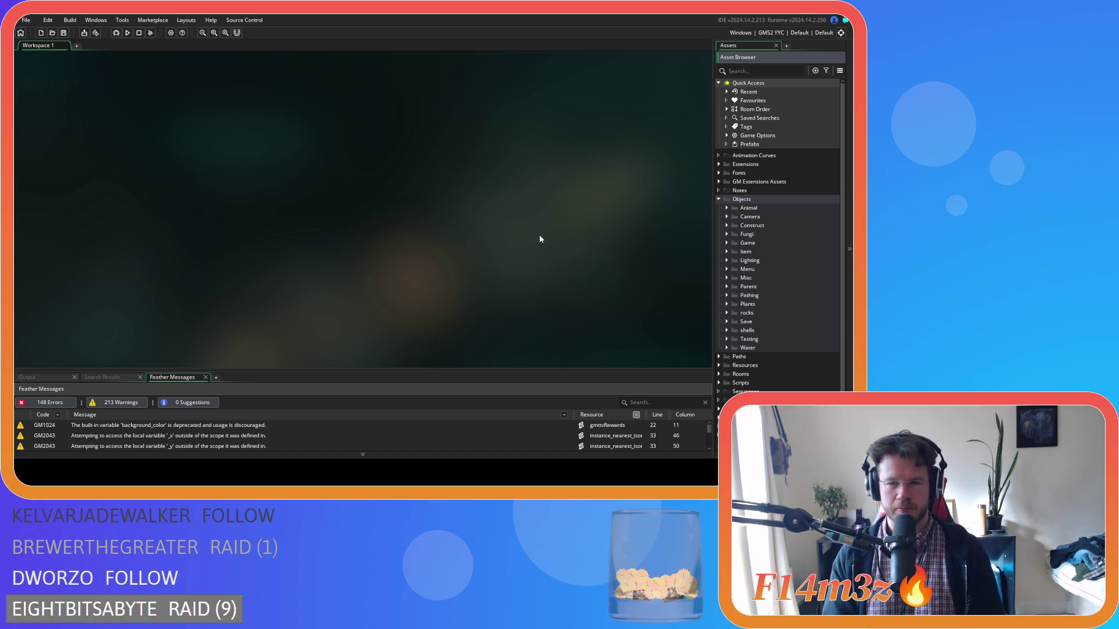
# Collapse the Objects folder in GameMaker's Asset Browser
pyautogui.click(719, 200)
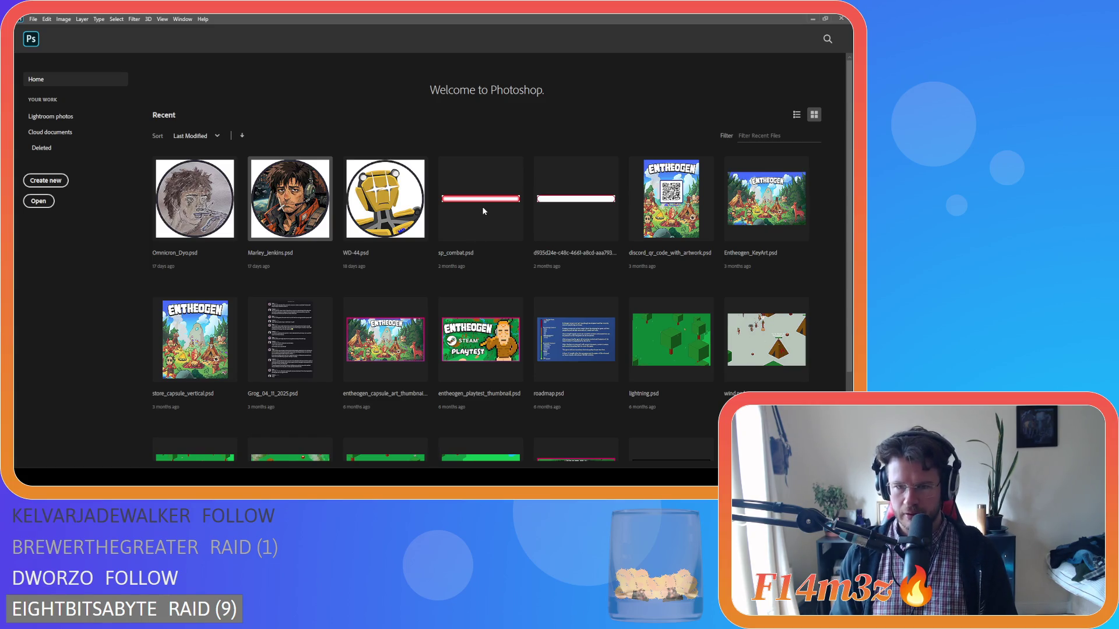
# Open sp_combat.psd from recent files and compare the Rectangle 1 copy and Layer 1 copy layers
pyautogui.click(483, 211)
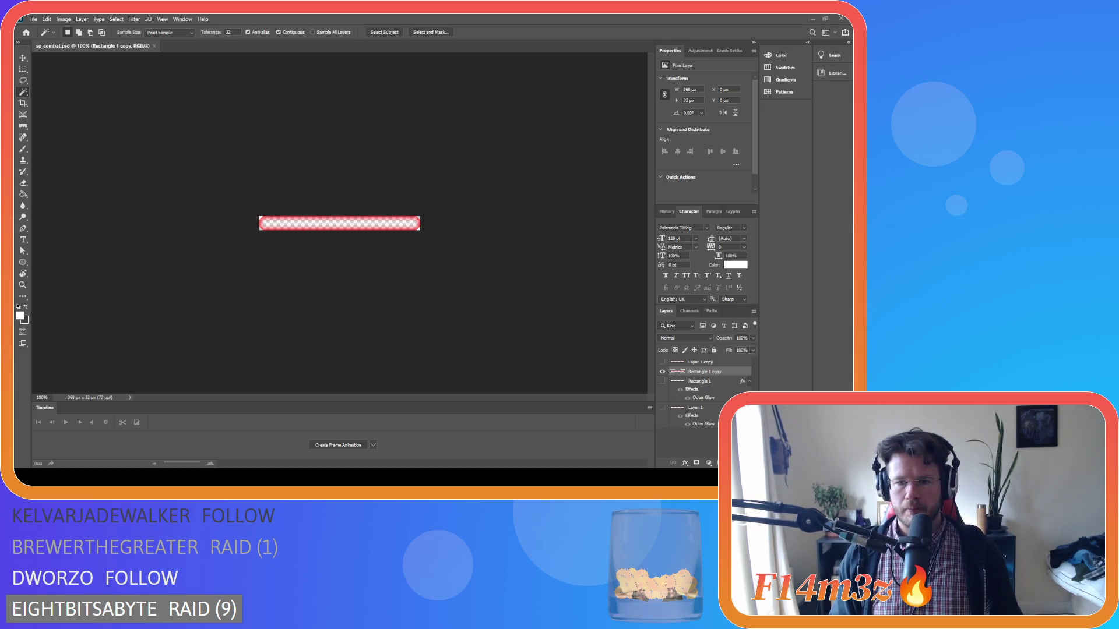
pyautogui.click(663, 372)
pyautogui.click(662, 372)
pyautogui.click(663, 372)
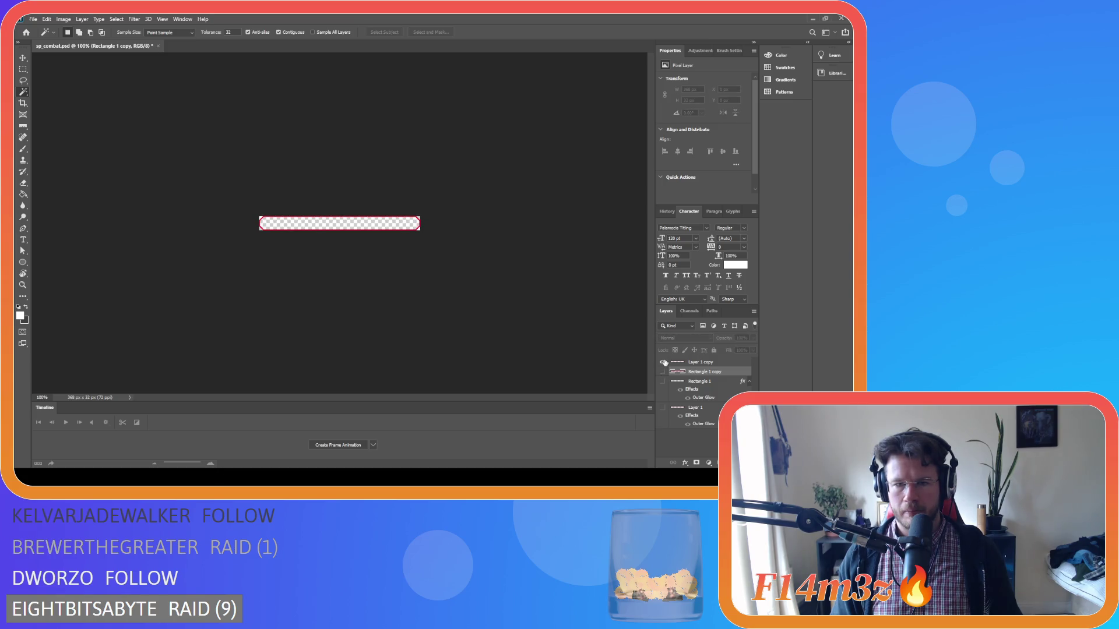
pyautogui.click(664, 363)
pyautogui.click(664, 363)
pyautogui.click(664, 362)
pyautogui.click(664, 363)
pyautogui.click(662, 372)
pyautogui.click(662, 372)
pyautogui.click(662, 372)
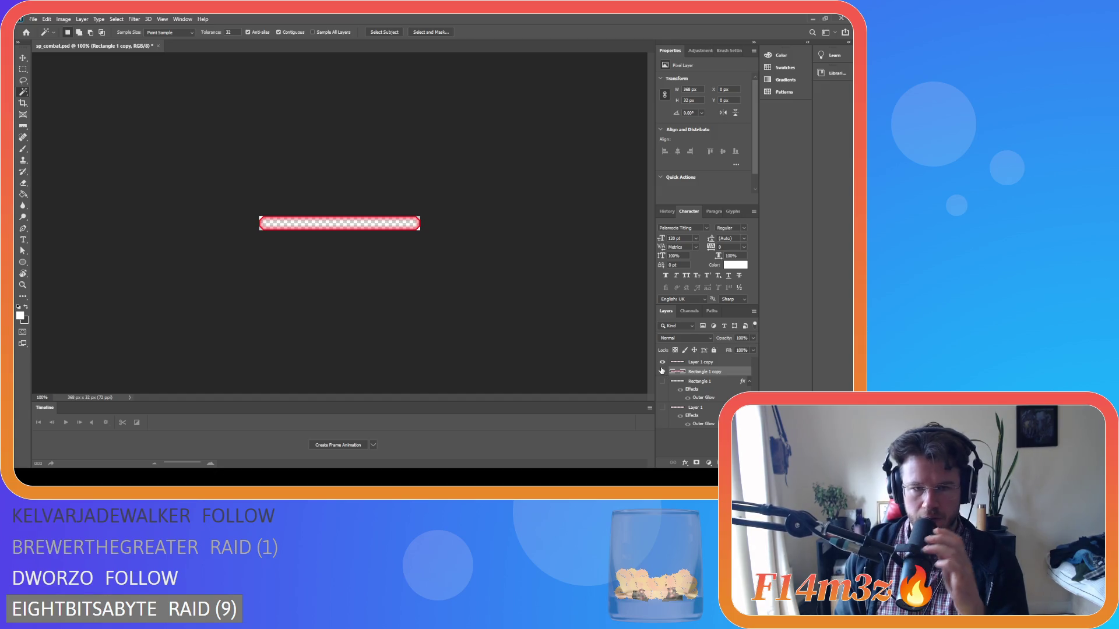
# Toggle the Rectangle 1 copy, Rectangle 1 and Layer 1 layers, leaving them hidden
pyautogui.keyDown('alt'); pyautogui.click(664, 373); pyautogui.keyUp('alt')
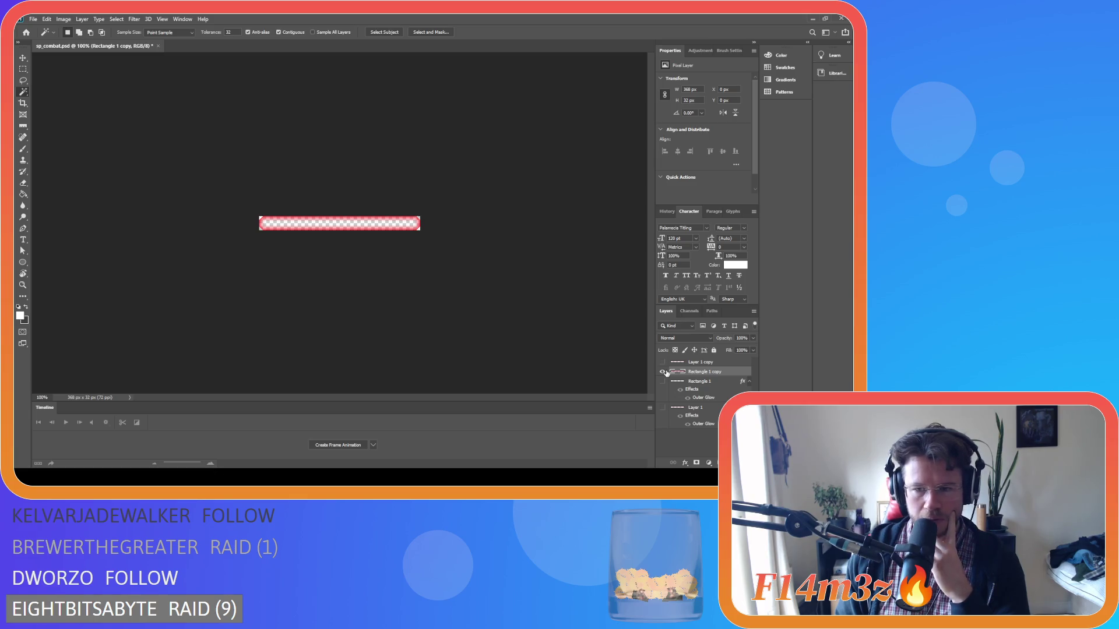
pyautogui.click(665, 371)
pyautogui.click(663, 372)
pyautogui.click(664, 372)
pyautogui.click(662, 381)
pyautogui.click(663, 382)
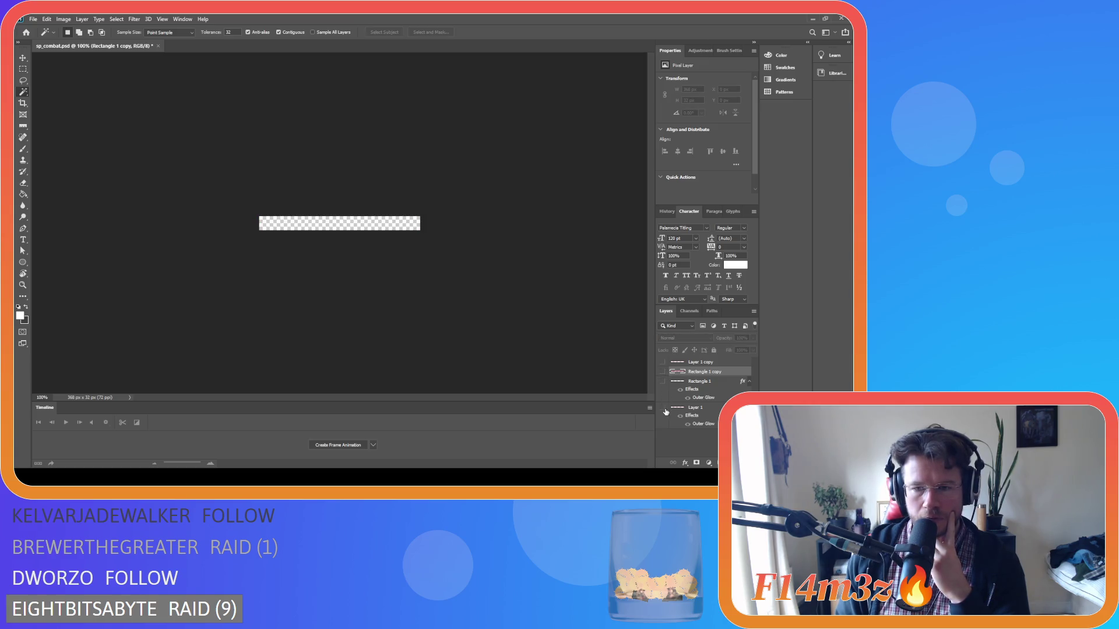
pyautogui.click(663, 408)
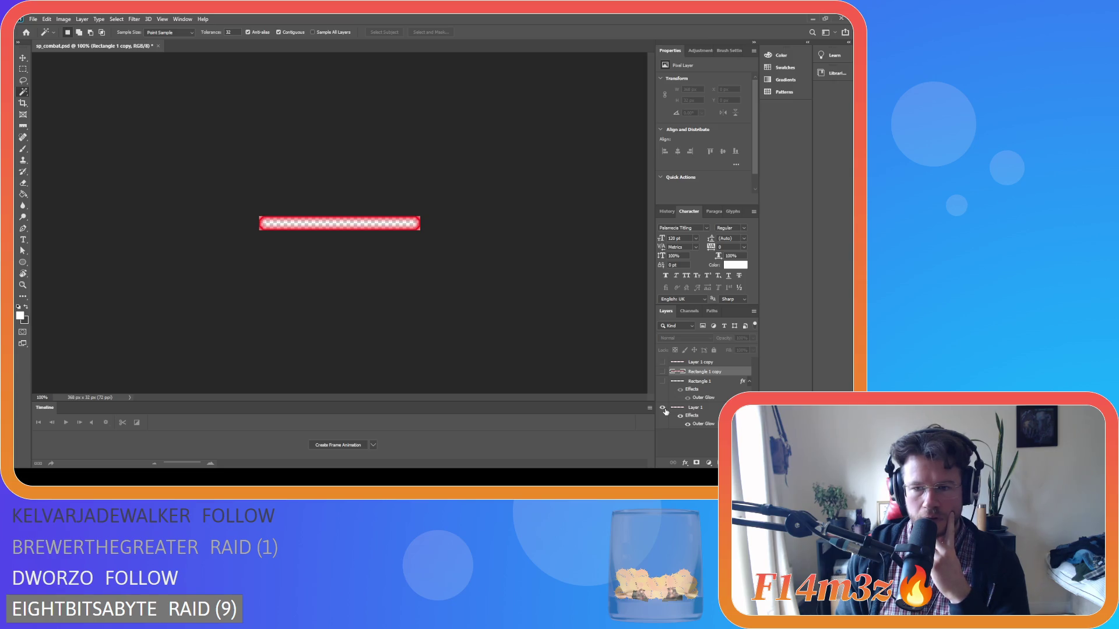
pyautogui.click(665, 410)
pyautogui.click(664, 410)
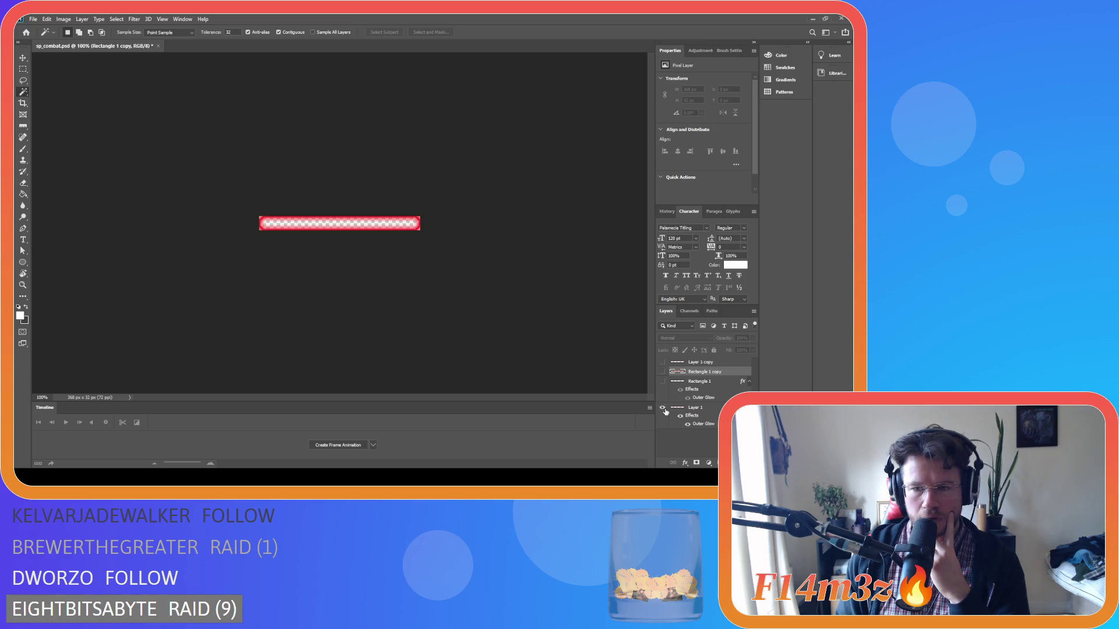
pyautogui.click(665, 410)
pyautogui.click(664, 410)
pyautogui.click(665, 410)
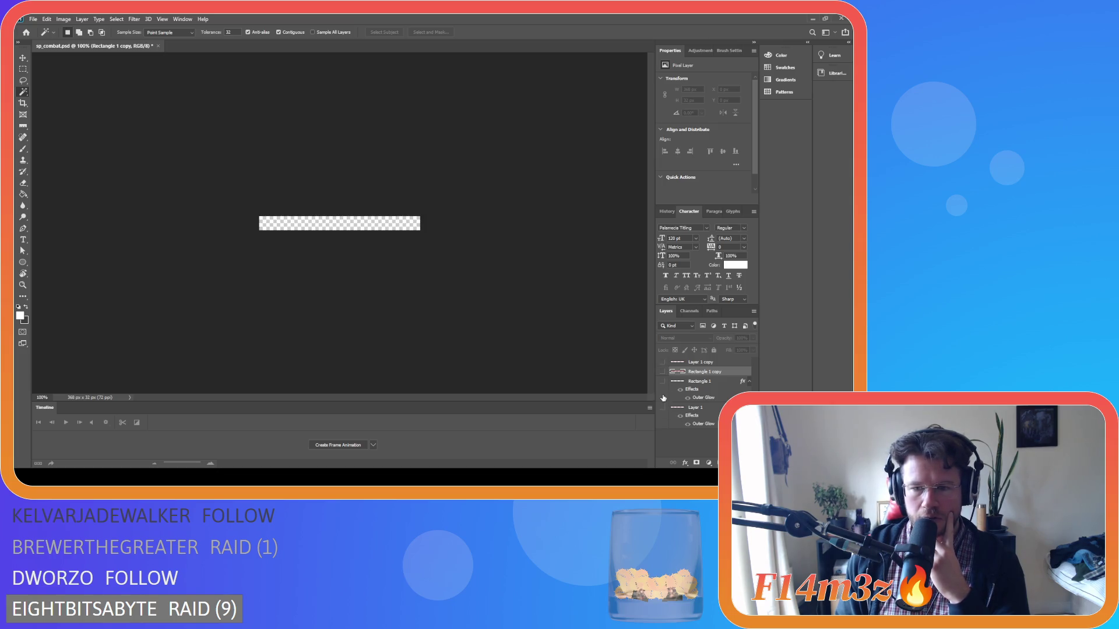
pyautogui.click(664, 410)
pyautogui.click(664, 410)
# Show Layer 1 copy and make it the active layer
pyautogui.click(663, 362)
pyautogui.click(665, 364)
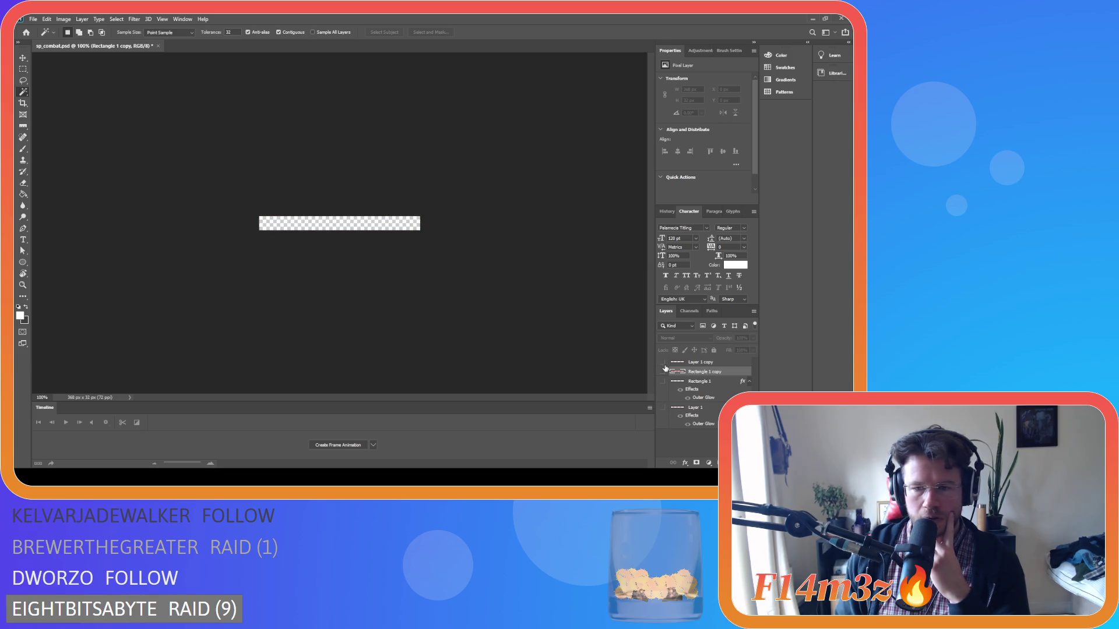
pyautogui.click(701, 362)
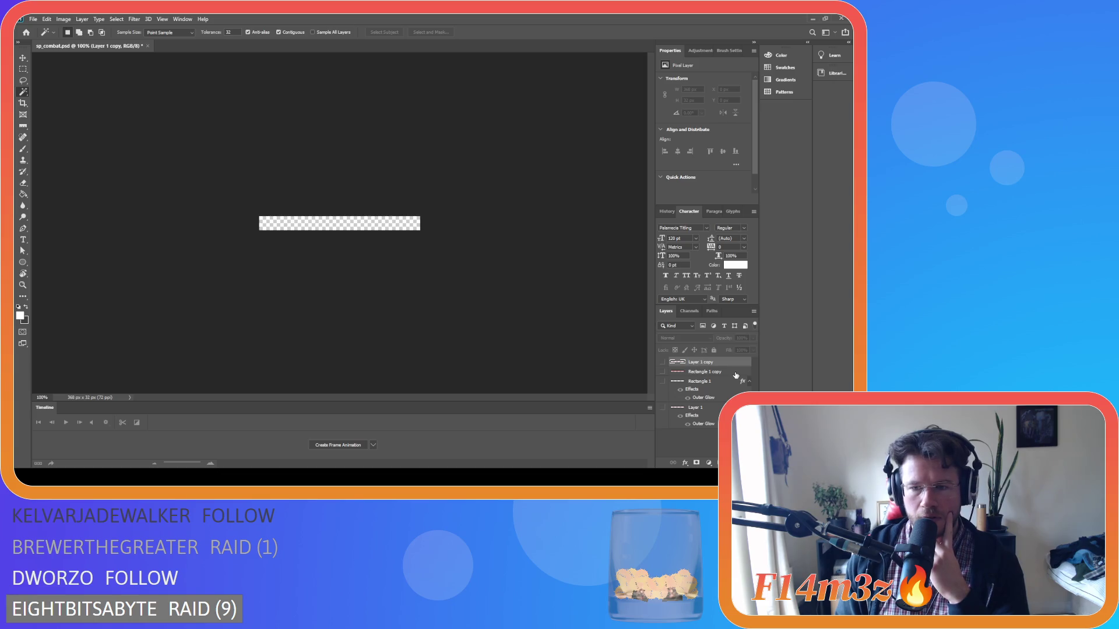
pyautogui.click(663, 363)
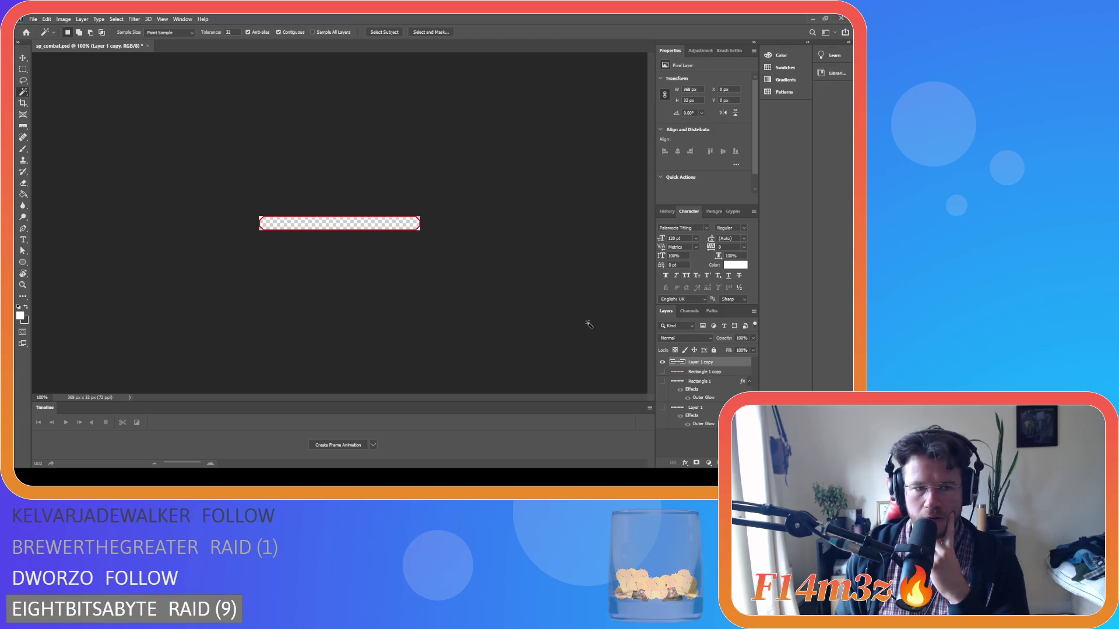
pyautogui.click(33, 20)
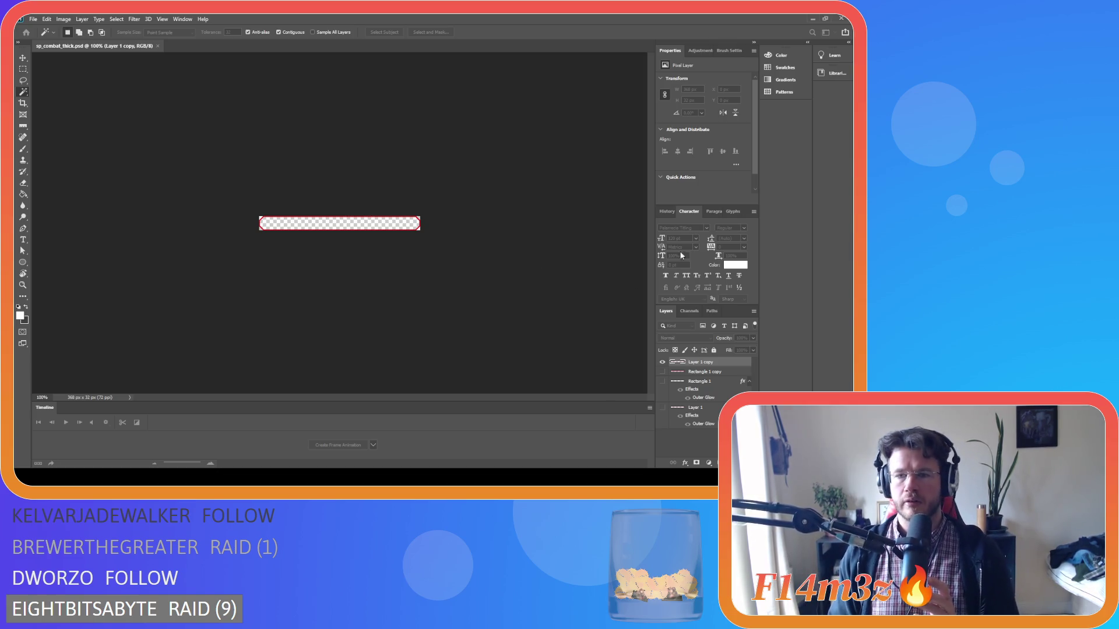
# Make the canvas 368×64 and move the outline's top and bottom strips to the canvas edges
pyautogui.press('Return')
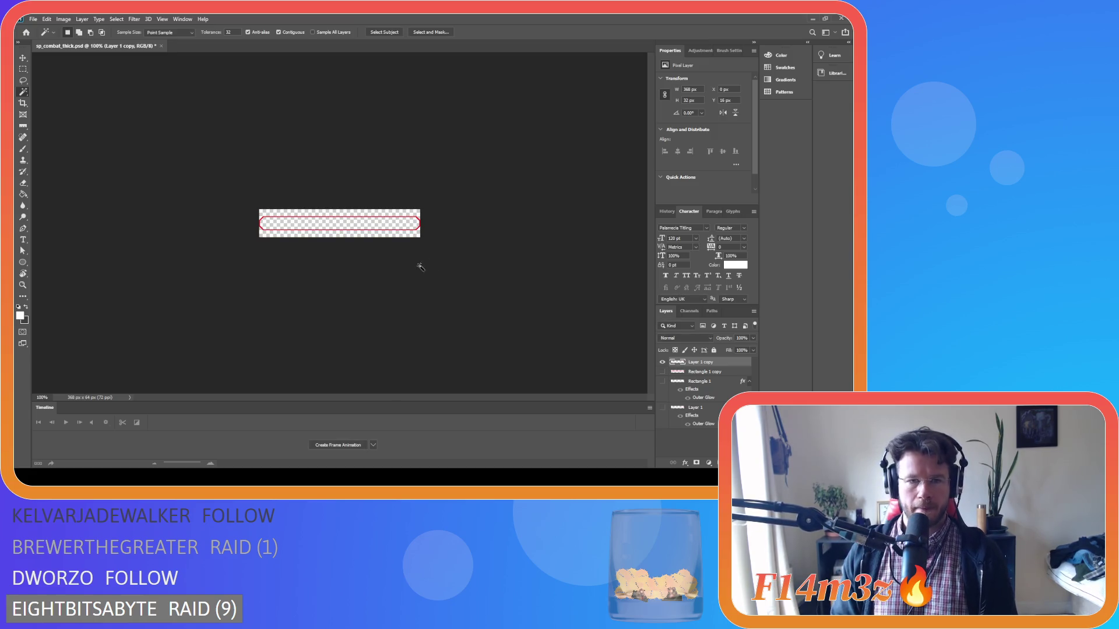
pyautogui.scroll(3, 350, 238)
pyautogui.scroll(5, 349, 236)
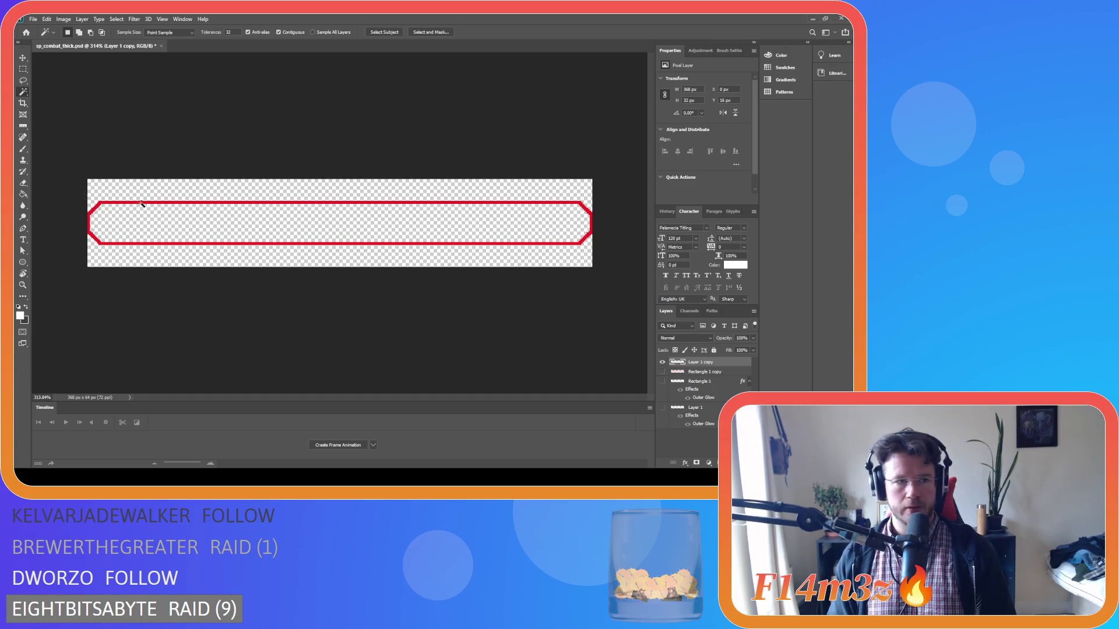
pyautogui.click(22, 69)
pyautogui.moveTo(71, 187)
pyautogui.mouseDown()
pyautogui.moveTo(582, 219)
pyautogui.moveTo(598, 219)
pyautogui.moveTo(597, 205)
pyautogui.mouseUp()
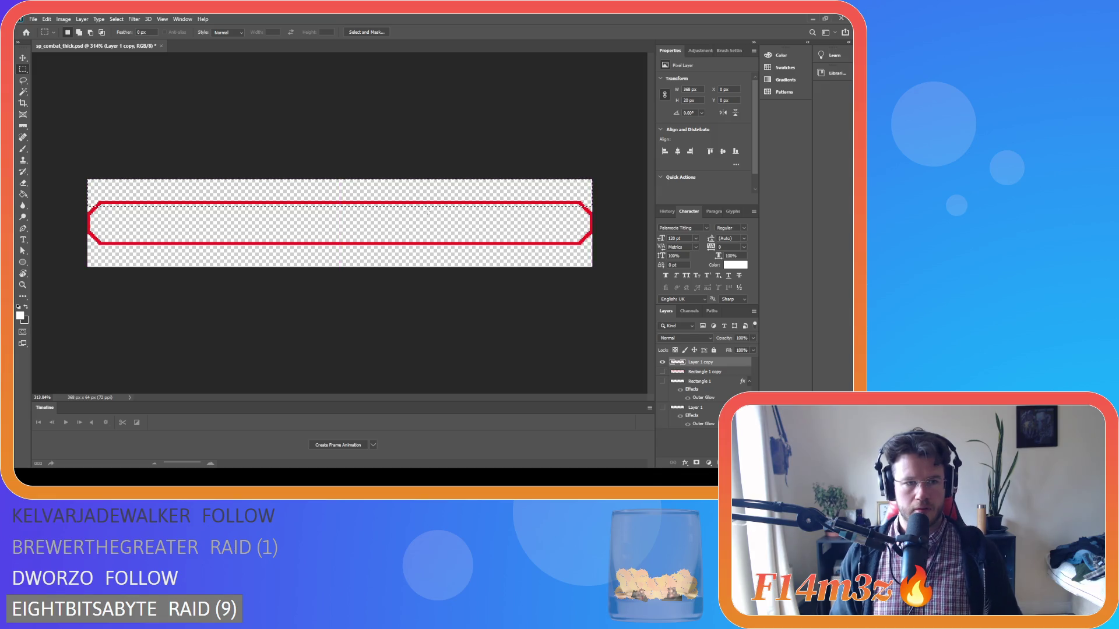
pyautogui.press('Down')
pyautogui.press('Down')
pyautogui.press('Down')
pyautogui.hotkey('ctrl', 'x')
pyautogui.hotkey('ctrl', 'v')
pyautogui.click(23, 58)
pyautogui.moveTo(160, 219); pyautogui.dragTo(162, 183)
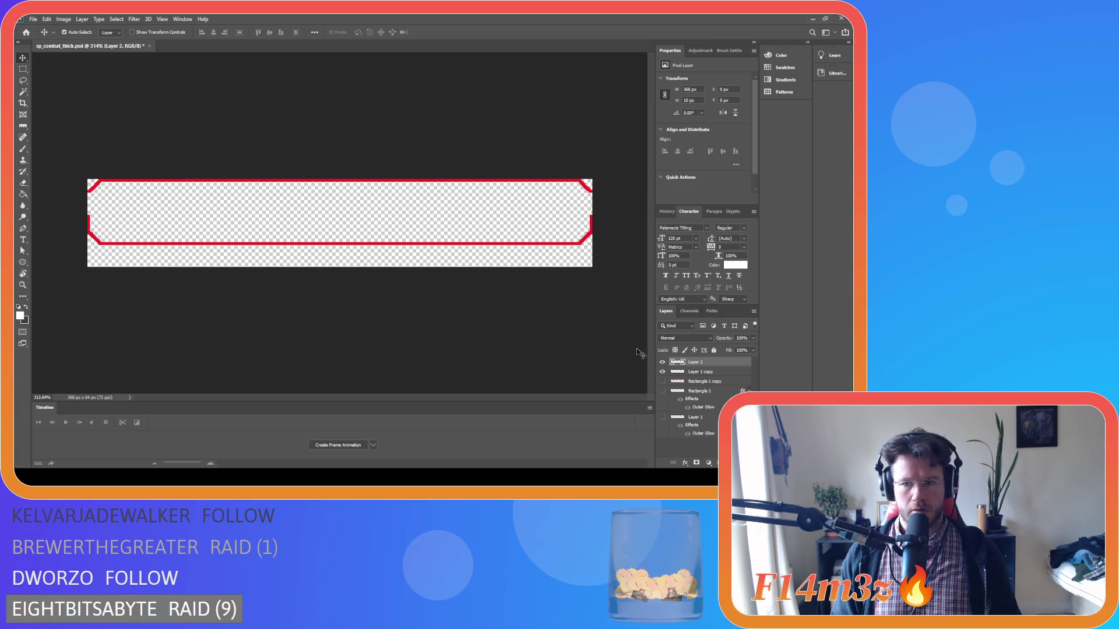
pyautogui.click(709, 372)
pyautogui.moveTo(338, 245); pyautogui.dragTo(339, 268)
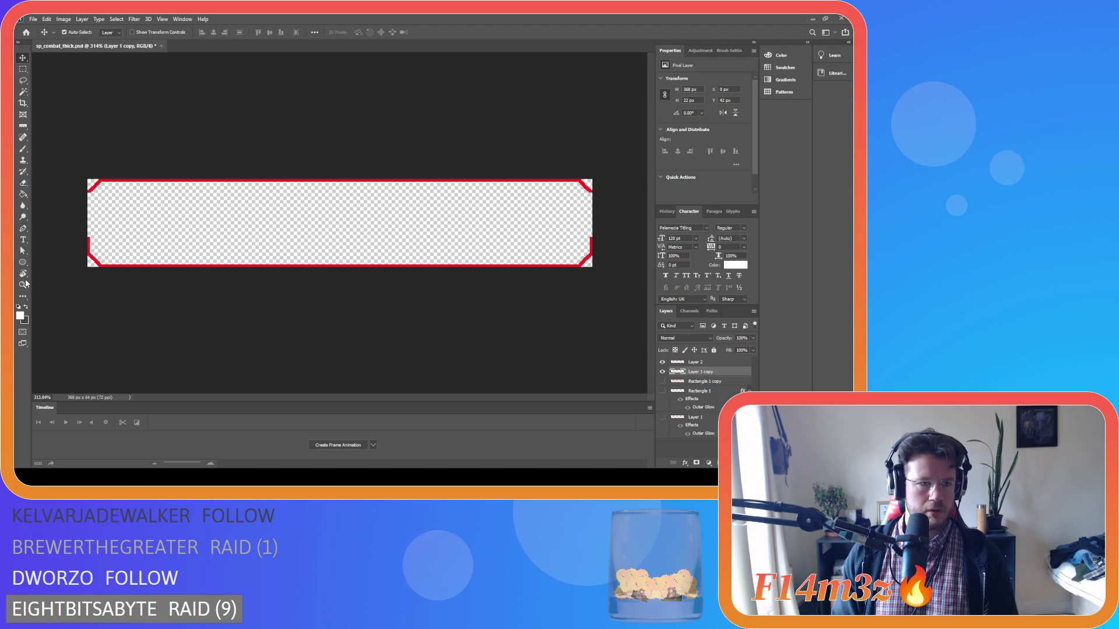
# Draw and undo a trial left-edge line, then merge the two strip layers into Layer 2
pyautogui.click(23, 264)
pyautogui.hotkey('shift', 'u')
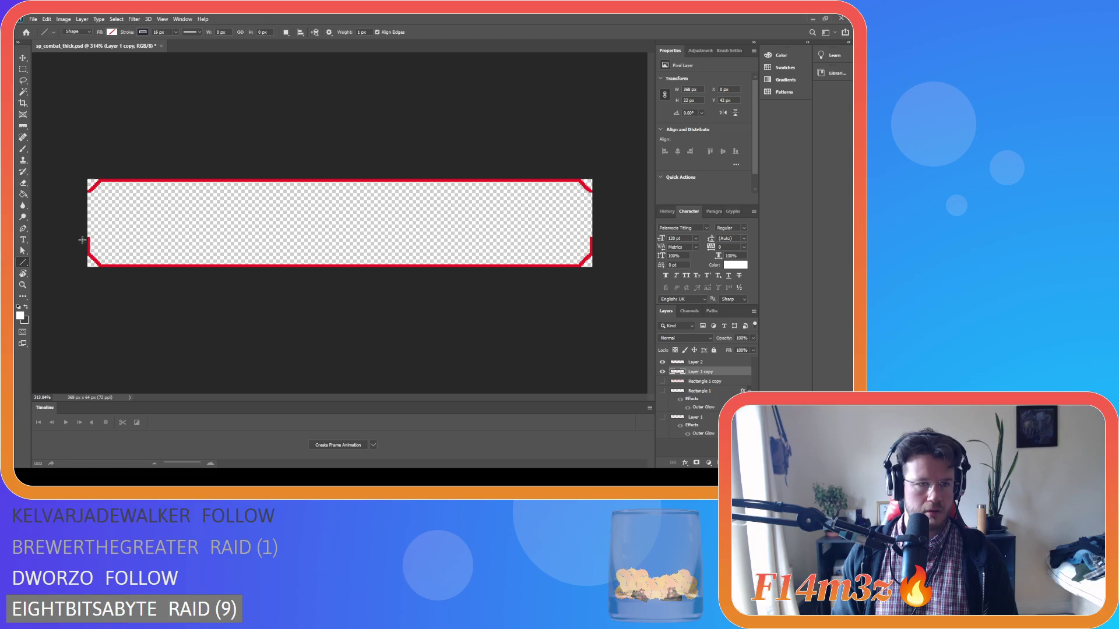
pyautogui.moveTo(89, 236); pyautogui.dragTo(88, 189)
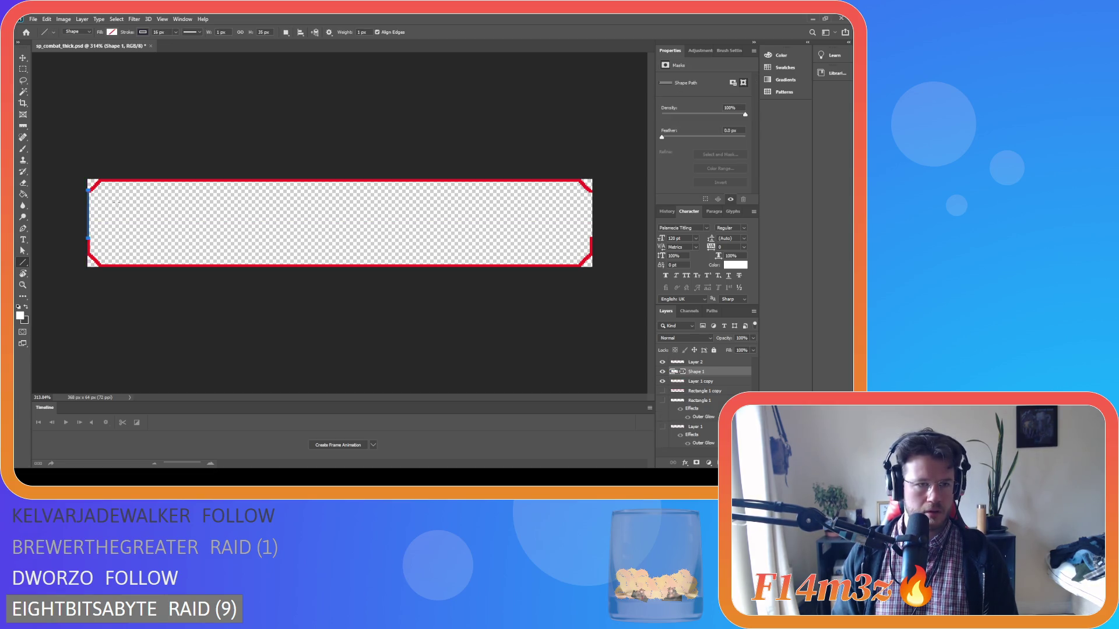
pyautogui.hotkey('ctrl', 'z')
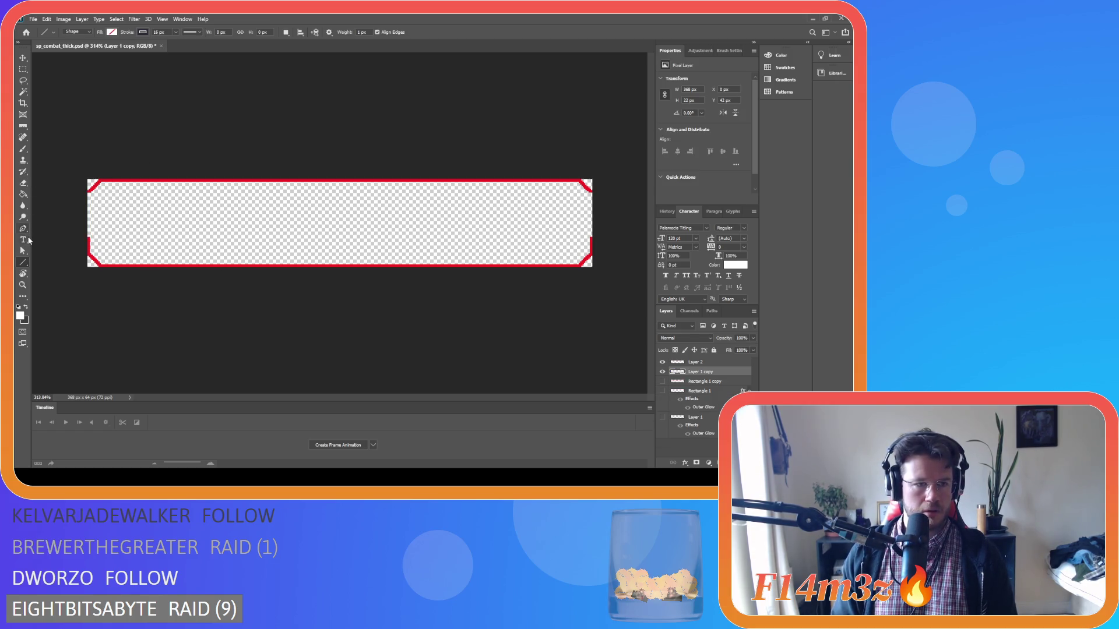
pyautogui.click(24, 229)
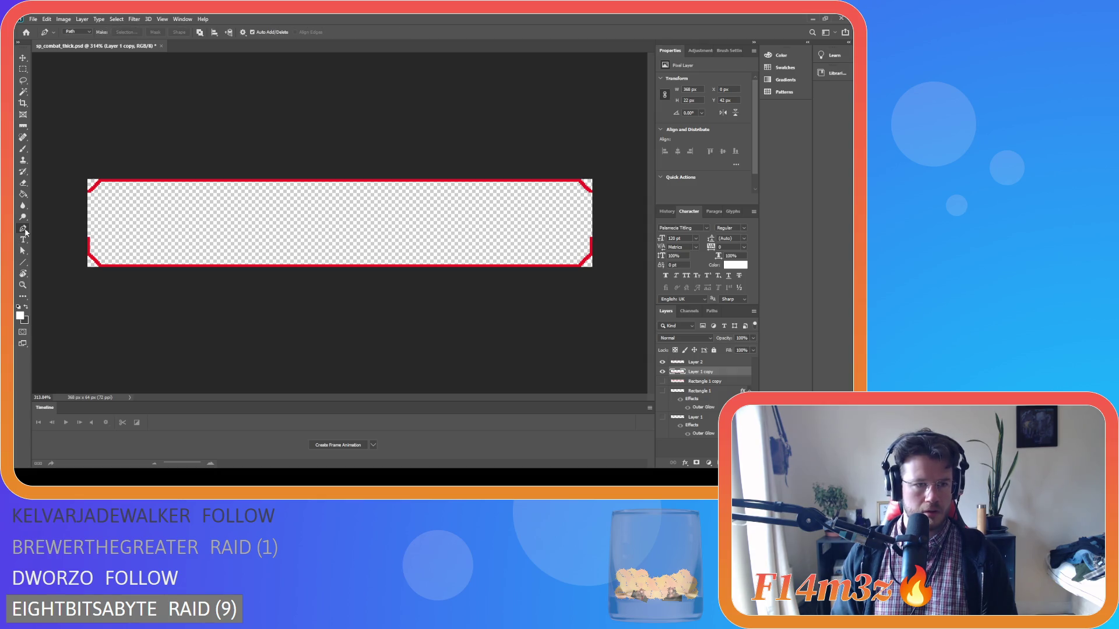
pyautogui.click(23, 150)
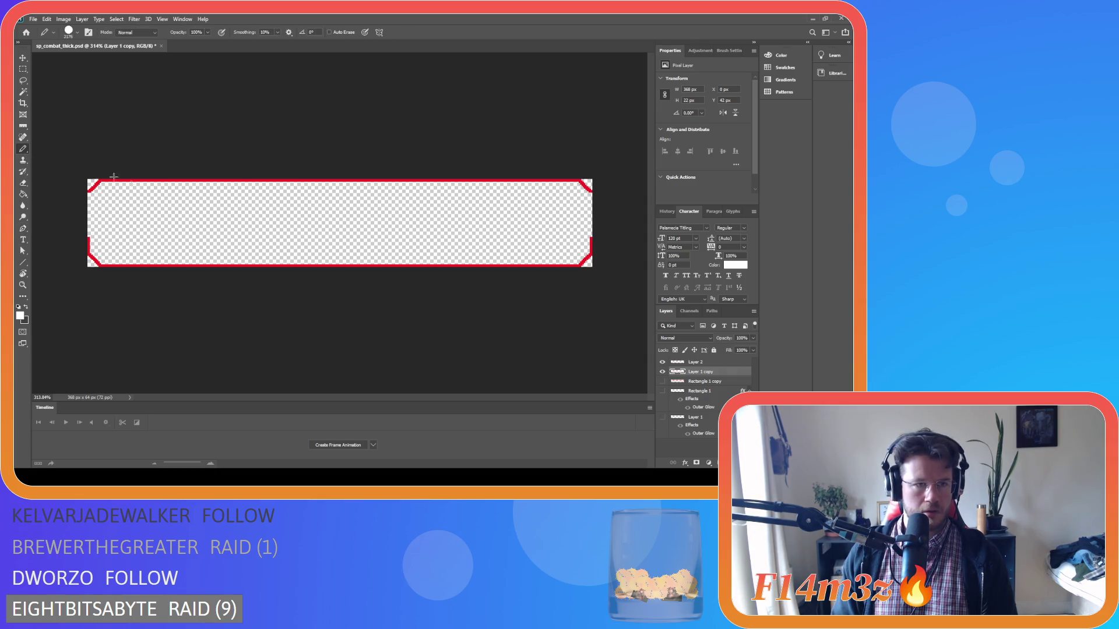
pyautogui.keyDown('shift'); pyautogui.click(722, 362); pyautogui.keyUp('shift')
pyautogui.hotkey('ctrl', 'e')
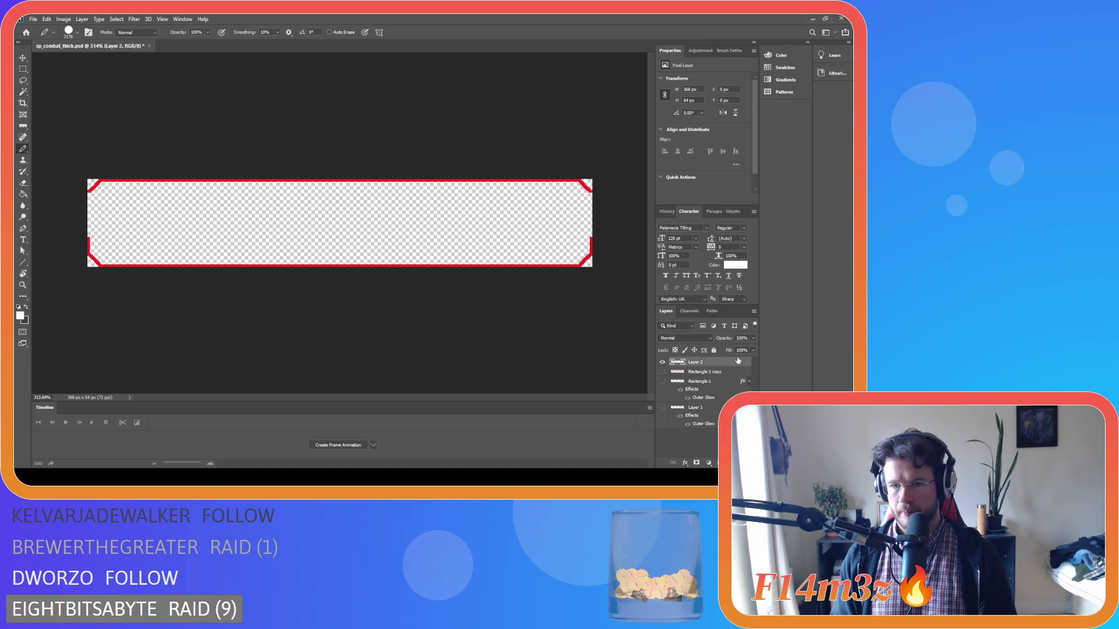
# Set the foreground colour to red, undoing an accidental solid fill at the left edge
pyautogui.press('i')
pyautogui.click(21, 316)
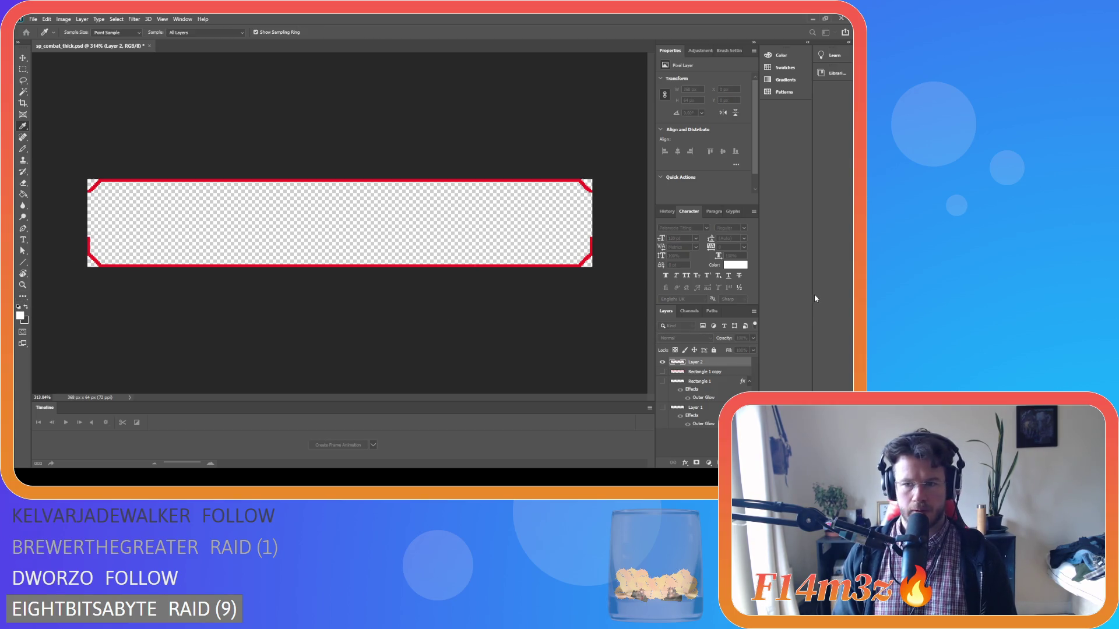
pyautogui.press('Return')
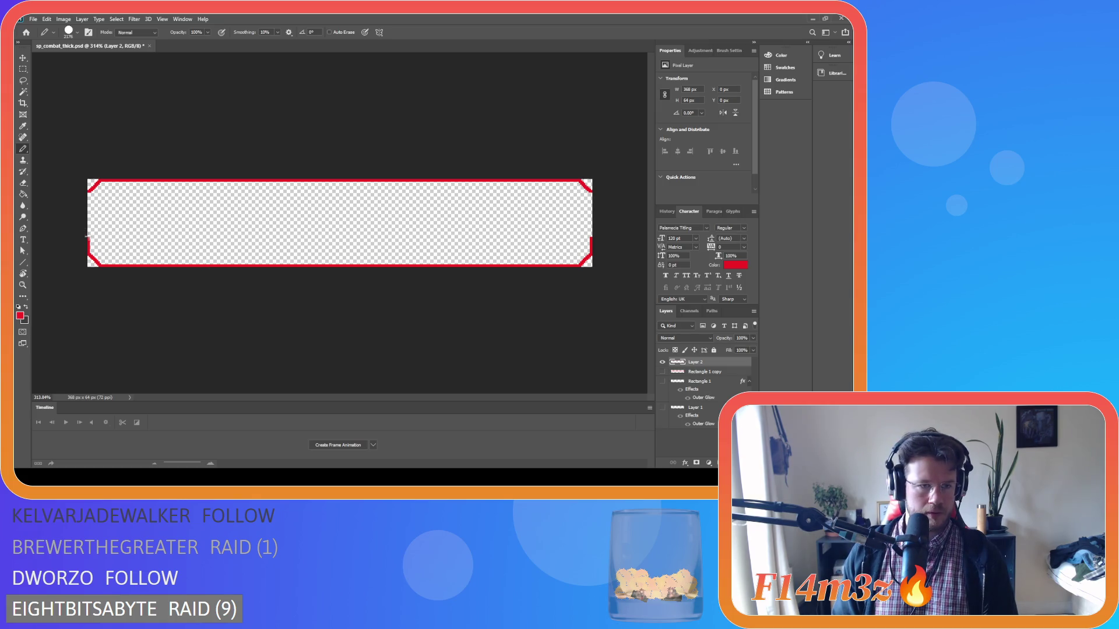
pyautogui.scroll(3, 90, 229)
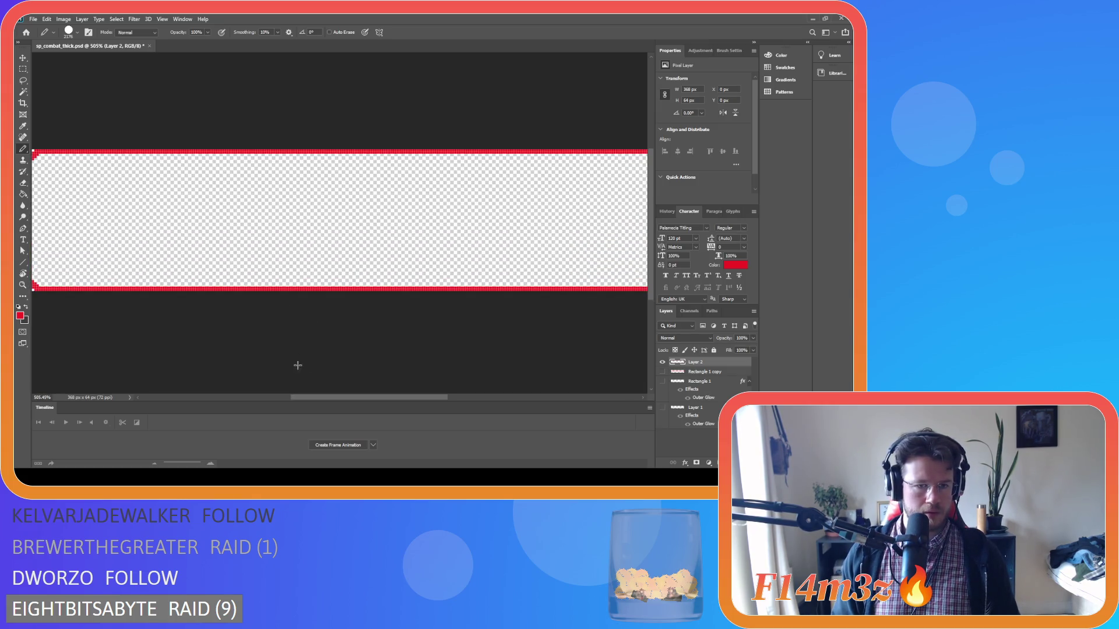
pyautogui.moveTo(321, 399); pyautogui.dragTo(228, 387)
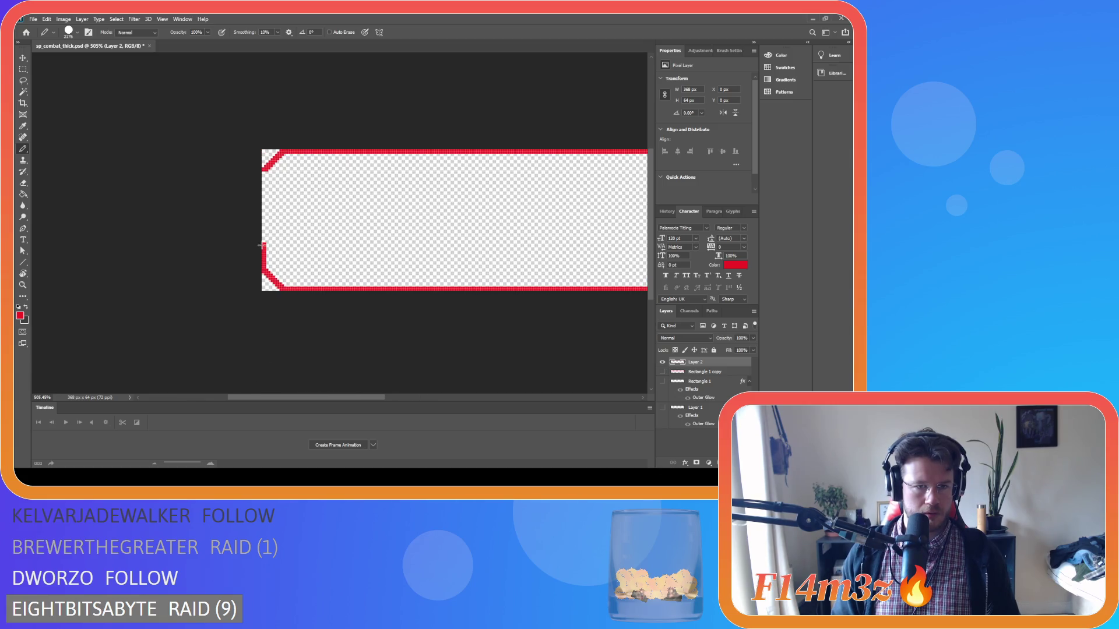
pyautogui.click(261, 243)
pyautogui.hotkey('ctrl', 'z')
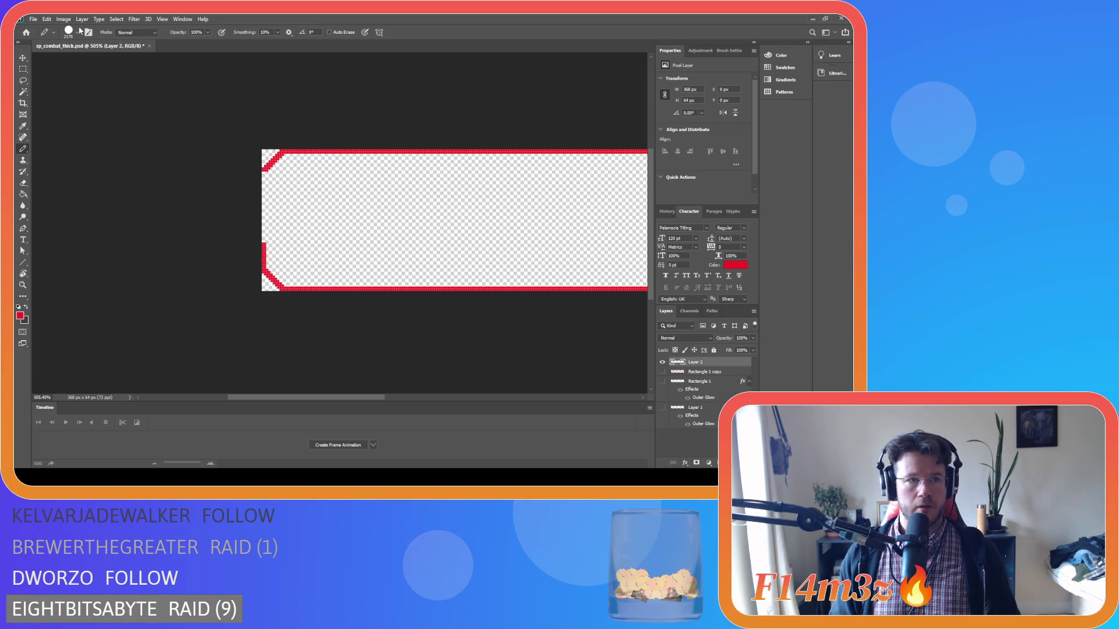
# Shrink the pencil tip and redraw the bar's left border as a continuous red line
pyautogui.moveTo(110, 59); pyautogui.dragTo(65, 69)
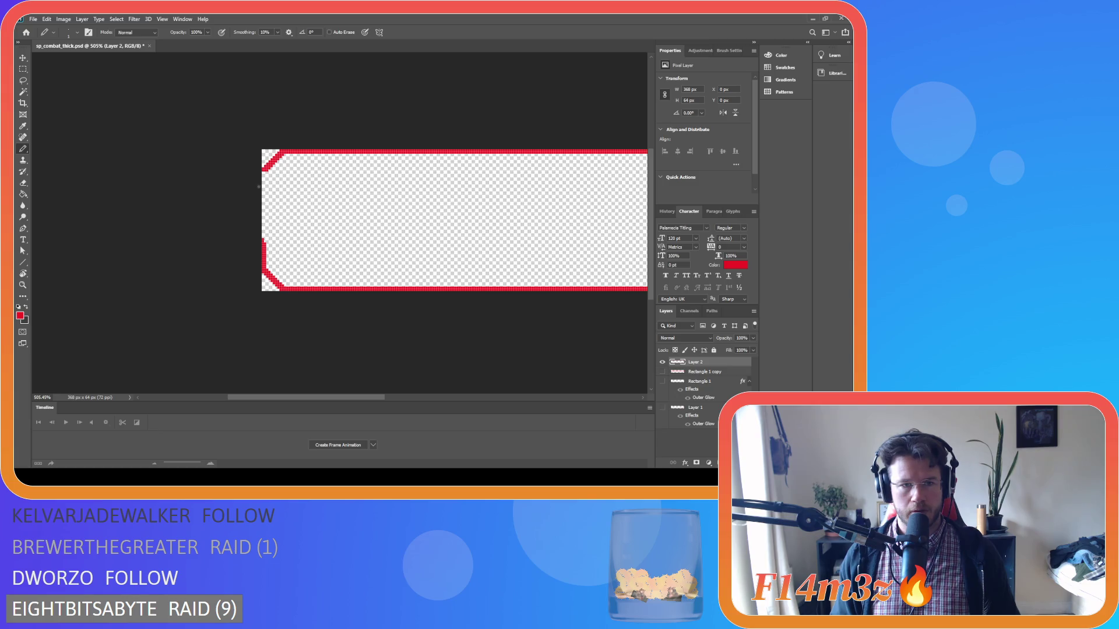
pyautogui.moveTo(263, 178); pyautogui.dragTo(264, 240)
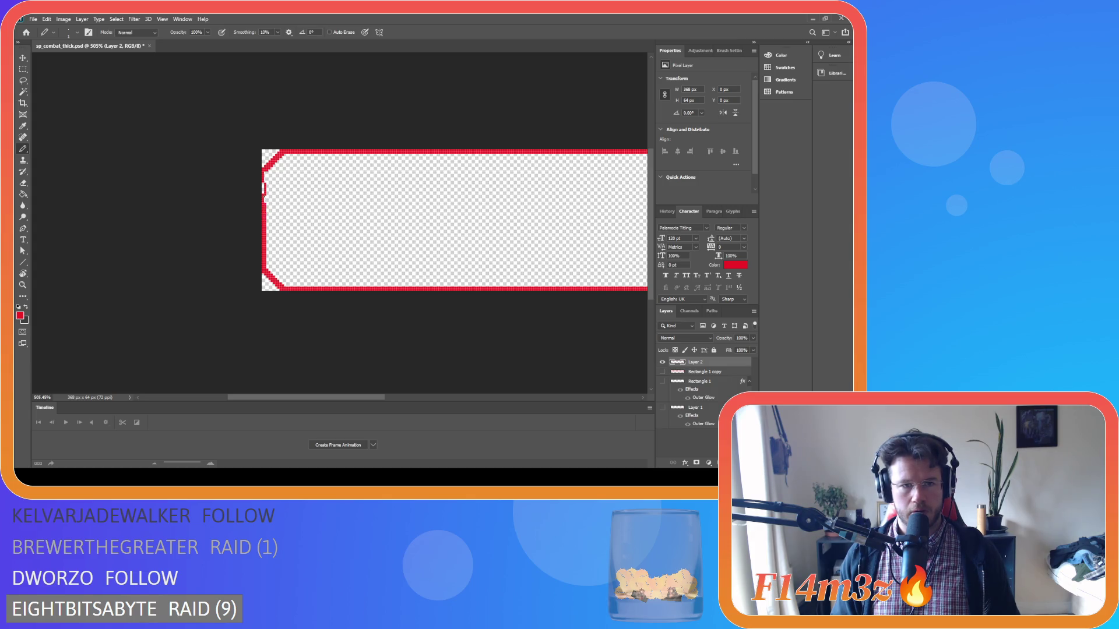
pyautogui.hotkey('ctrl', 'z')
pyautogui.hotkey('ctrl', 'z')
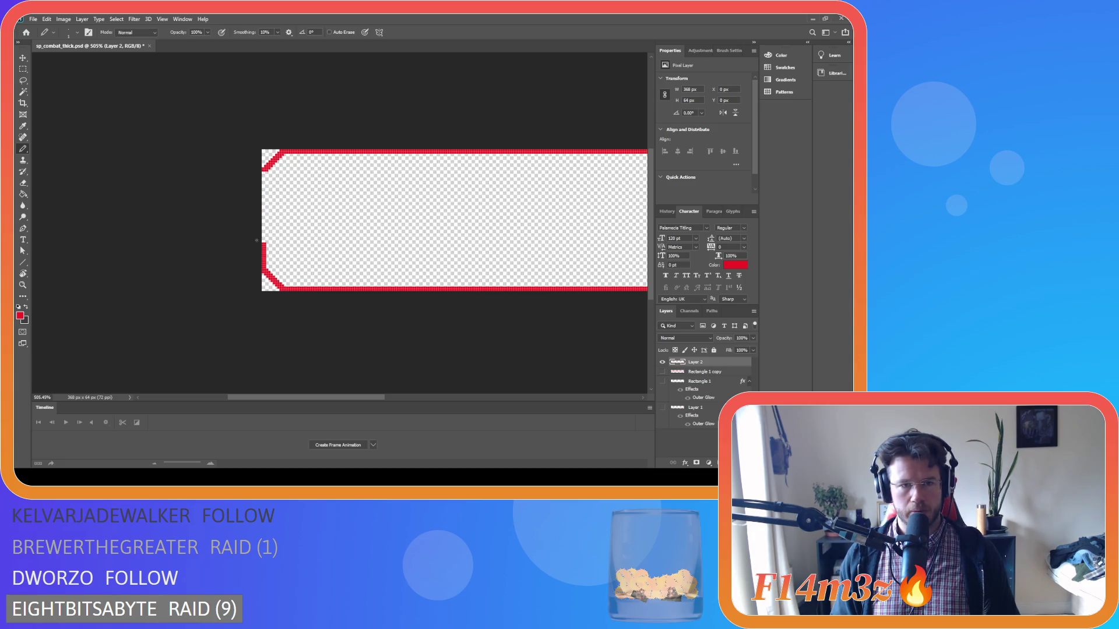
pyautogui.moveTo(264, 242); pyautogui.dragTo(263, 228)
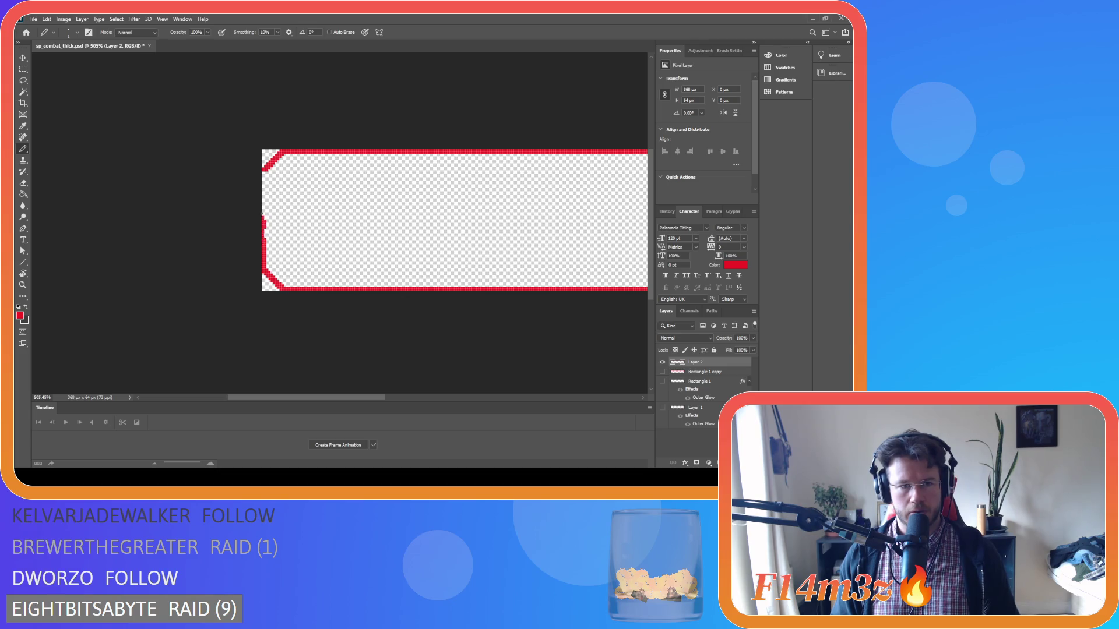
pyautogui.moveTo(262, 194)
pyautogui.mouseDown()
pyautogui.moveTo(263, 211)
pyautogui.moveTo(263, 175)
pyautogui.mouseUp()
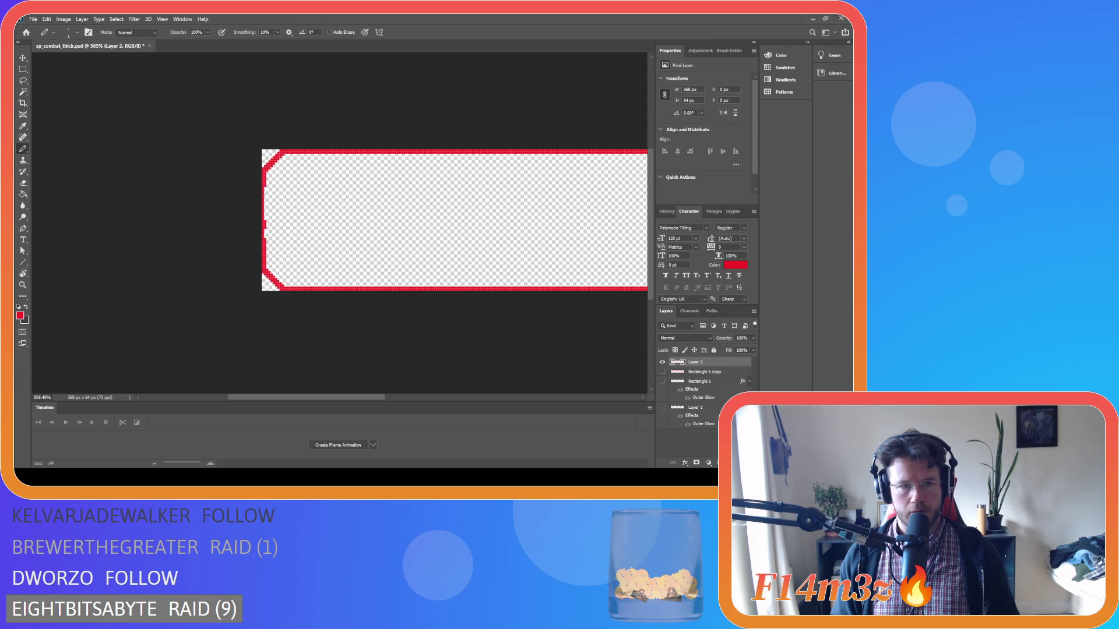
pyautogui.moveTo(266, 187); pyautogui.dragTo(265, 215)
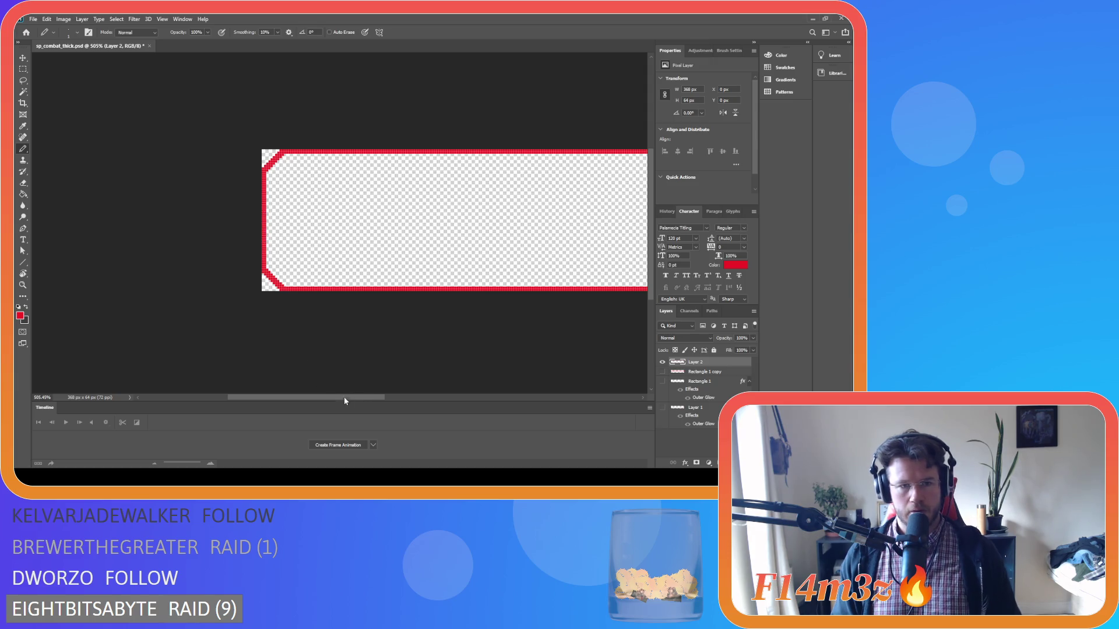
pyautogui.moveTo(364, 397); pyautogui.dragTo(529, 397)
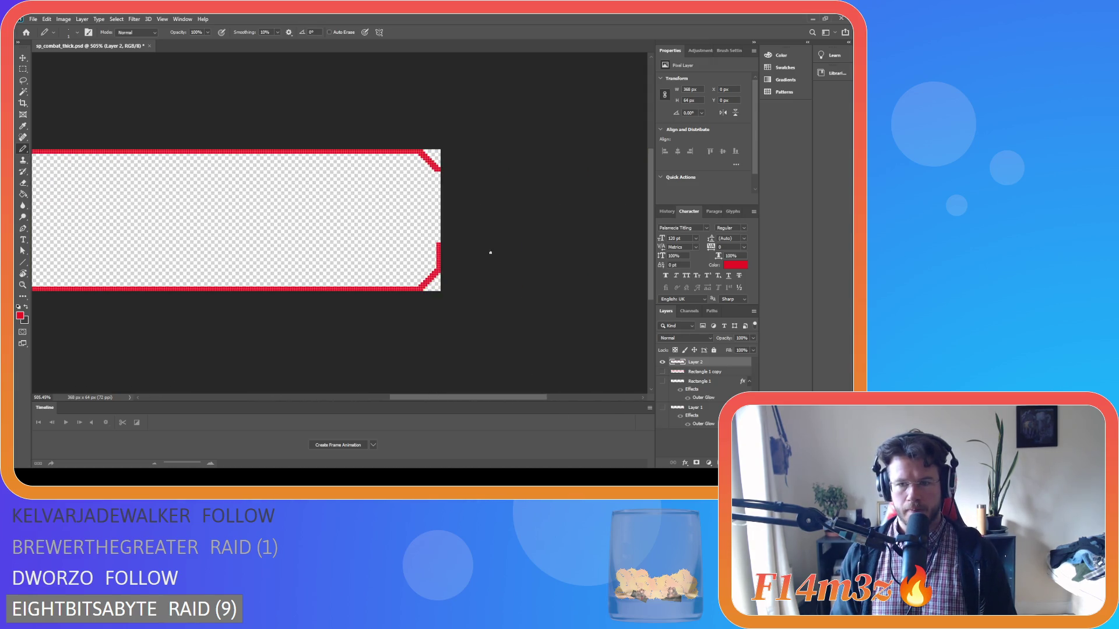
# Pencil the bar's right edge in red, redrawing it in the correct column
pyautogui.moveTo(440, 172); pyautogui.dragTo(440, 244)
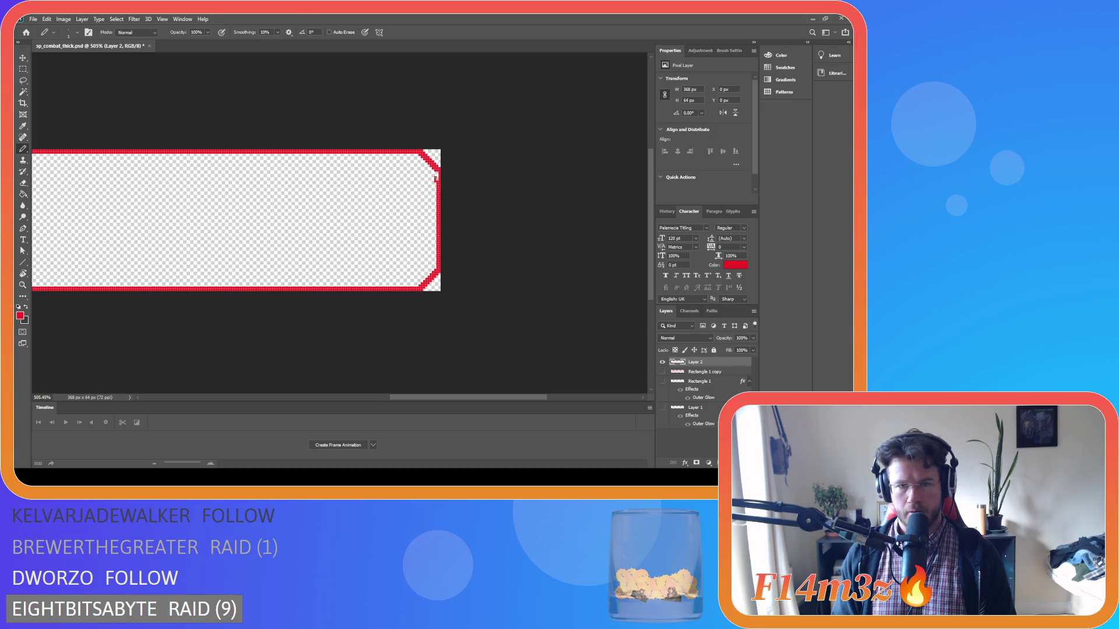
pyautogui.hotkey('ctrl', 'z')
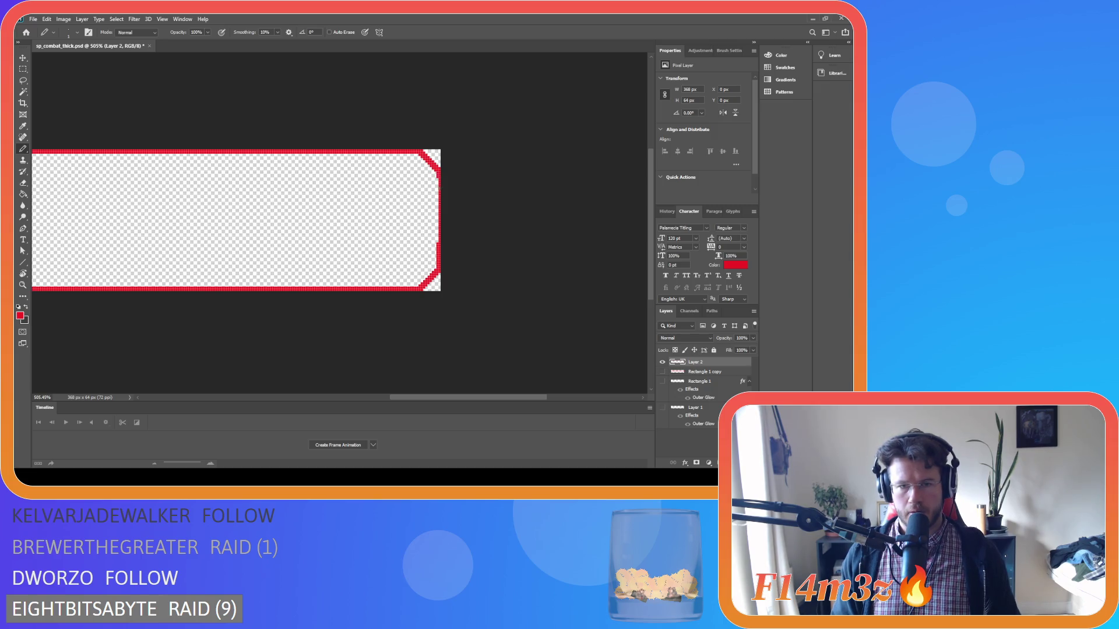
pyautogui.moveTo(437, 197); pyautogui.dragTo(437, 239)
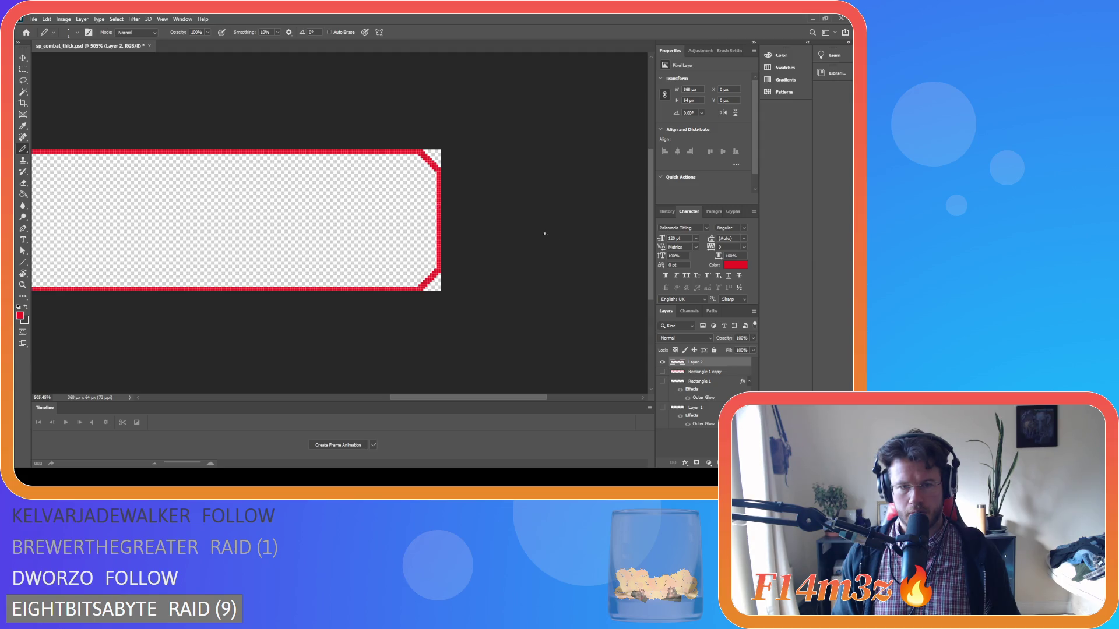
pyautogui.moveTo(429, 396); pyautogui.dragTo(358, 401)
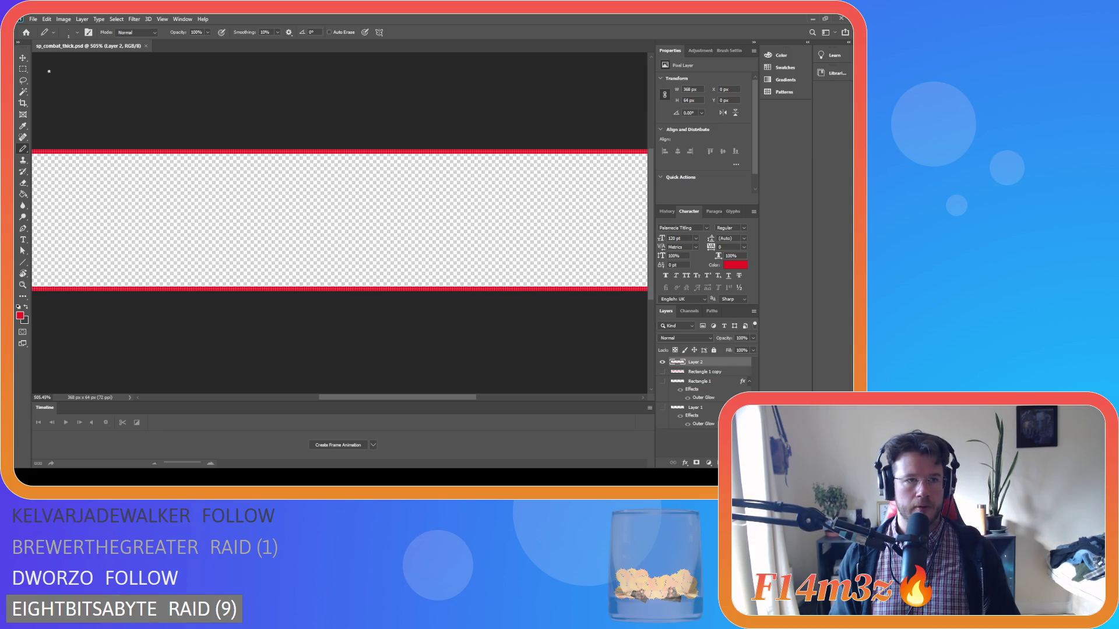
# Set the zoom to 100% to view the whole image
pyautogui.click(37, 397)
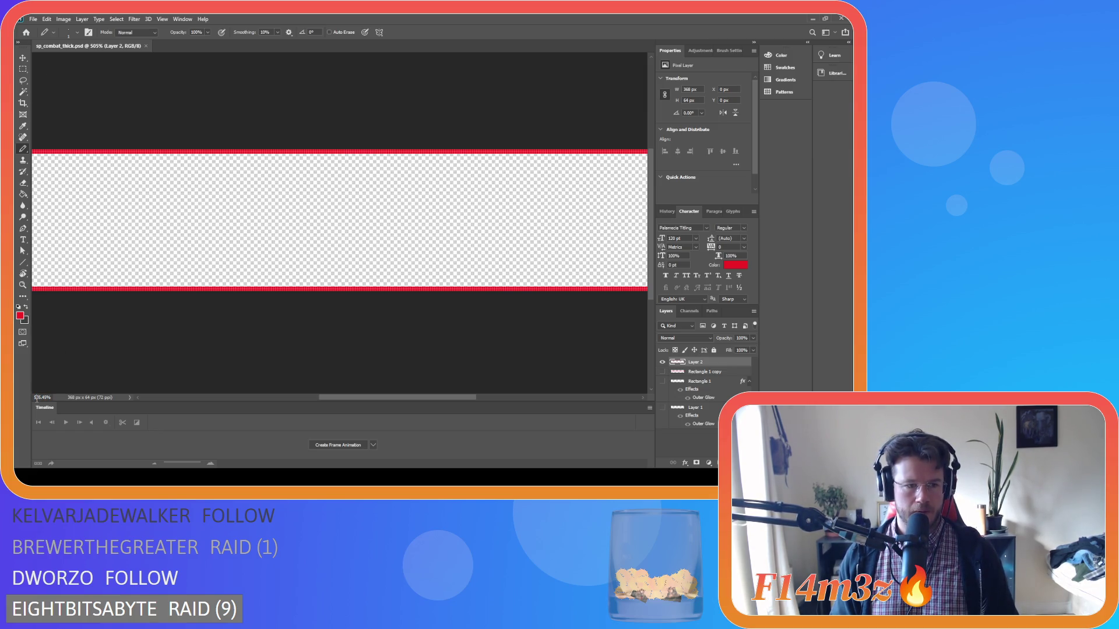
pyautogui.write('100')
pyautogui.press('Return')
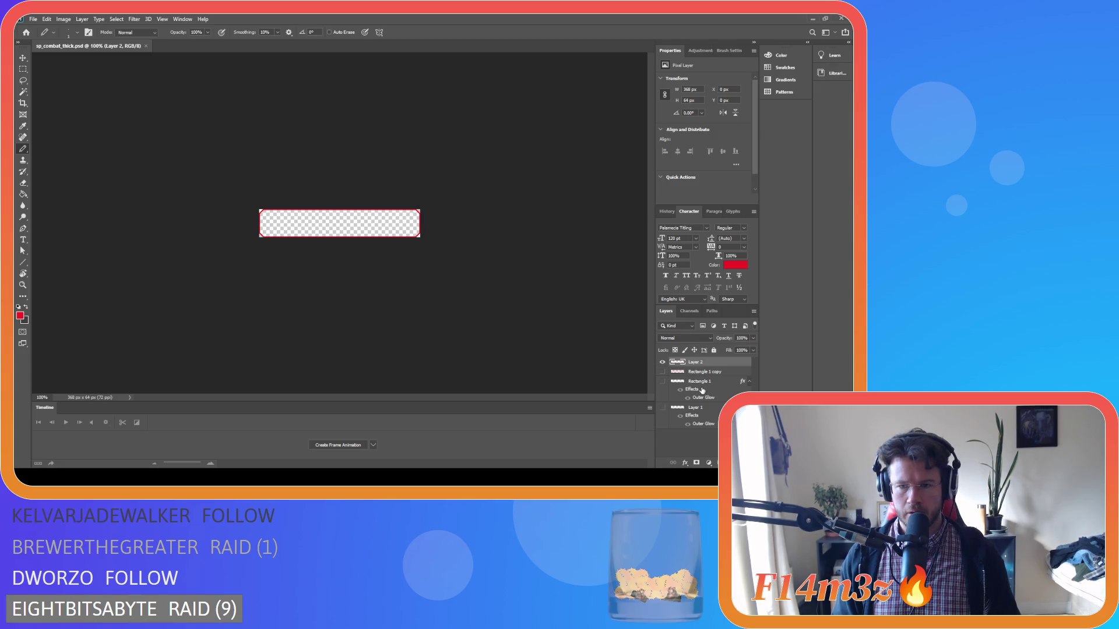
pyautogui.click(664, 364)
pyautogui.click(662, 371)
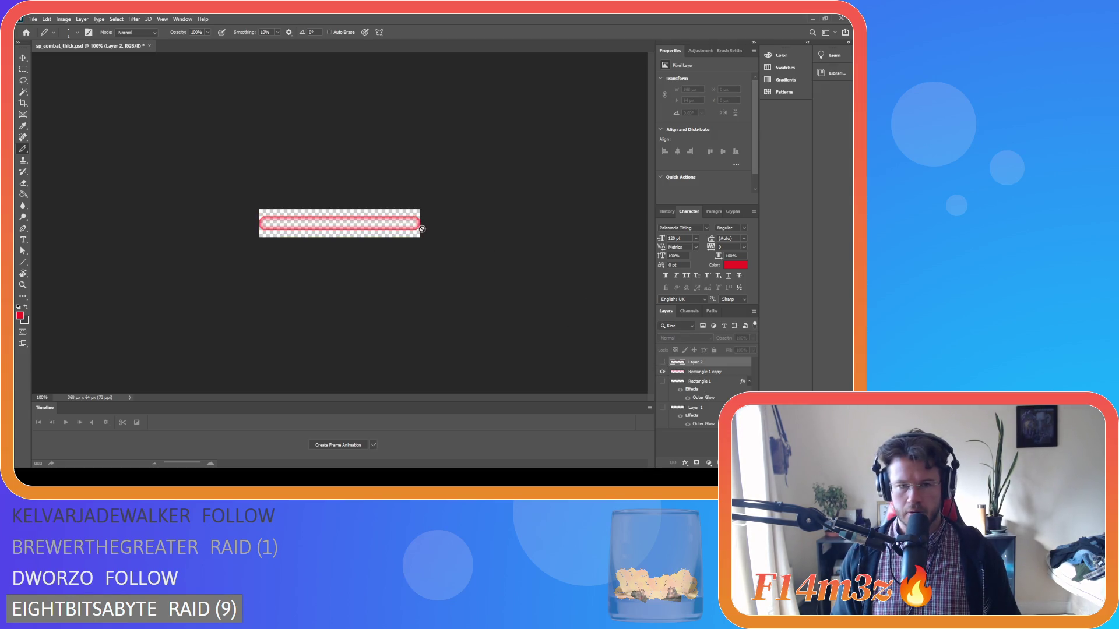
pyautogui.scroll(1, 295, 217)
pyautogui.scroll(5, 295, 217)
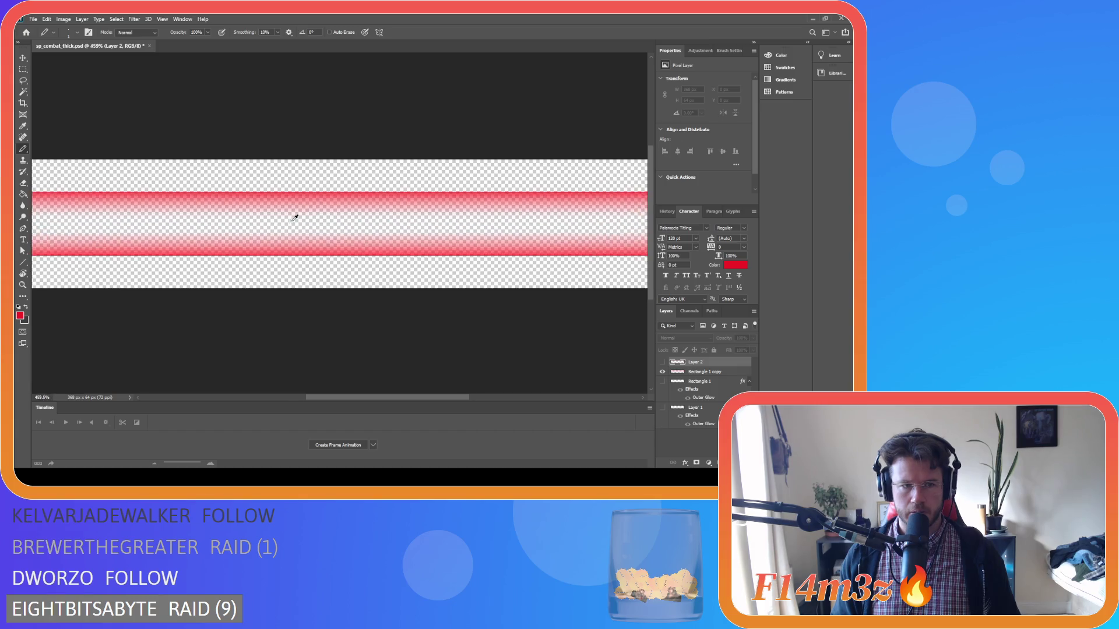
pyautogui.scroll(-2, 295, 217)
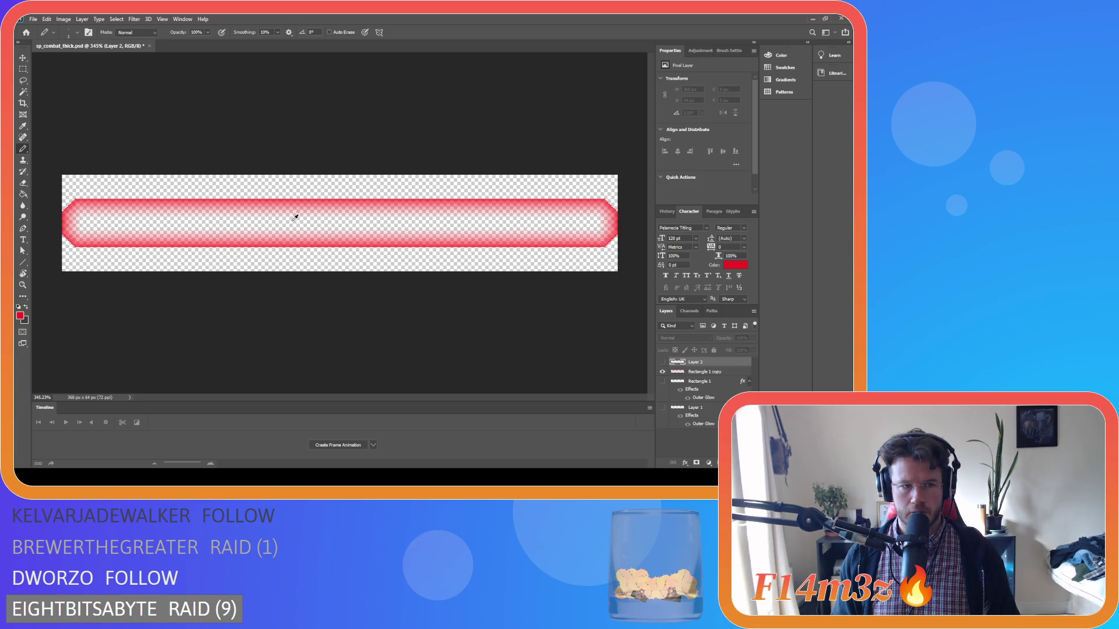
pyautogui.scroll(-7, 295, 217)
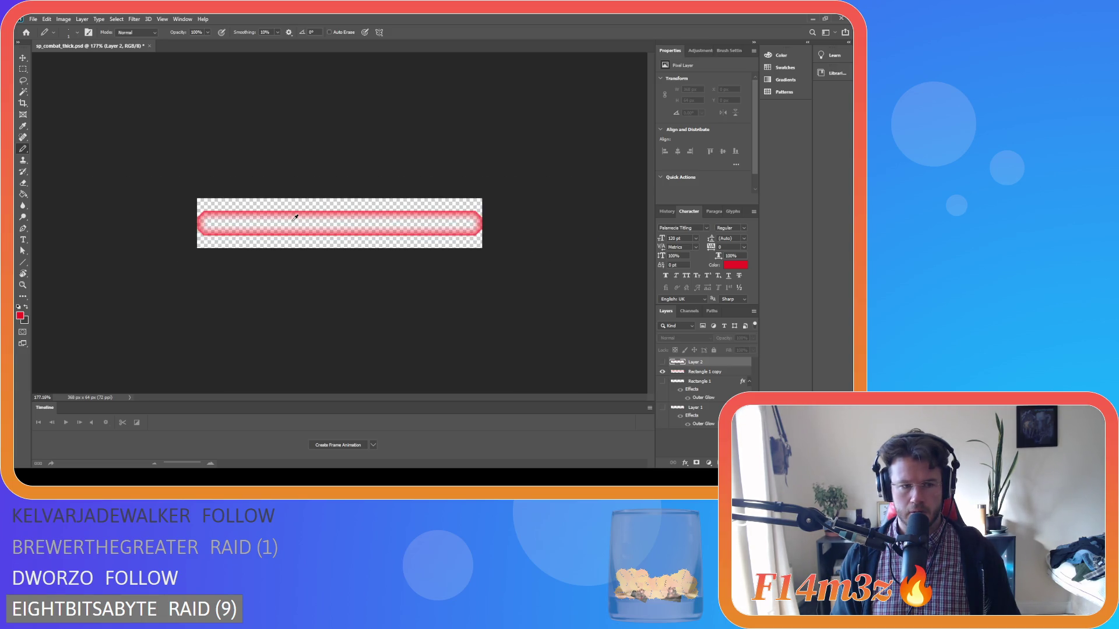
pyautogui.scroll(-2, 295, 217)
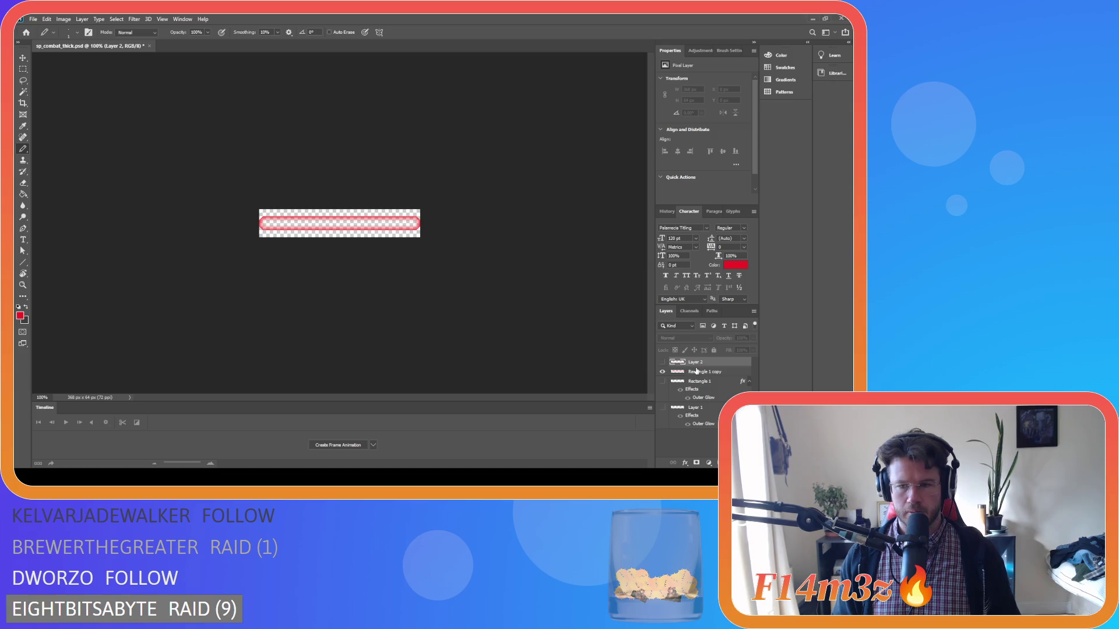
pyautogui.click(663, 371)
pyautogui.click(662, 362)
pyautogui.click(662, 361)
pyautogui.click(662, 362)
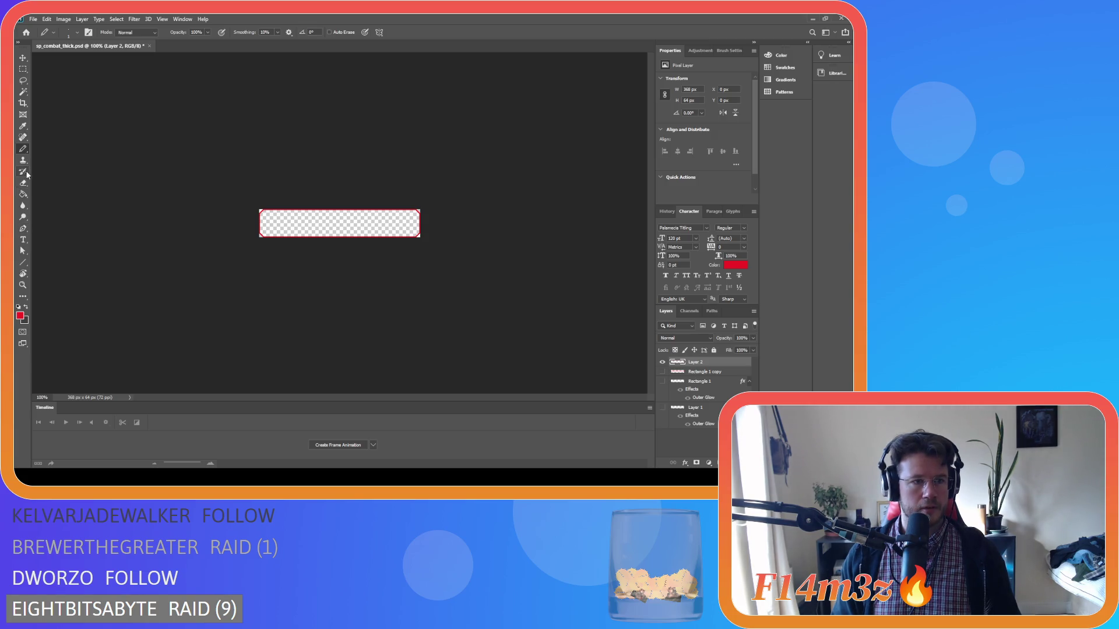
pyautogui.click(23, 92)
pyautogui.scroll(3, 250, 206)
pyautogui.scroll(3, 227, 209)
# Select the top-left and bottom-right corners, bake the outer glow into Layer 2 with Ctrl+E, and deselect
pyautogui.click(93, 184)
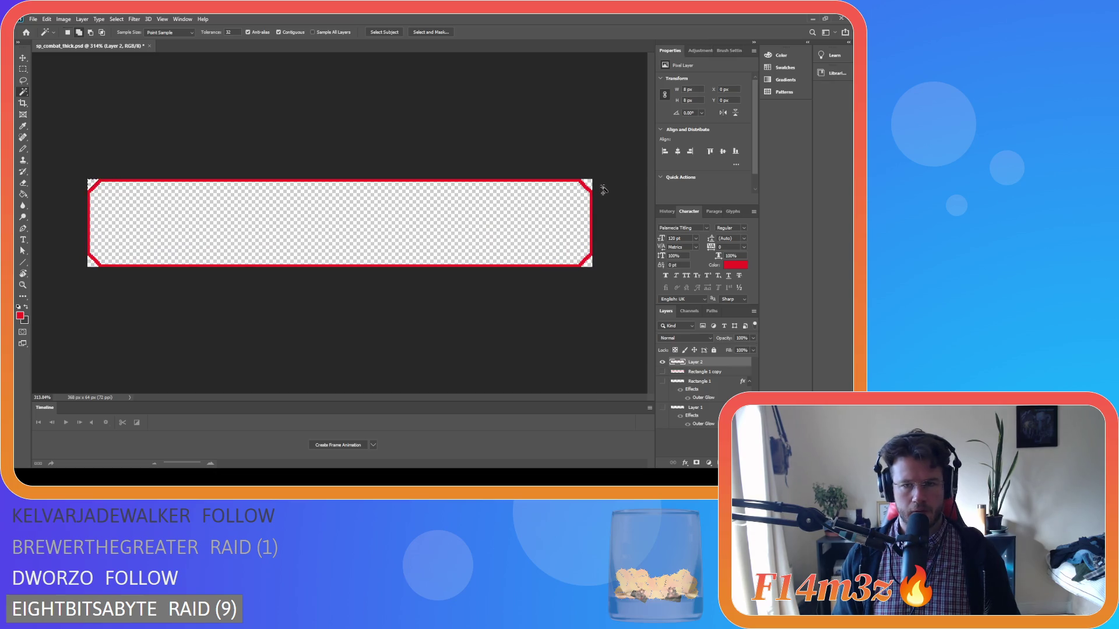
pyautogui.click(587, 262)
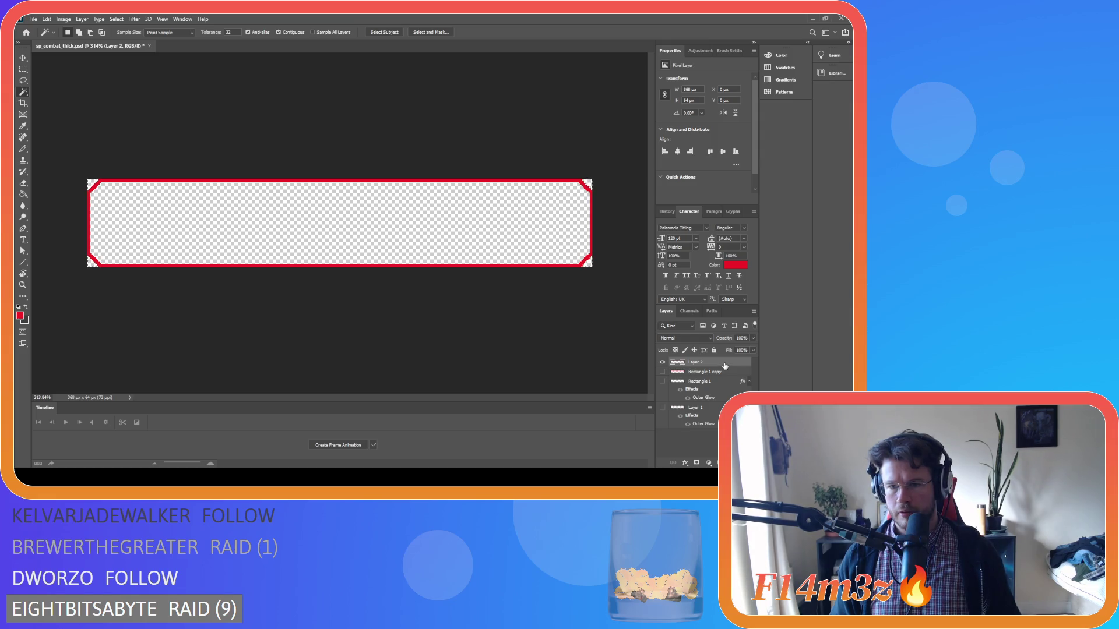
pyautogui.press('space')
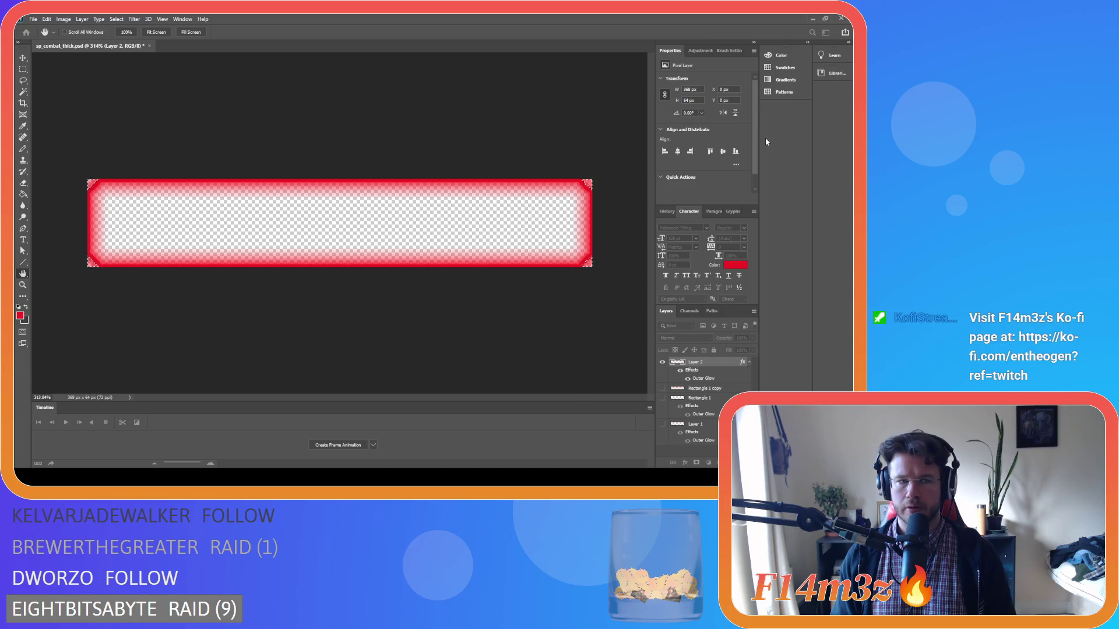
pyautogui.press('w')
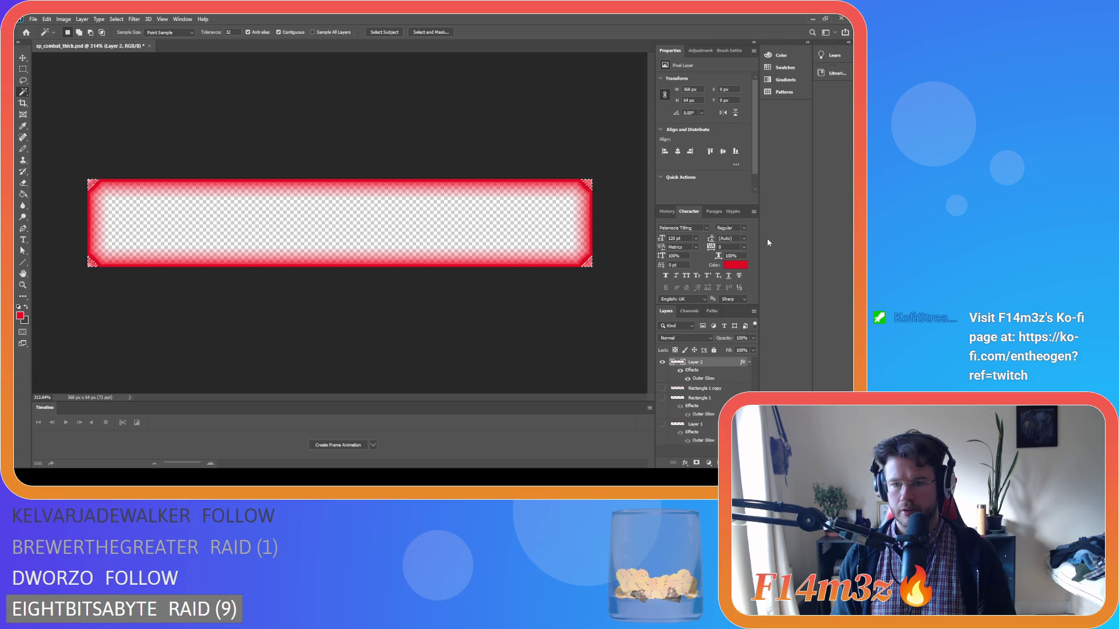
pyautogui.hotkey('ctrl', 'e')
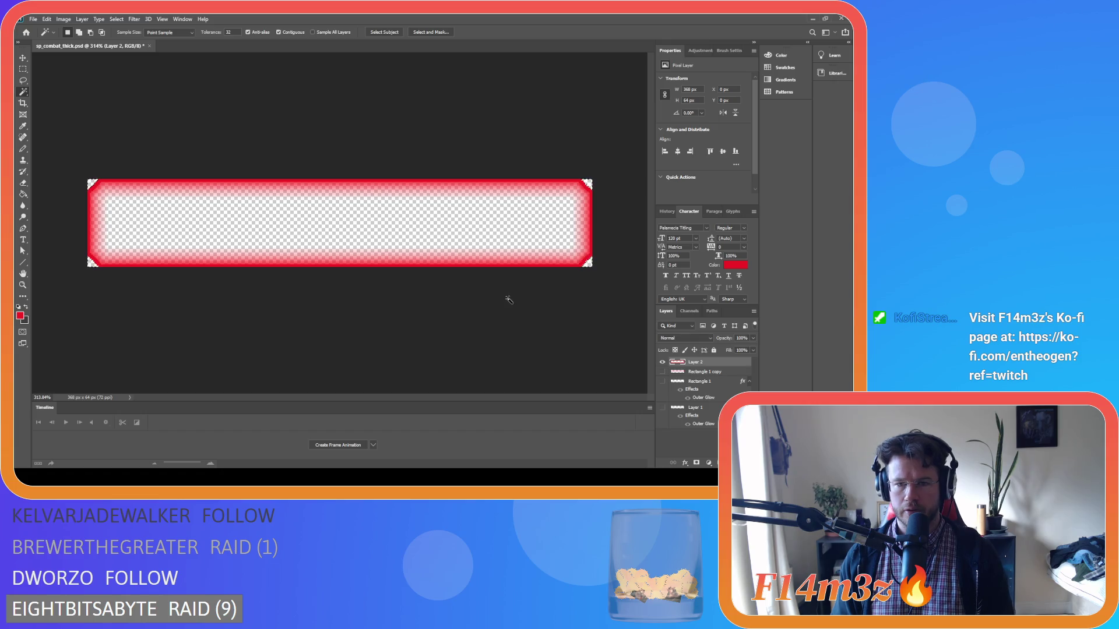
pyautogui.click(339, 173)
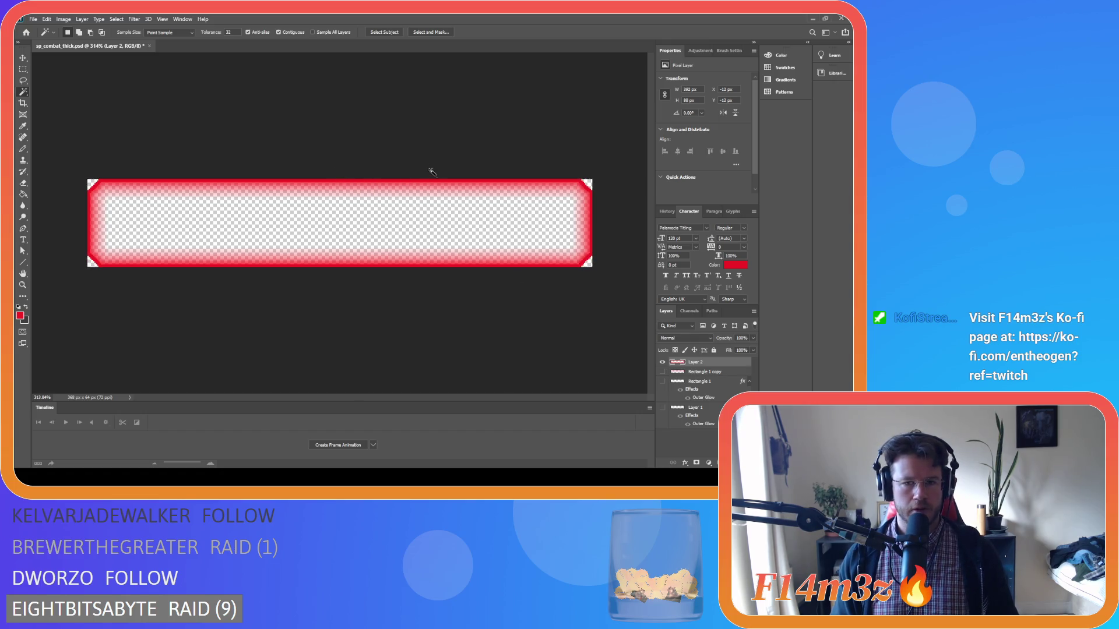
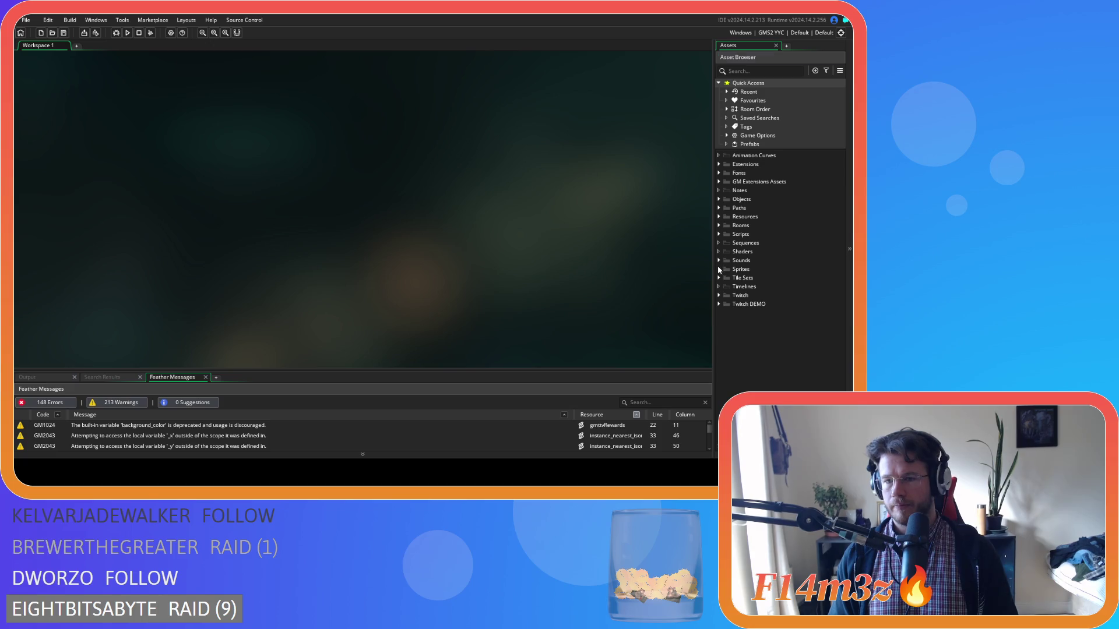
# Expand Sprites › UI › Windows and bring up the Windows folder's context menu
pyautogui.click(718, 265)
pyautogui.scroll(-1, 797, 346)
pyautogui.click(726, 384)
pyautogui.scroll(-4, 743, 371)
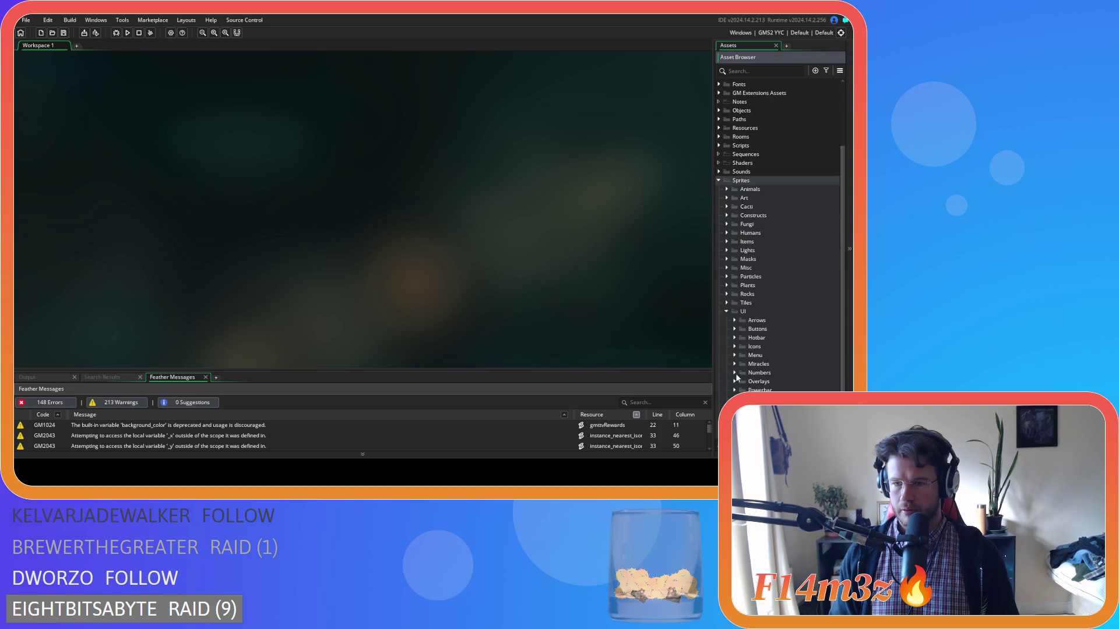
pyautogui.click(734, 381)
pyautogui.scroll(-10, 734, 382)
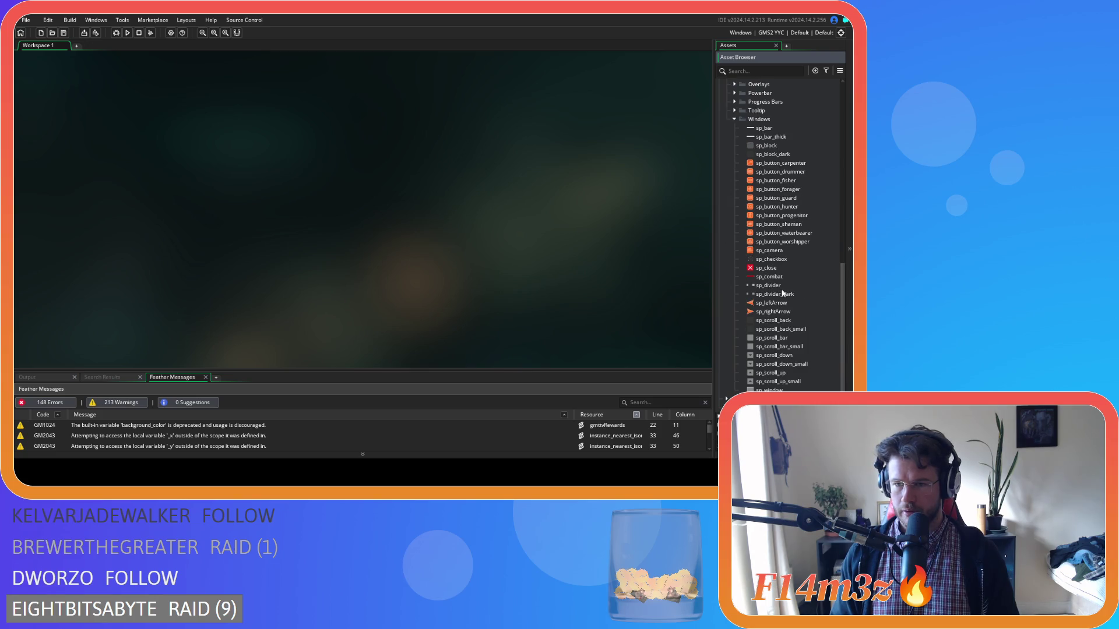
pyautogui.scroll(3, 785, 275)
pyautogui.scroll(1, 785, 280)
pyautogui.rightClick(766, 224)
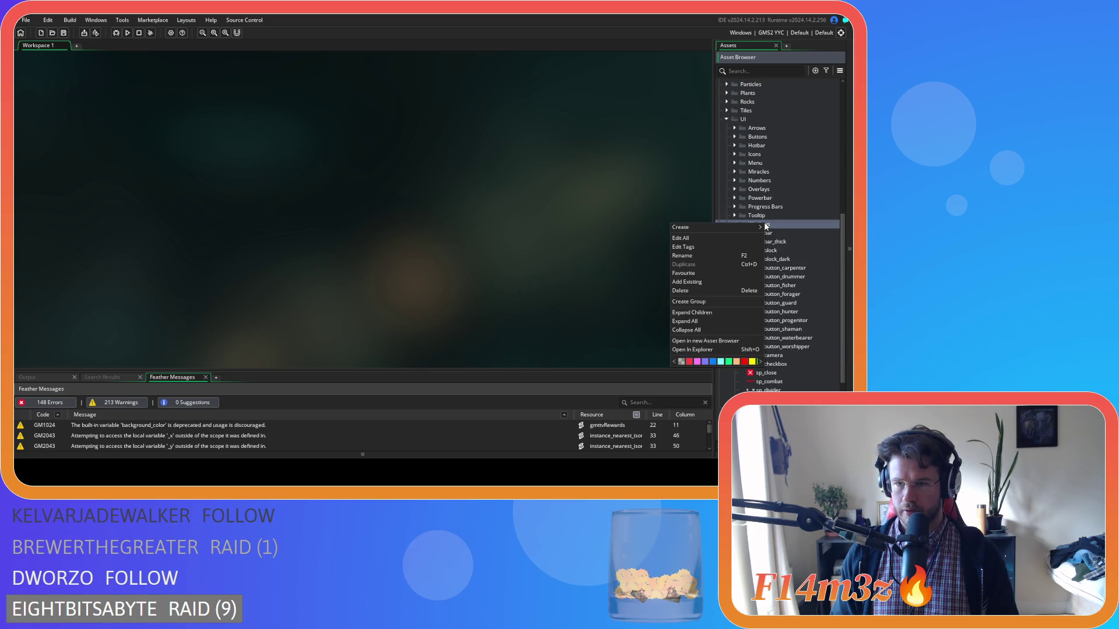
# Create a sprite from the red frame image, name it sp_combat_thick, and close its editor
pyautogui.moveTo(761, 229)
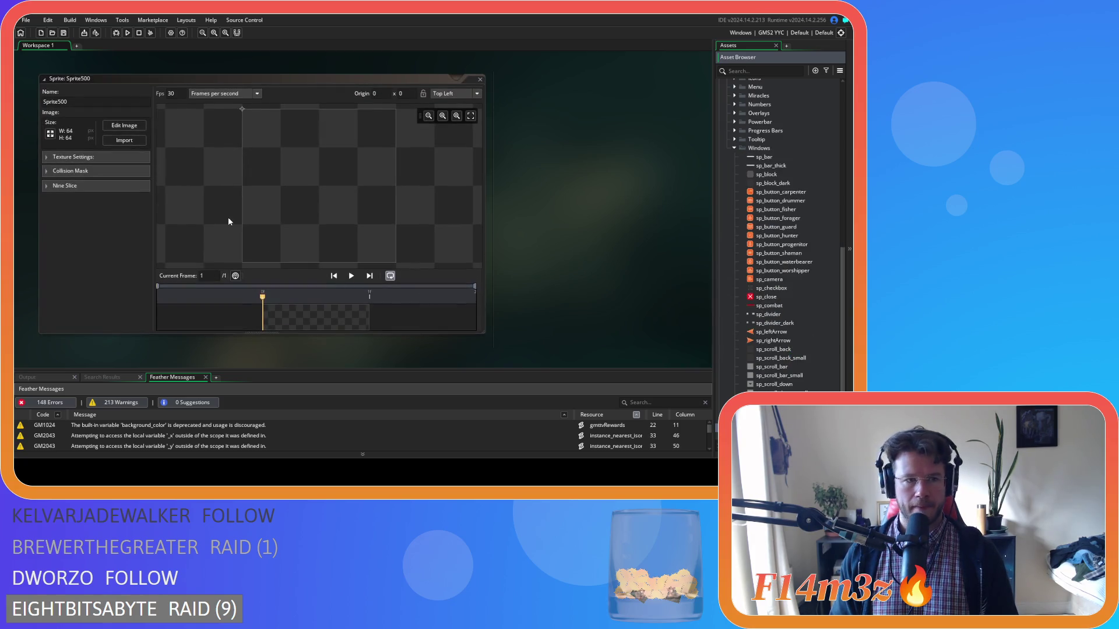
pyautogui.click(121, 140)
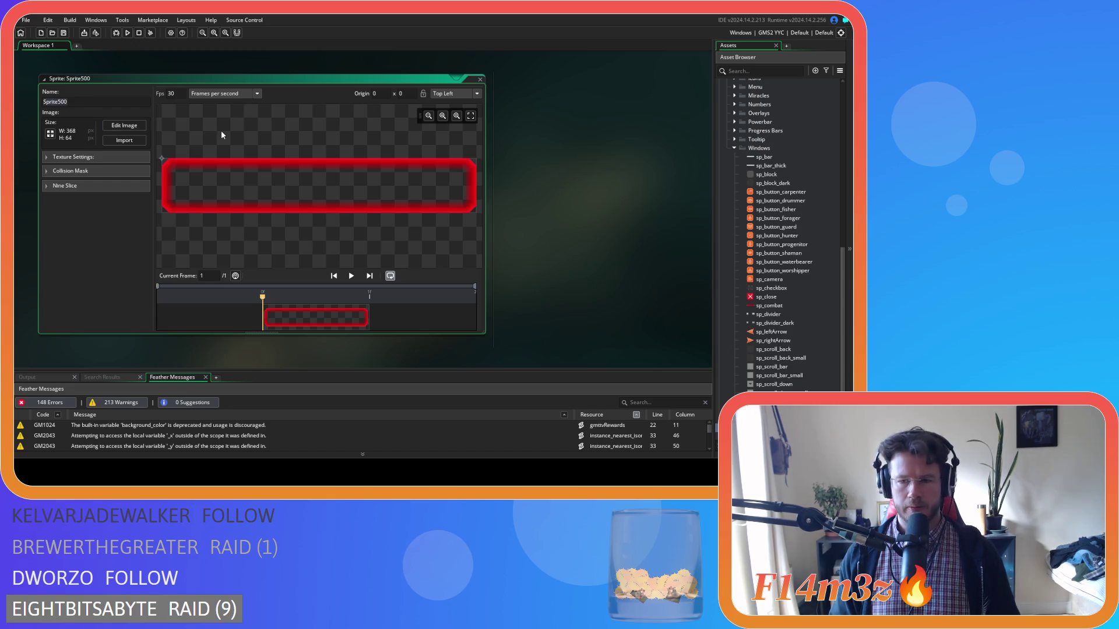
pyautogui.write('sp')
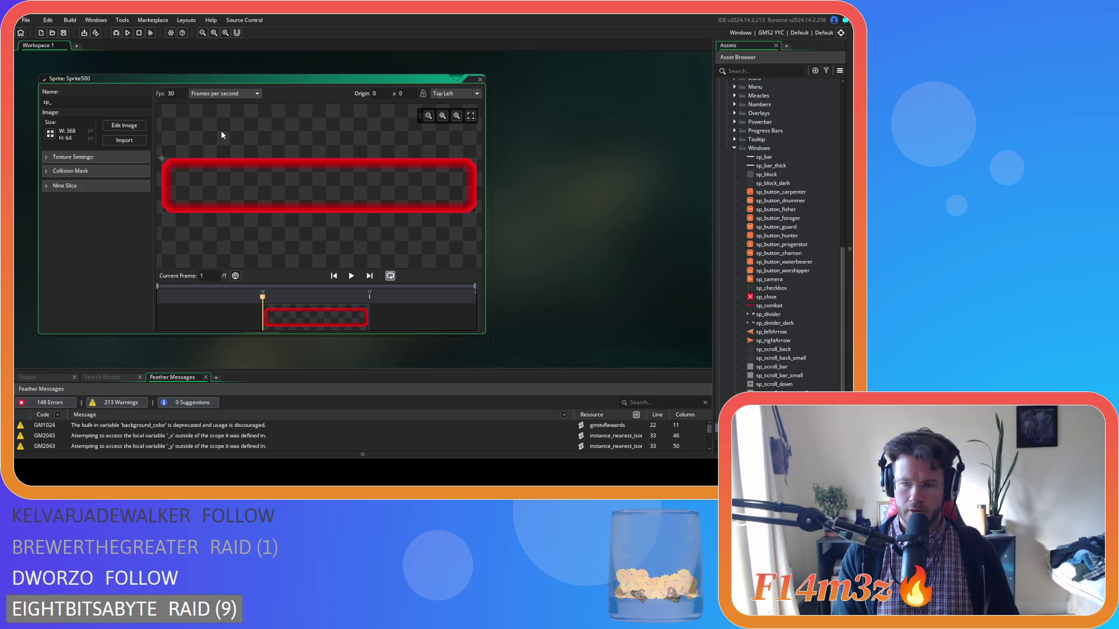
pyautogui.write('_comba')
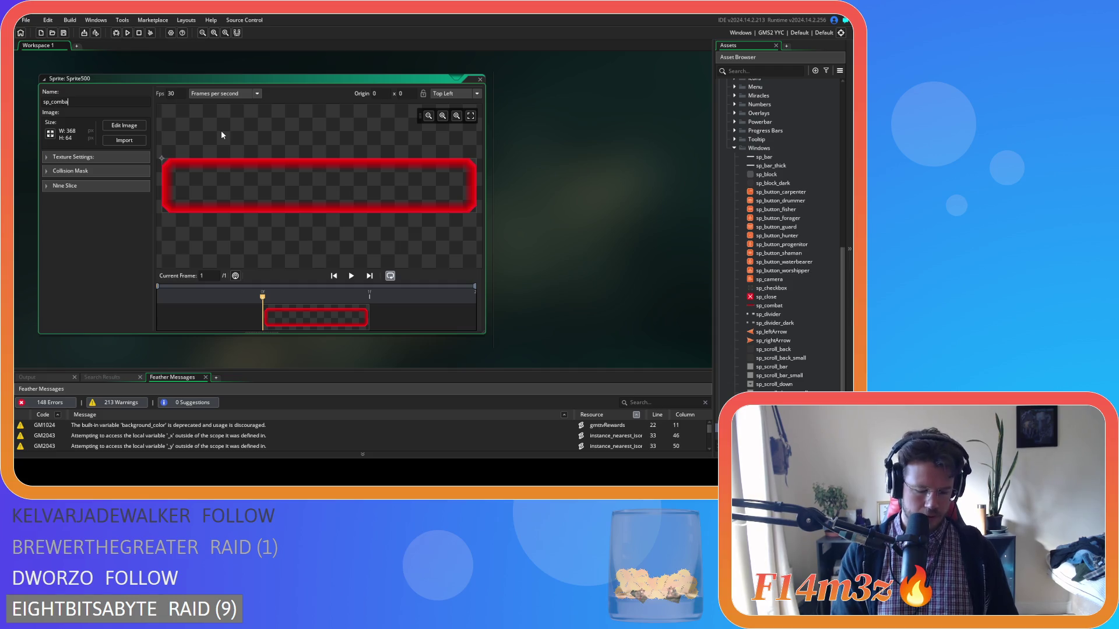
pyautogui.write('t_thick')
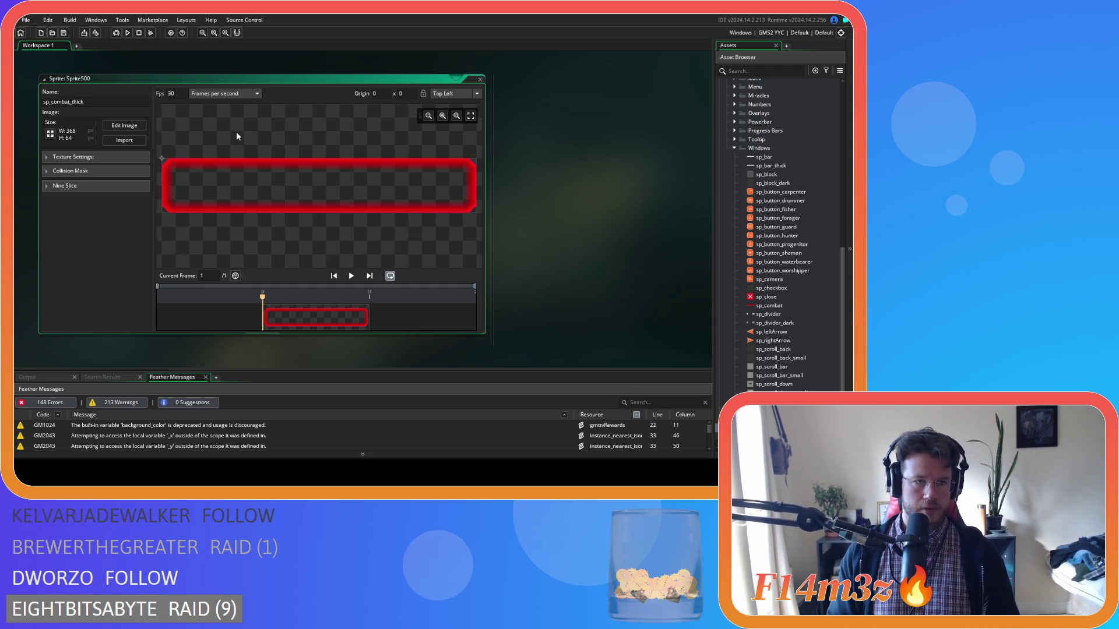
pyautogui.click(103, 244)
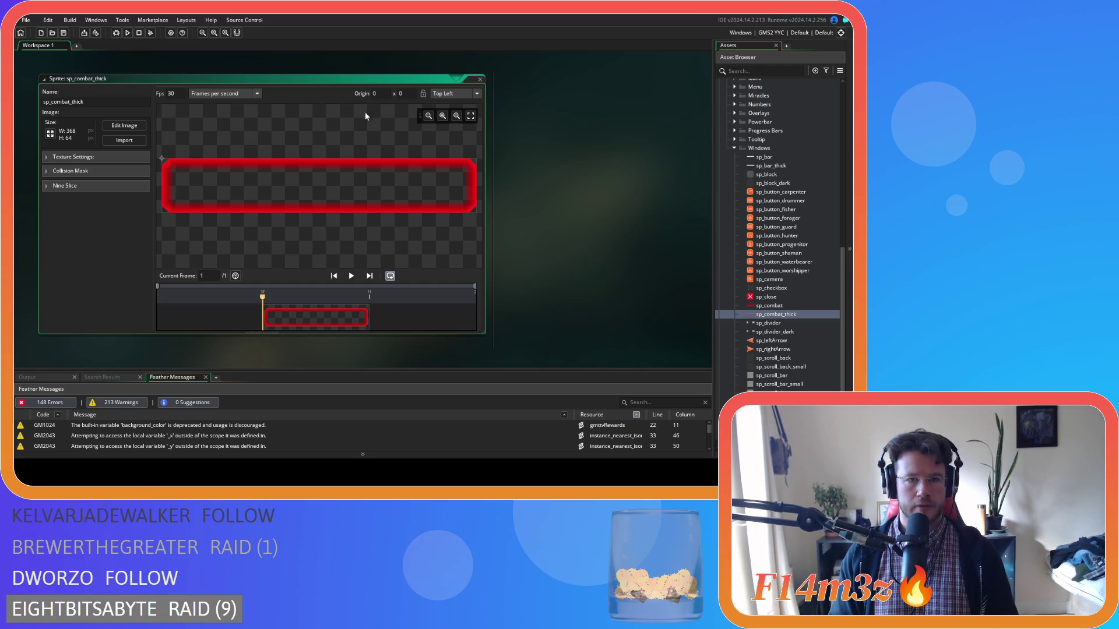
pyautogui.click(480, 79)
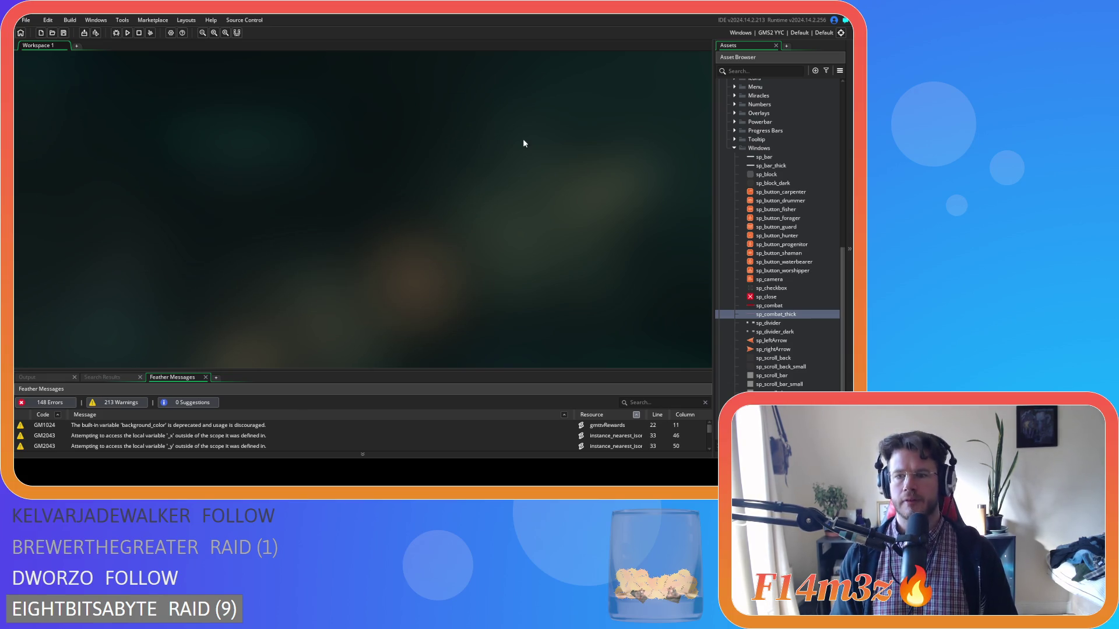
# Collapse the Windows, UI and Sprites folders in the Asset Browser
pyautogui.scroll(3, 769, 325)
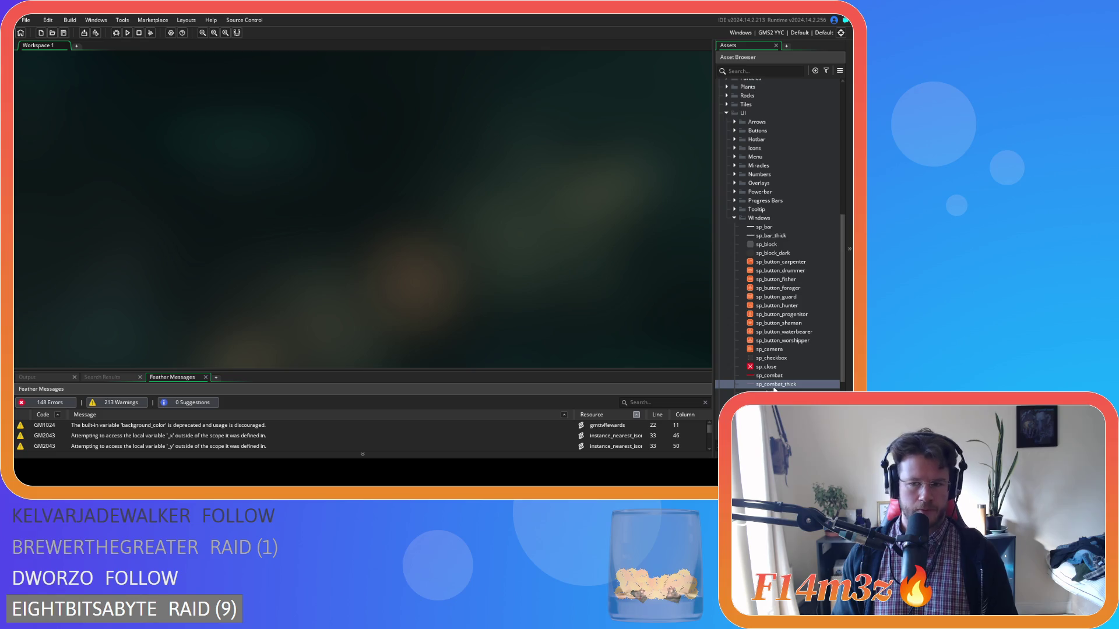
pyautogui.scroll(2, 775, 389)
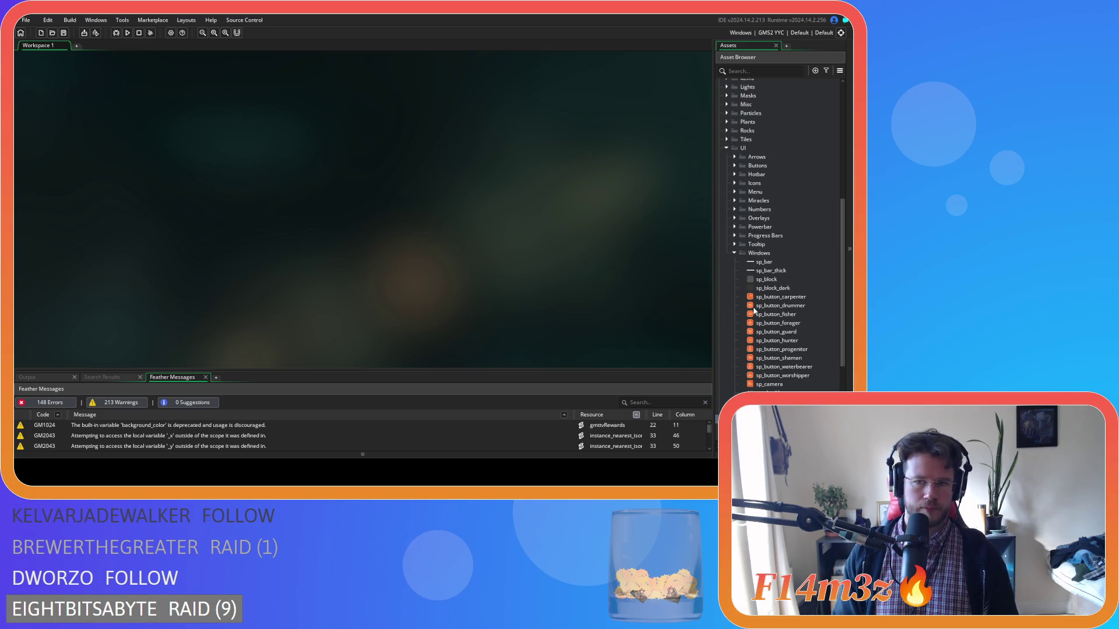
pyautogui.click(734, 255)
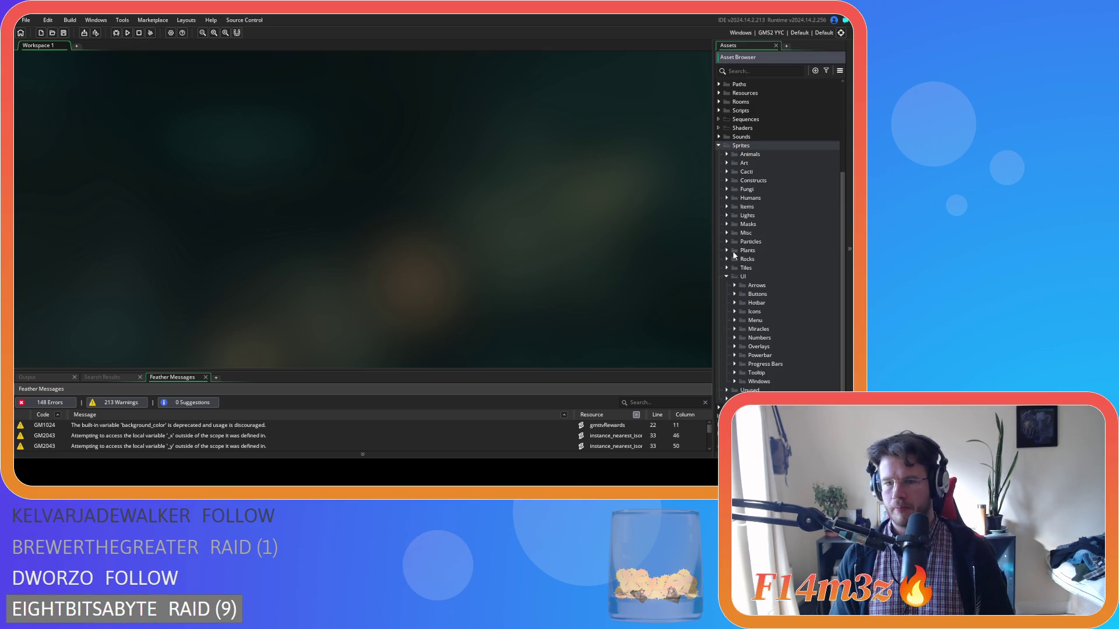
pyautogui.click(733, 272)
pyautogui.scroll(3, 732, 262)
pyautogui.click(718, 255)
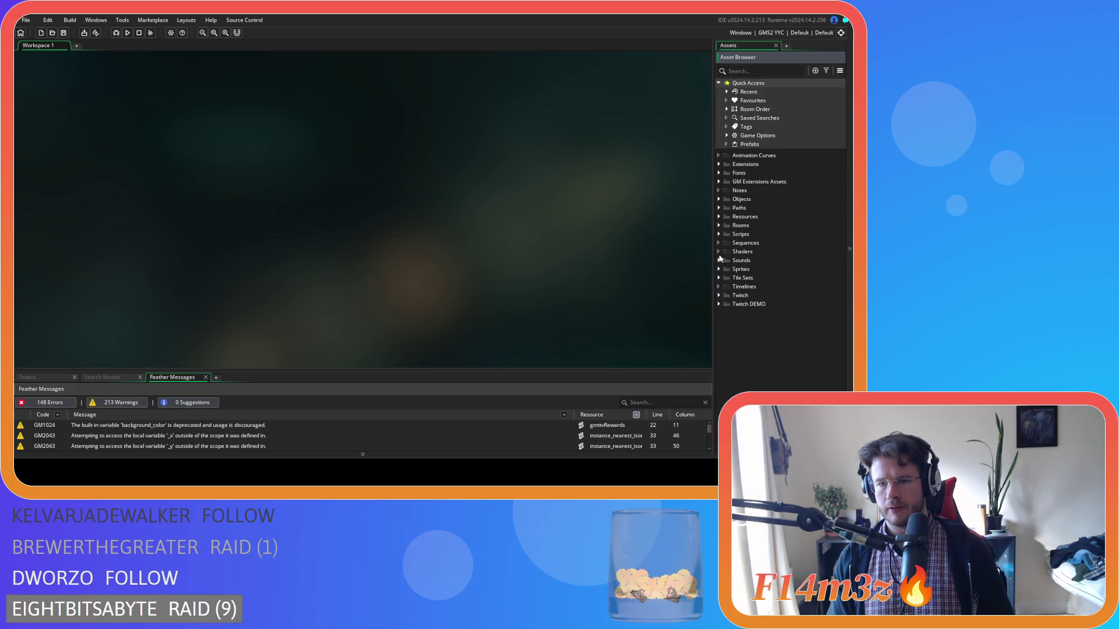
# Expand Scripts › GUI › Camp and open the sc_windowCamp script
pyautogui.click(718, 234)
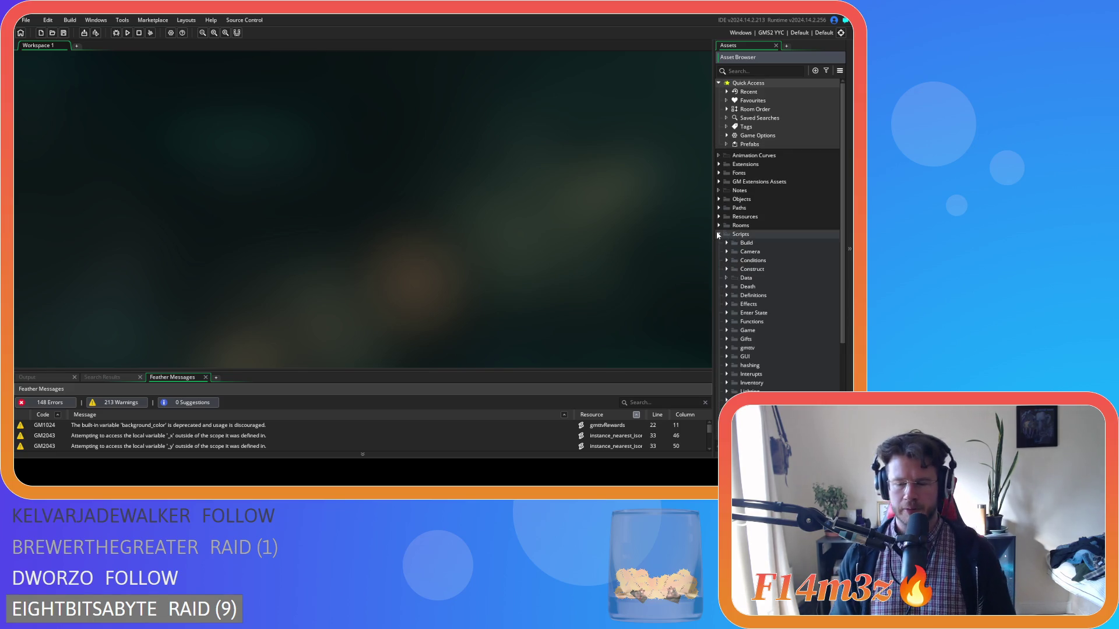
pyautogui.scroll(-2, 717, 234)
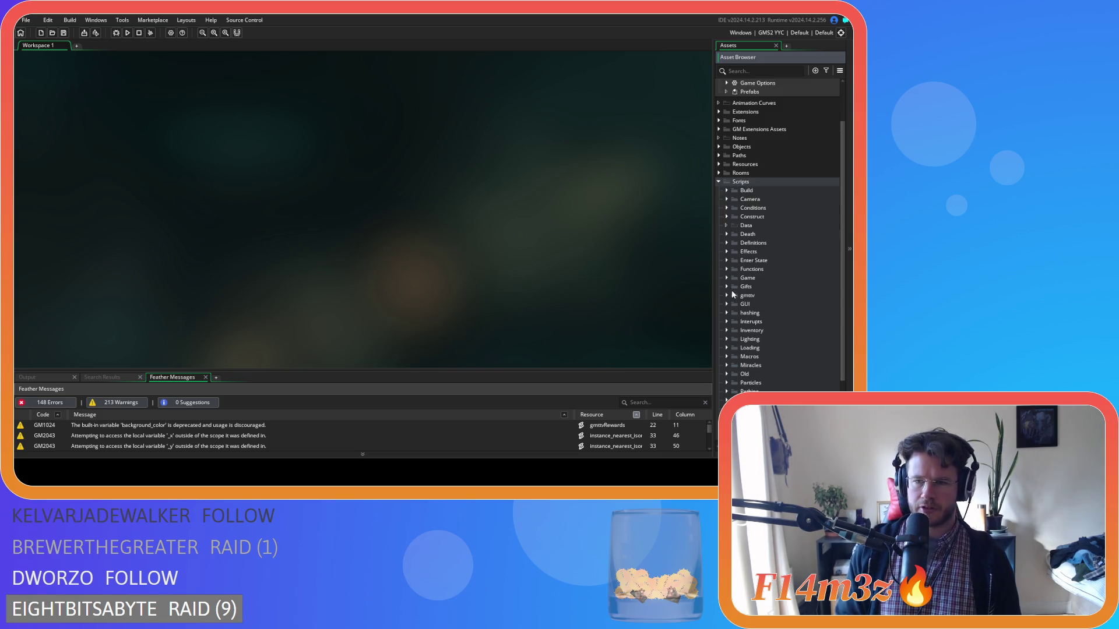
pyautogui.click(727, 304)
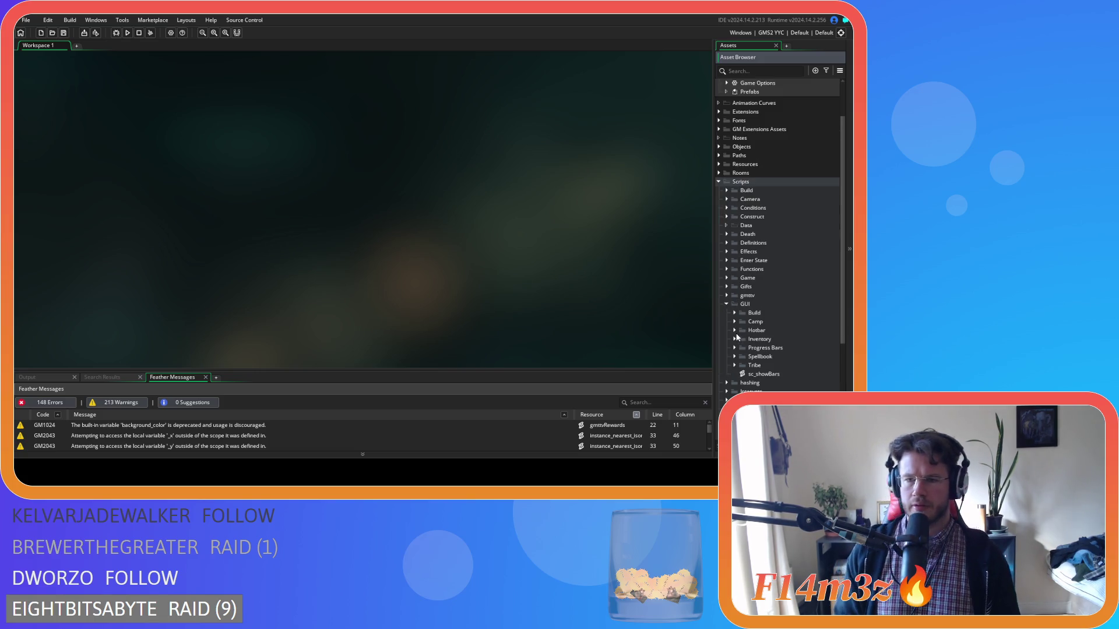
pyautogui.click(735, 322)
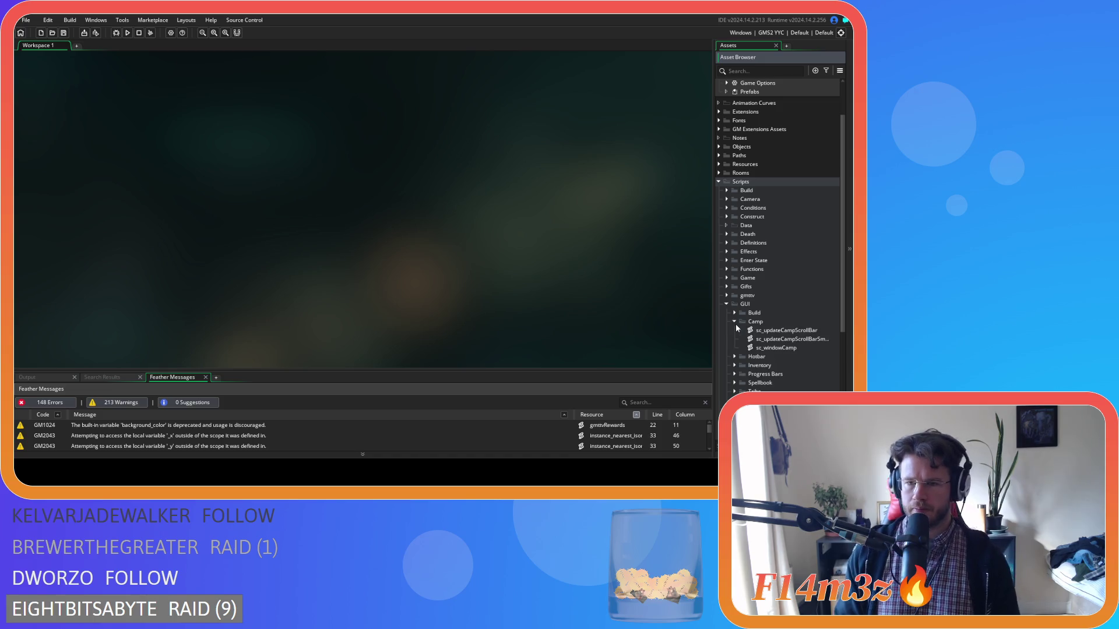
pyautogui.click(781, 348)
pyautogui.doubleClick(782, 348)
# Open the sc_windowTribe script from the Camp scripts folder
pyautogui.scroll(-2, 258, 228)
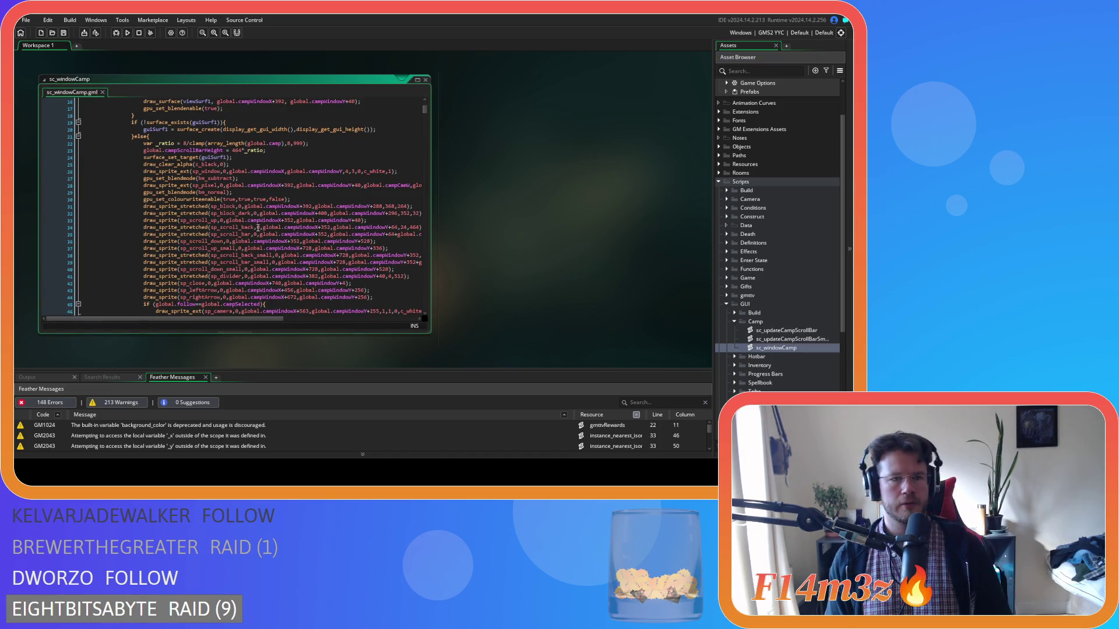
pyautogui.scroll(4, 256, 226)
pyautogui.scroll(-6, 277, 224)
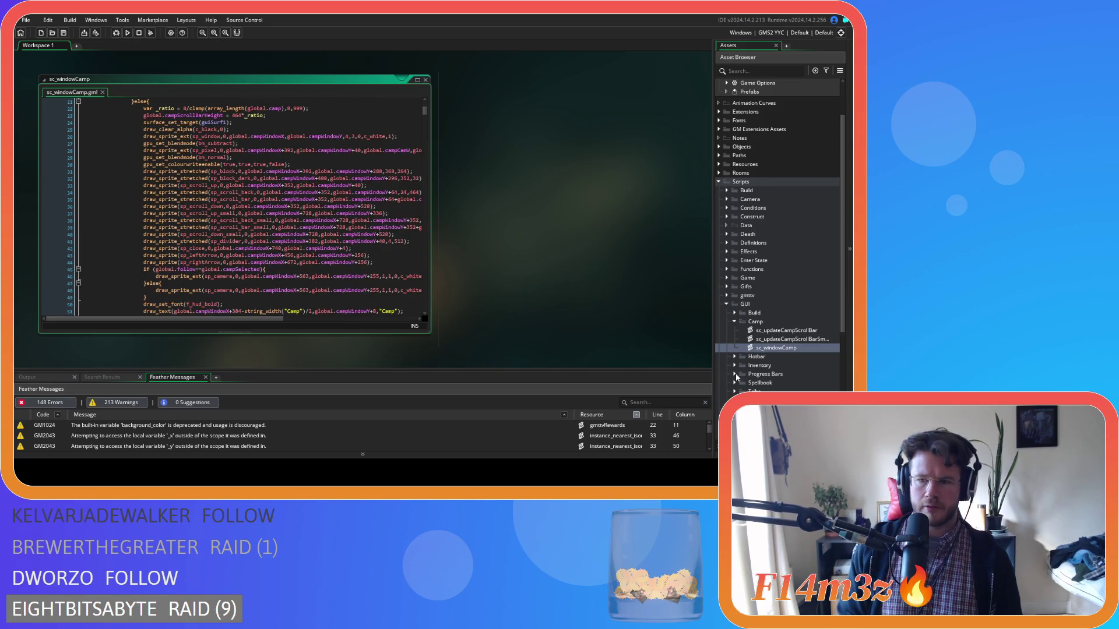
pyautogui.doubleClick(778, 418)
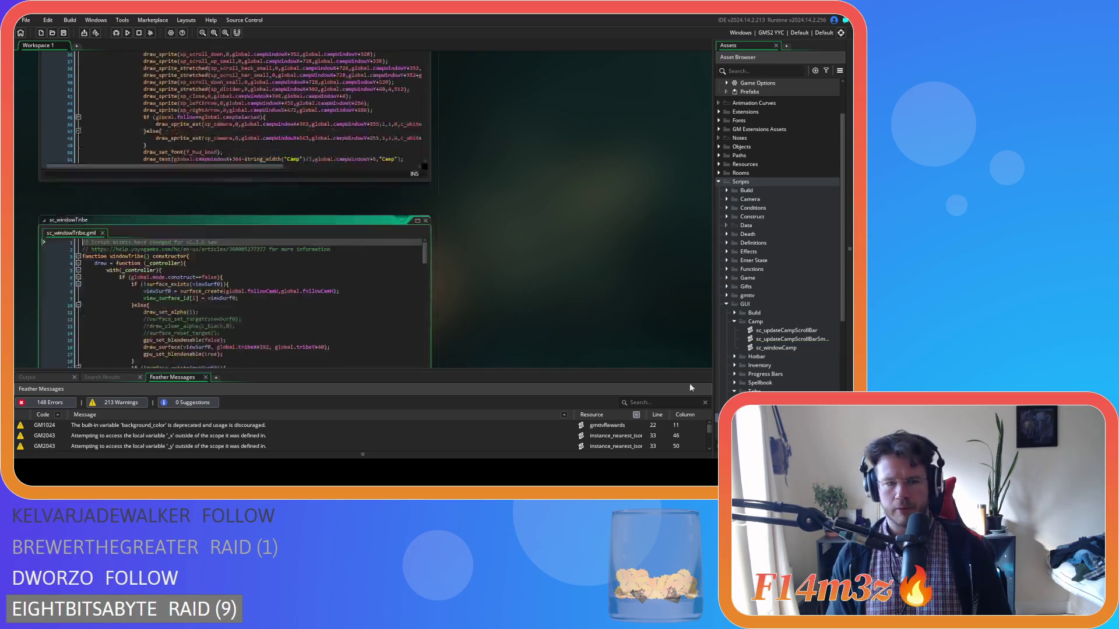
# Scroll through sc_windowTribe's draw_sprite_stretched and draw_text code
pyautogui.scroll(-4, 426, 131)
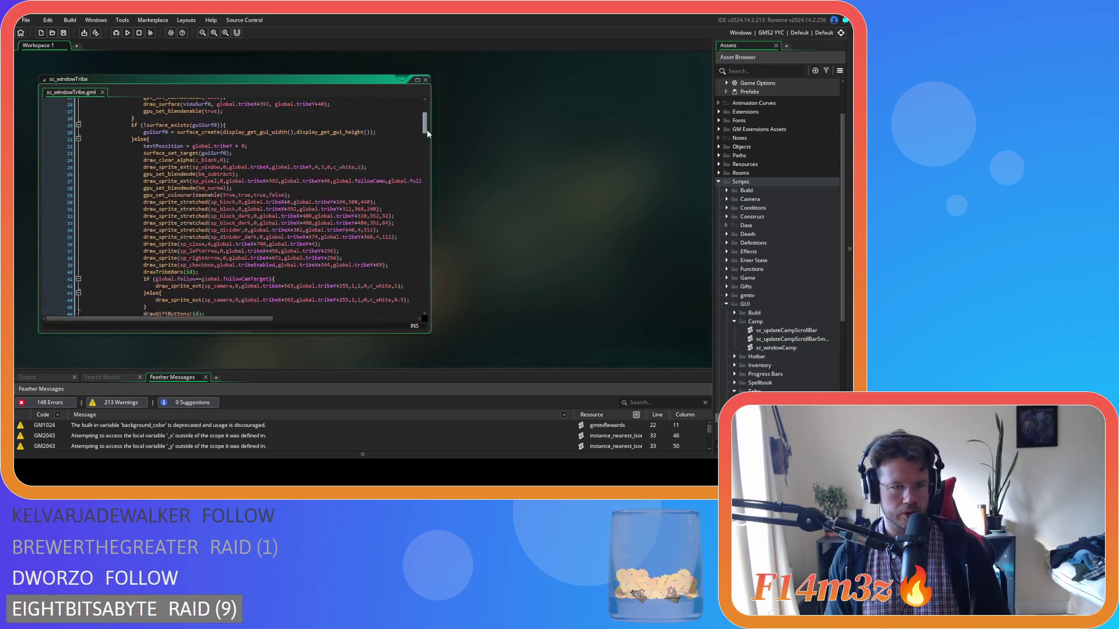
pyautogui.scroll(-1, 427, 134)
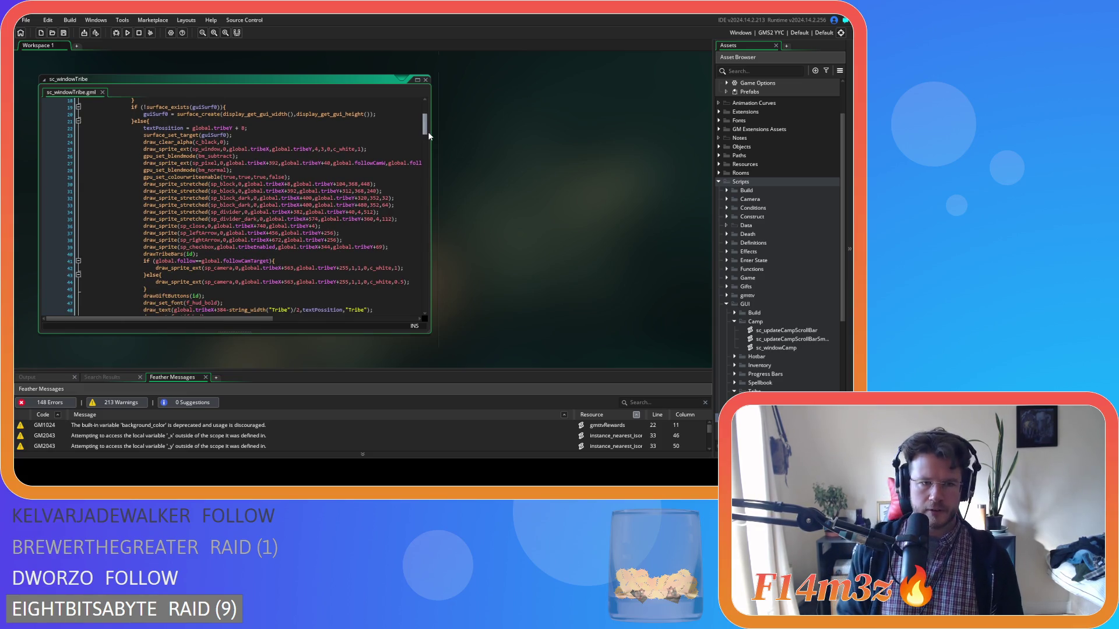
pyautogui.scroll(-5, 429, 137)
pyautogui.scroll(5, 429, 141)
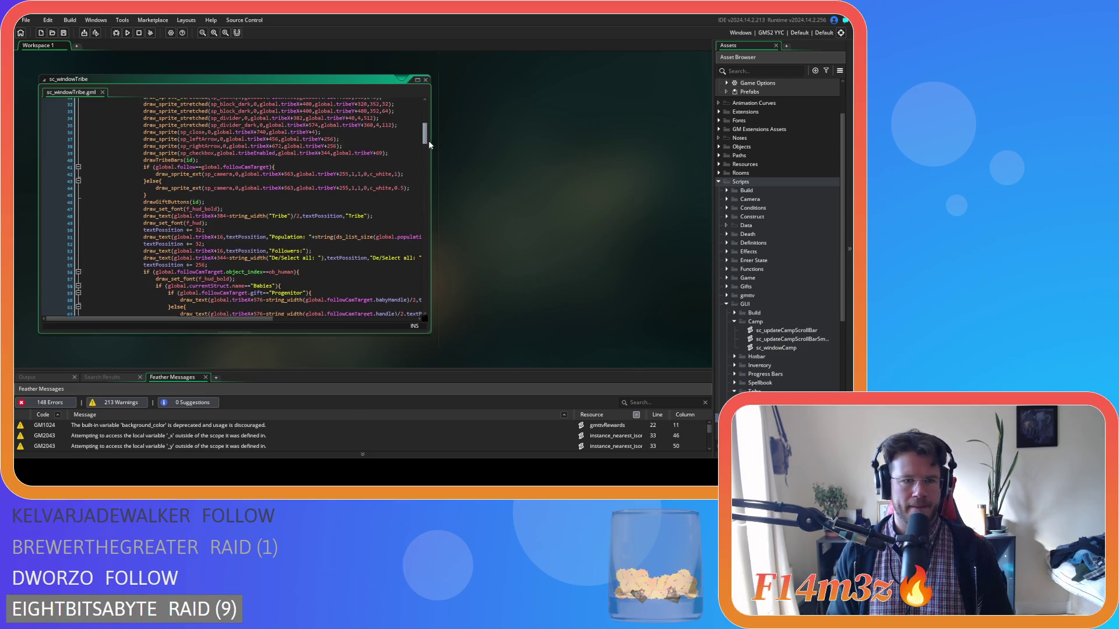
pyautogui.scroll(-8, 427, 135)
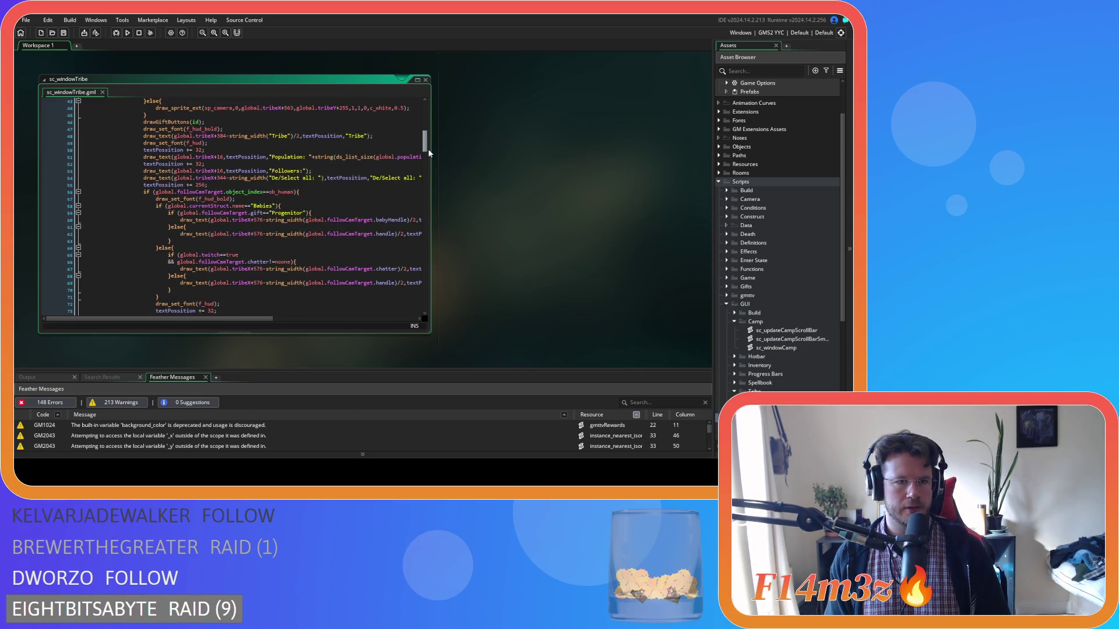
pyautogui.scroll(-9, 428, 153)
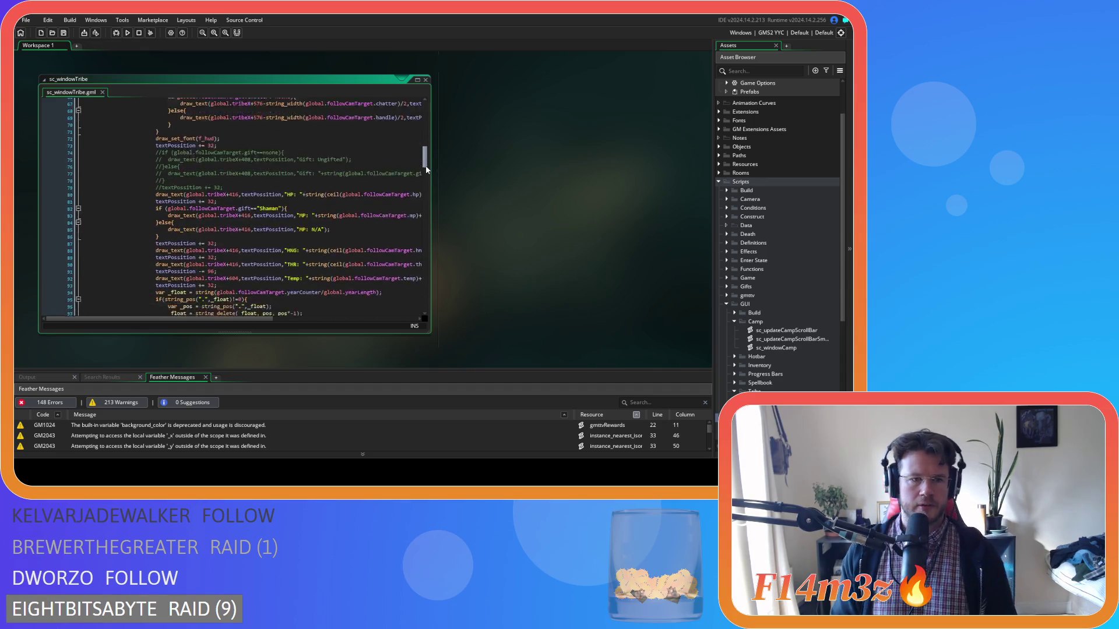
pyautogui.scroll(-8, 427, 169)
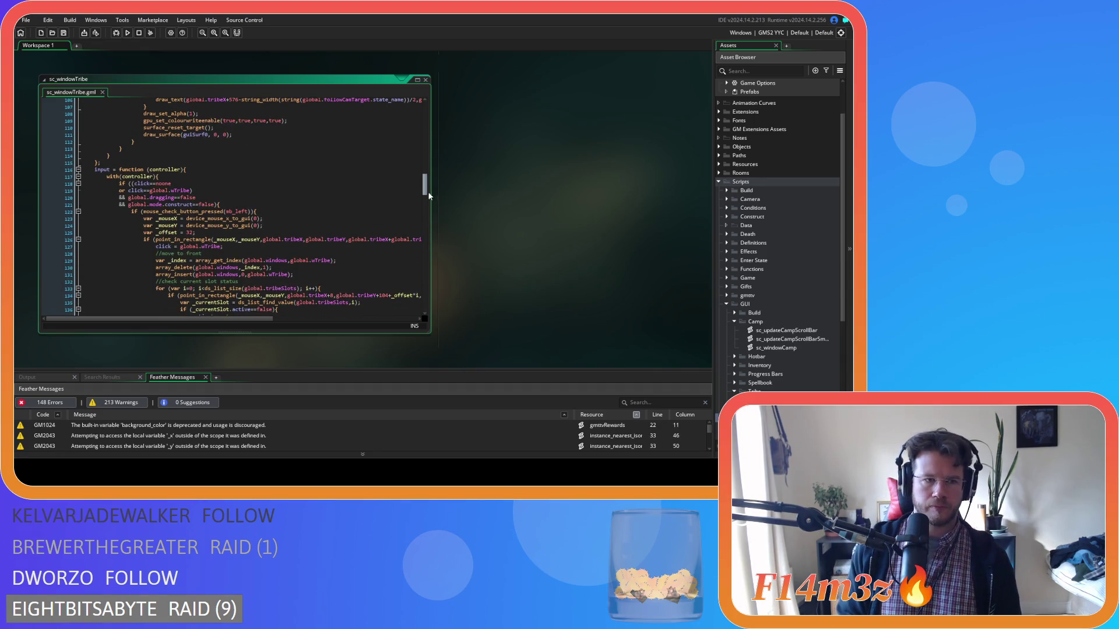
pyautogui.scroll(4, 428, 192)
pyautogui.scroll(12, 419, 165)
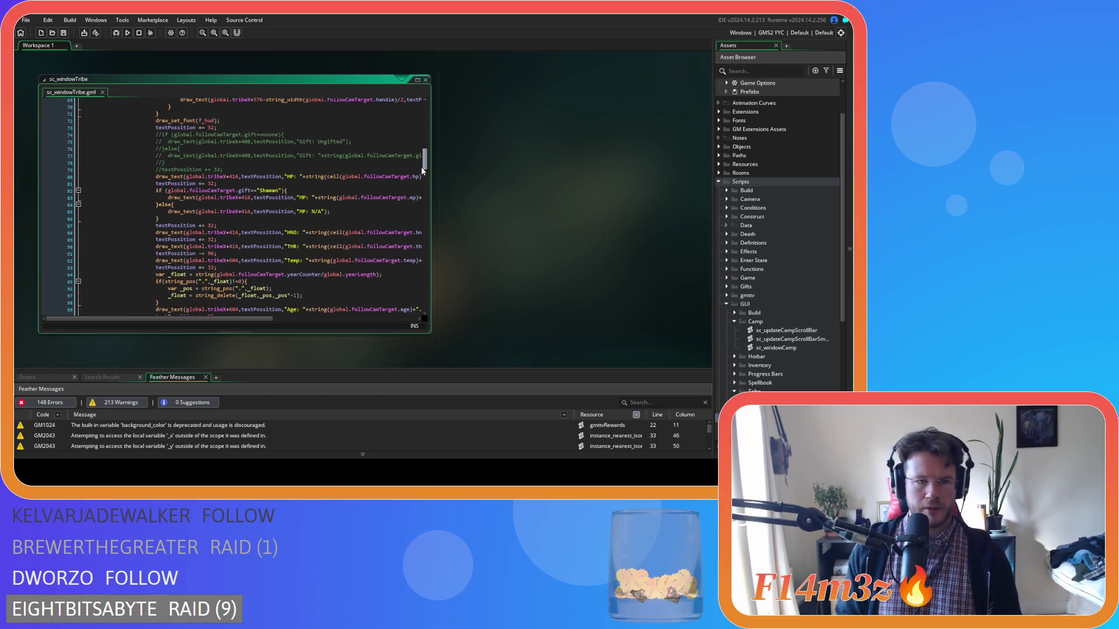
pyautogui.scroll(6, 412, 150)
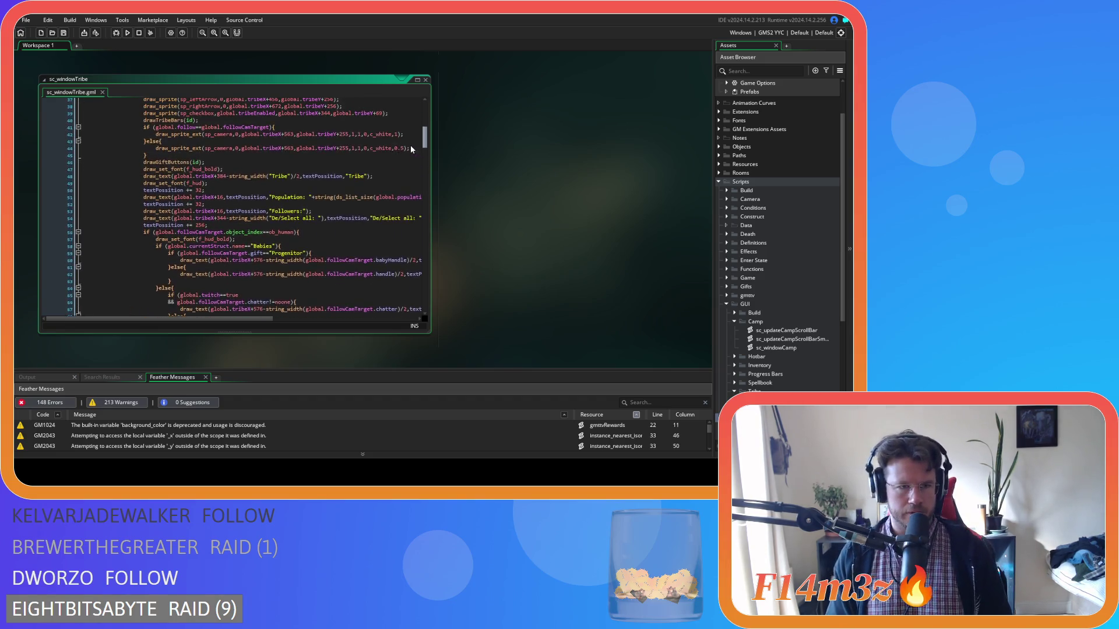
# Jump to the sc_drawTribeBars script and pan the workspace to review both tribe scripts
pyautogui.middleClick(163, 160)
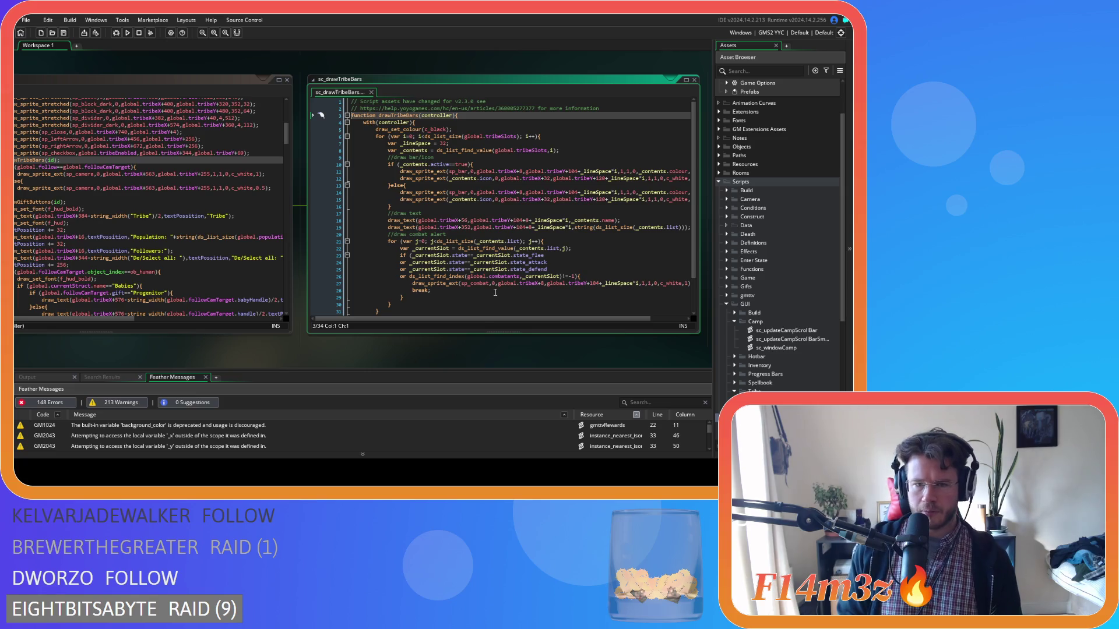
pyautogui.scroll(-2, 494, 292)
pyautogui.scroll(2, 489, 298)
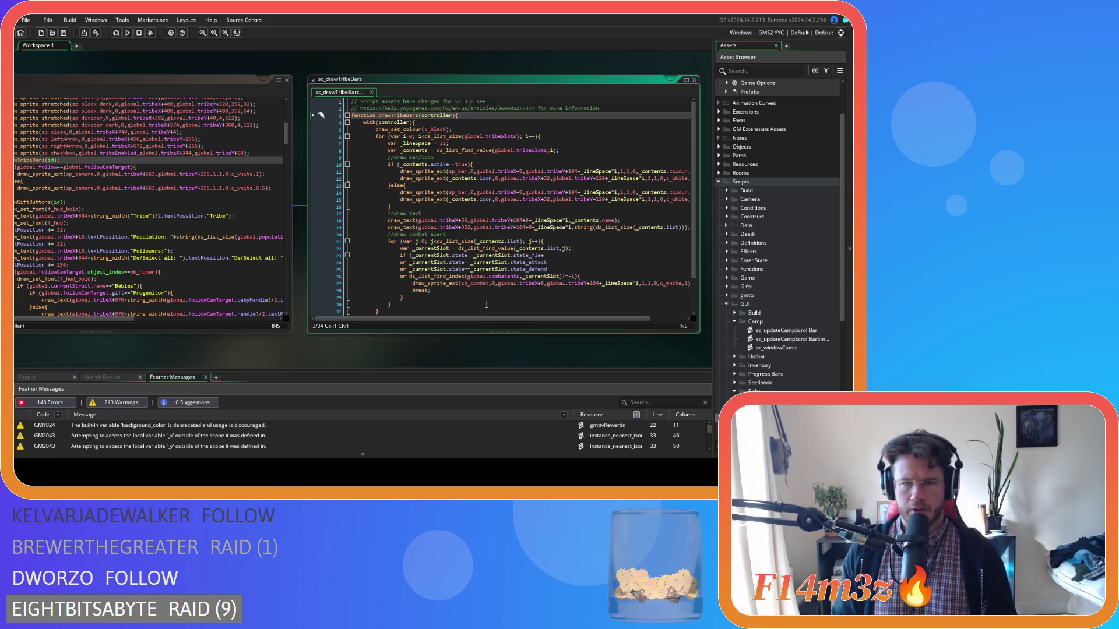
pyautogui.moveTo(131, 365)
pyautogui.mouseDown()
pyautogui.moveTo(171, 355)
pyautogui.moveTo(257, 361)
pyautogui.mouseUp()
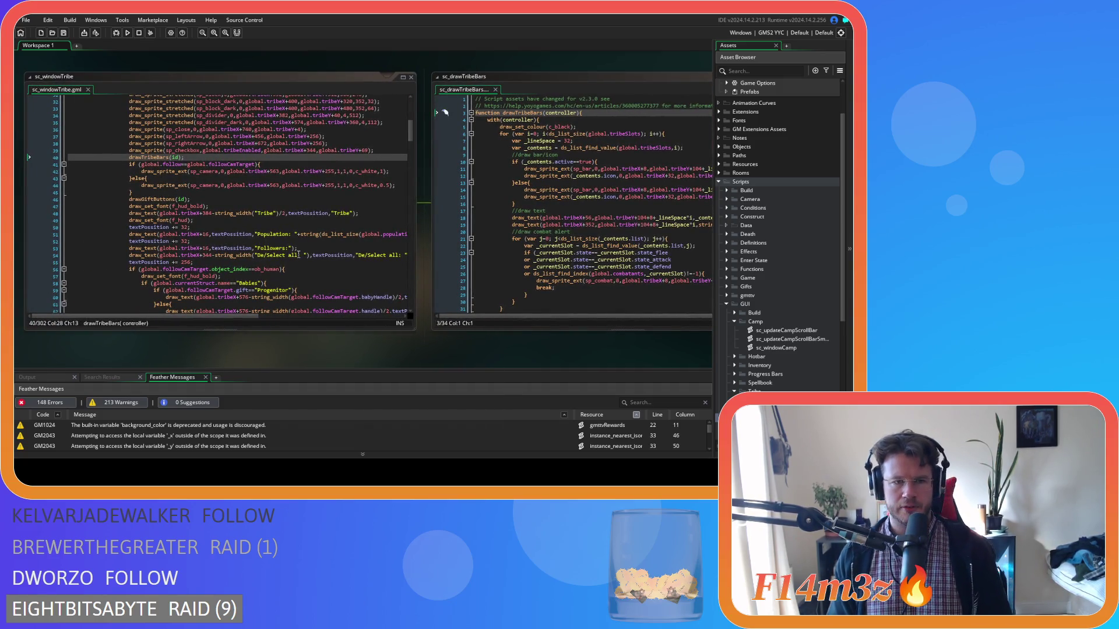
pyautogui.moveTo(479, 344); pyautogui.dragTo(333, 338)
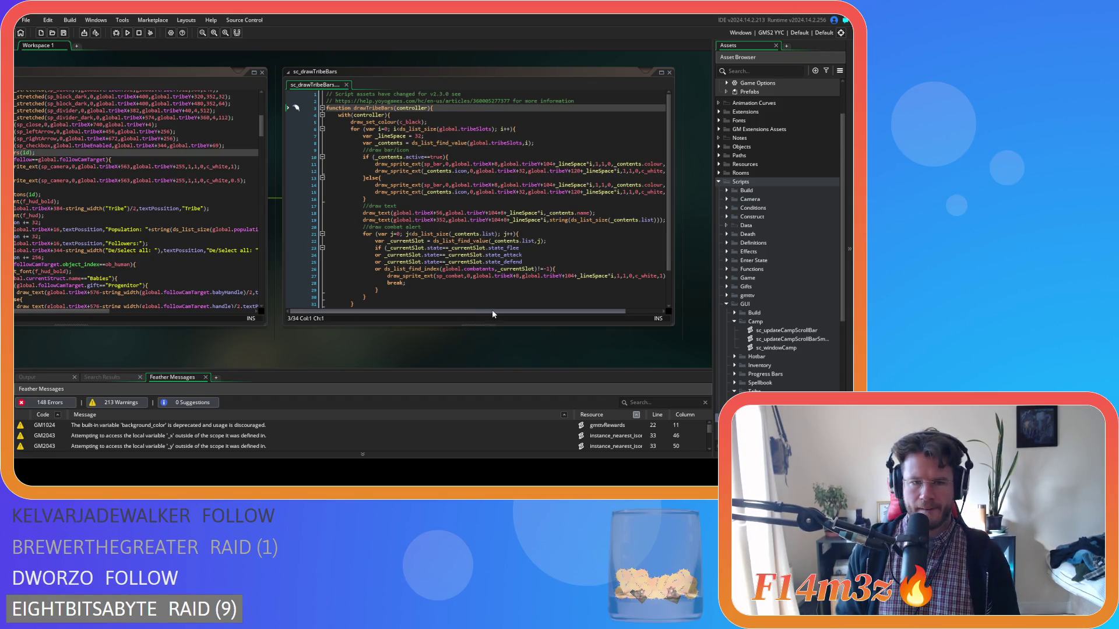
pyautogui.click(437, 311)
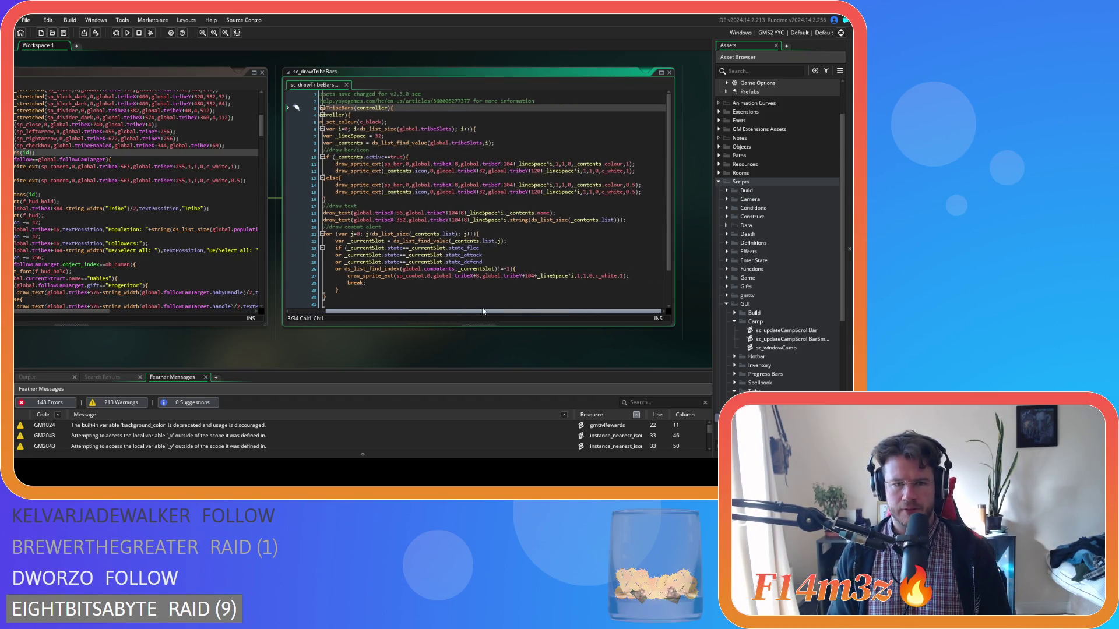
pyautogui.moveTo(205, 343); pyautogui.dragTo(387, 348)
# Close sc_windowTribe with its linked bars script and return to sc_windowCamp
pyautogui.scroll(-3, 378, 195)
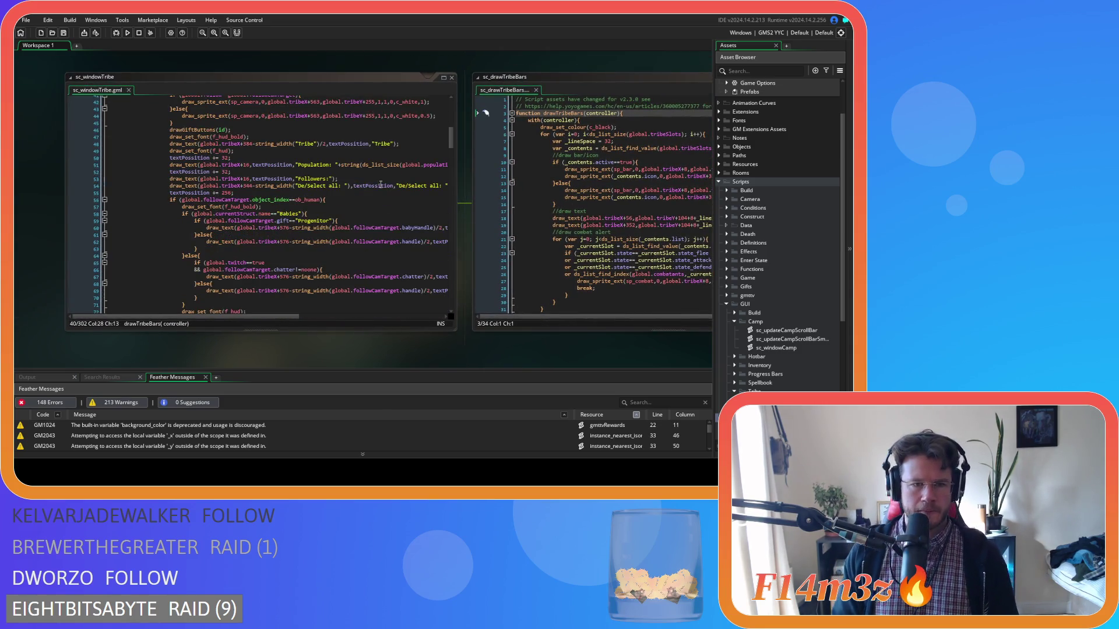
pyautogui.scroll(-5, 407, 219)
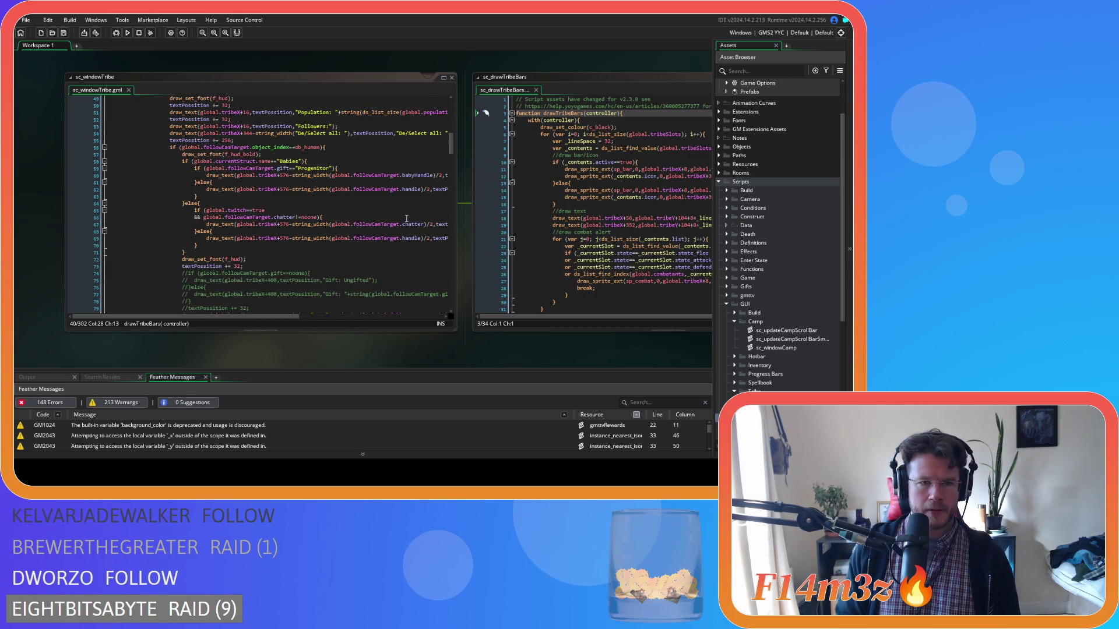
pyautogui.scroll(3, 405, 221)
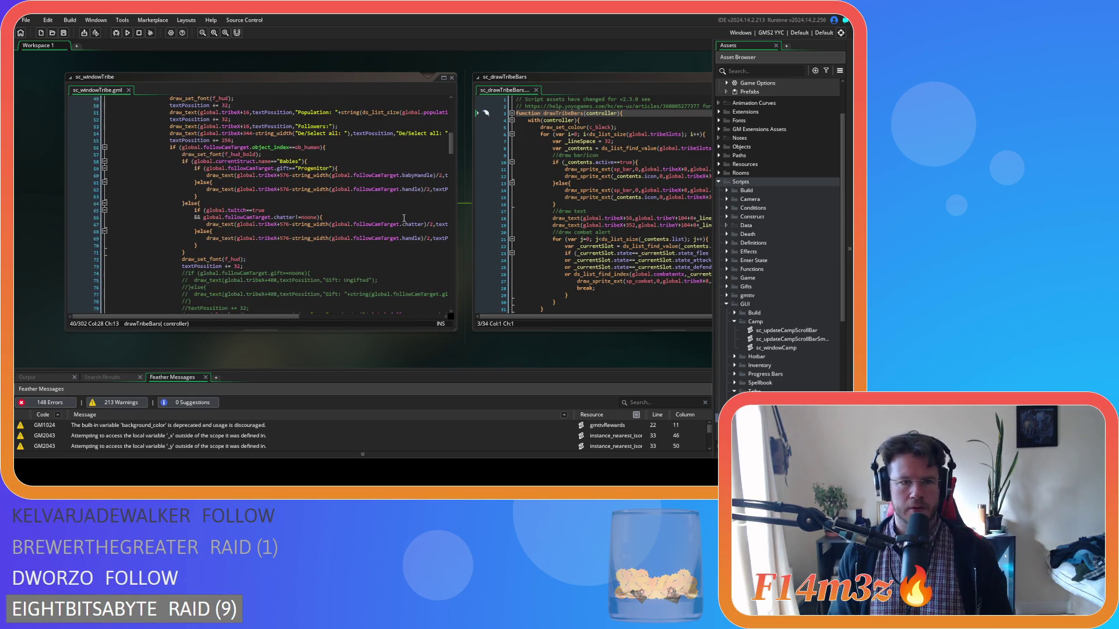
pyautogui.click(452, 79)
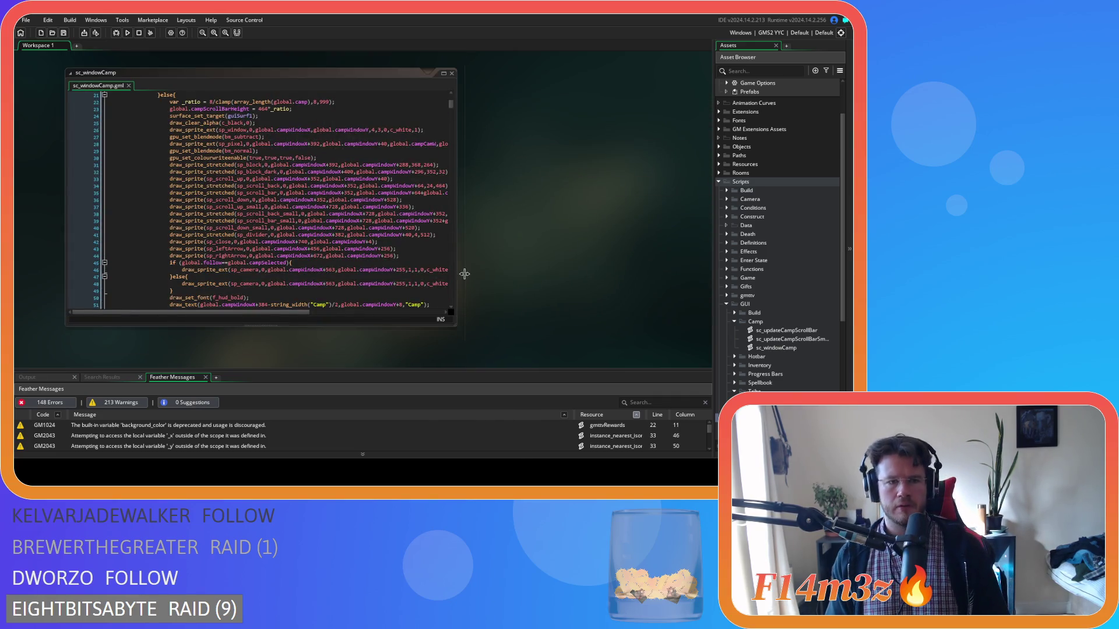
pyautogui.click(409, 164)
pyautogui.scroll(-7, 384, 166)
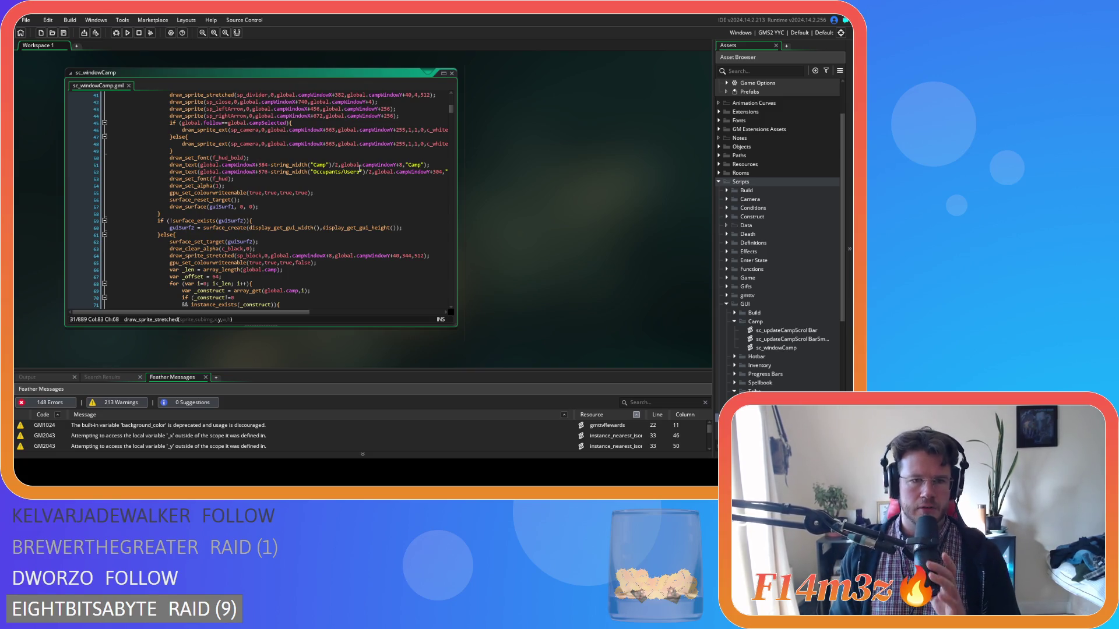
pyautogui.scroll(-4, 344, 180)
pyautogui.scroll(-2, 343, 181)
pyautogui.scroll(2, 344, 180)
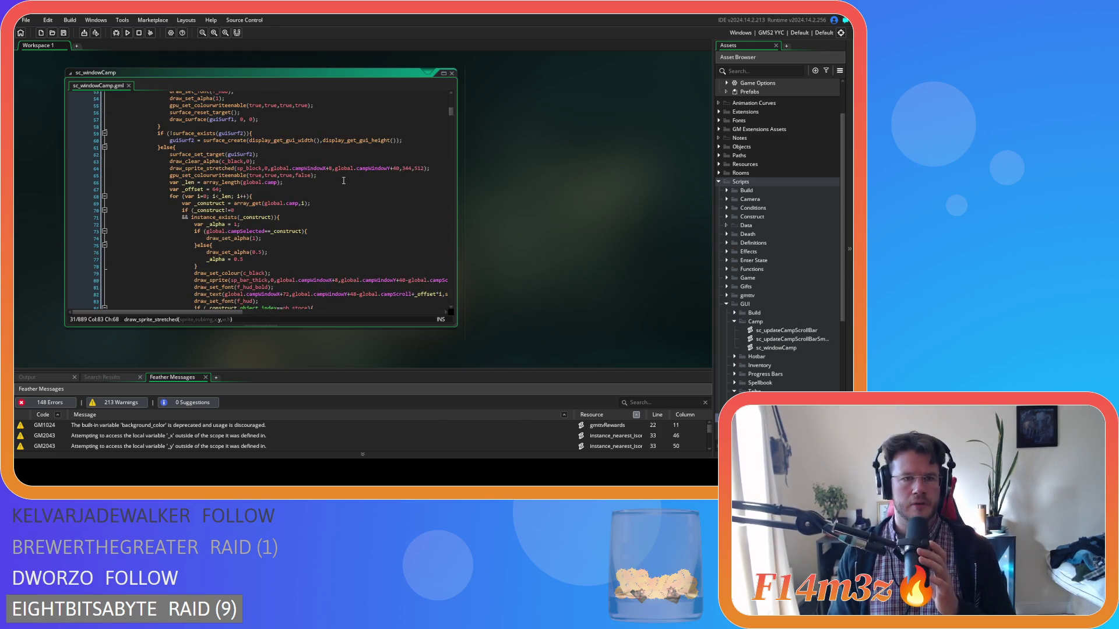
pyautogui.scroll(-3, 343, 181)
pyautogui.scroll(-12, 344, 181)
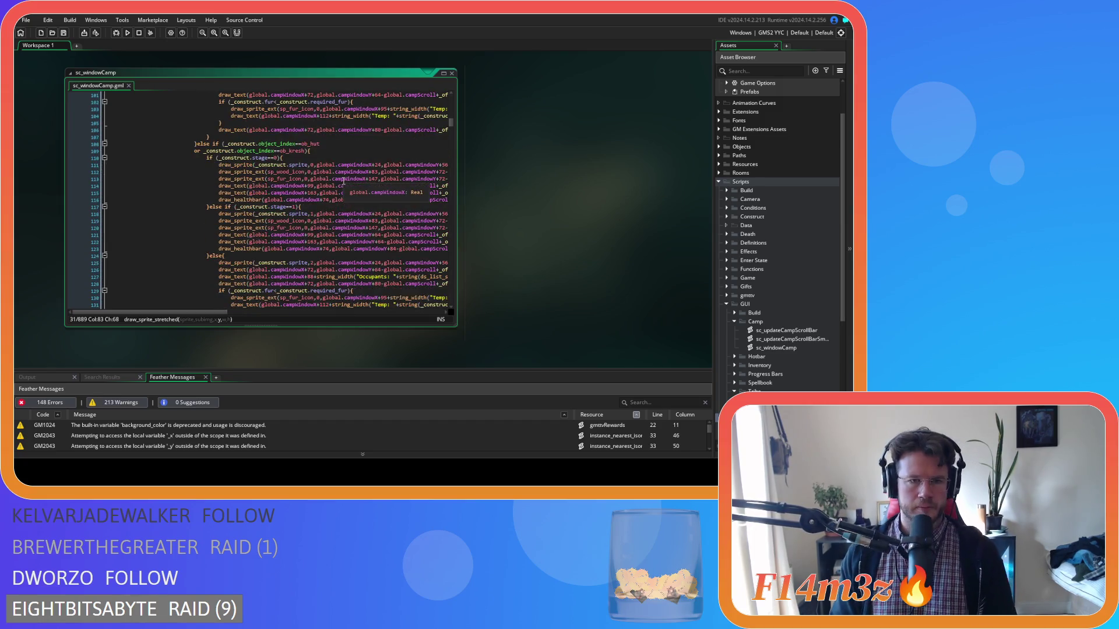
pyautogui.scroll(-8, 343, 180)
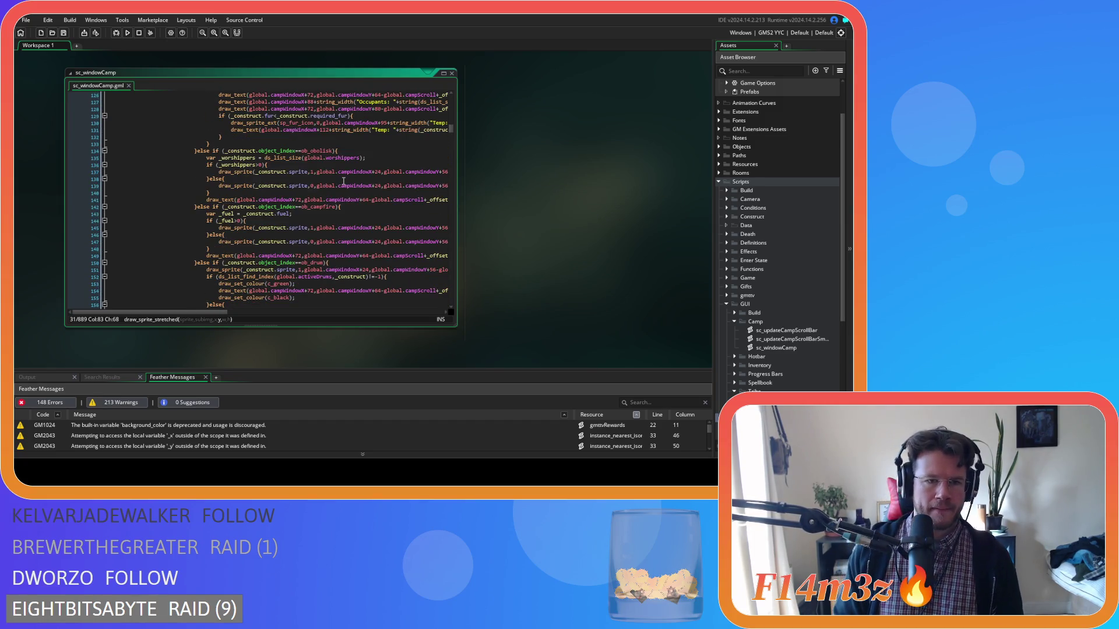
pyautogui.scroll(15, 344, 181)
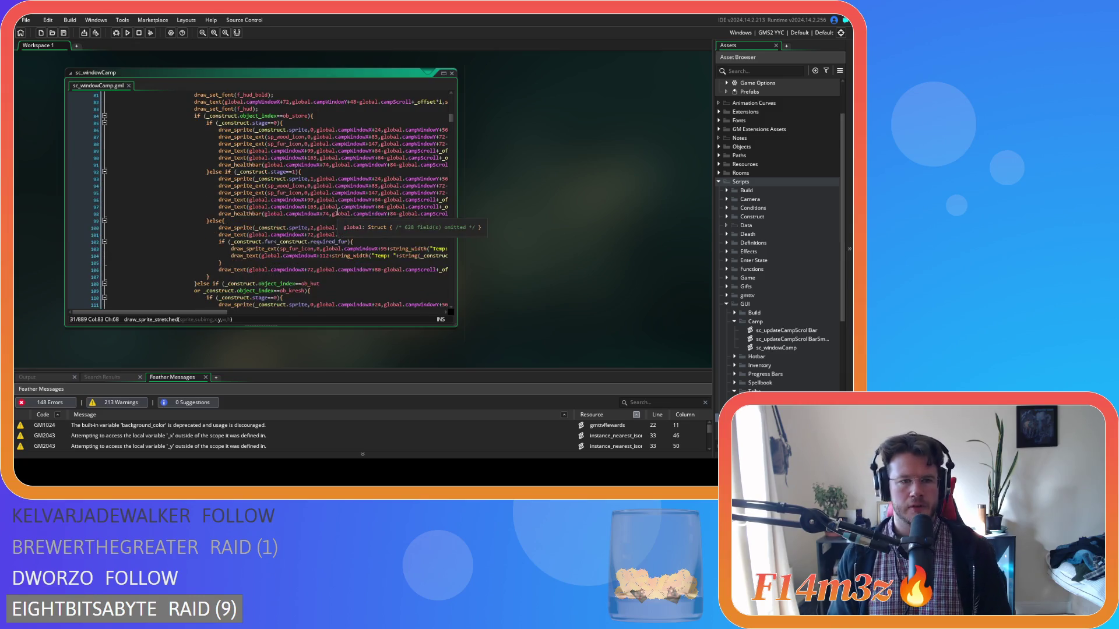
pyautogui.scroll(1, 337, 213)
pyautogui.scroll(-3, 301, 245)
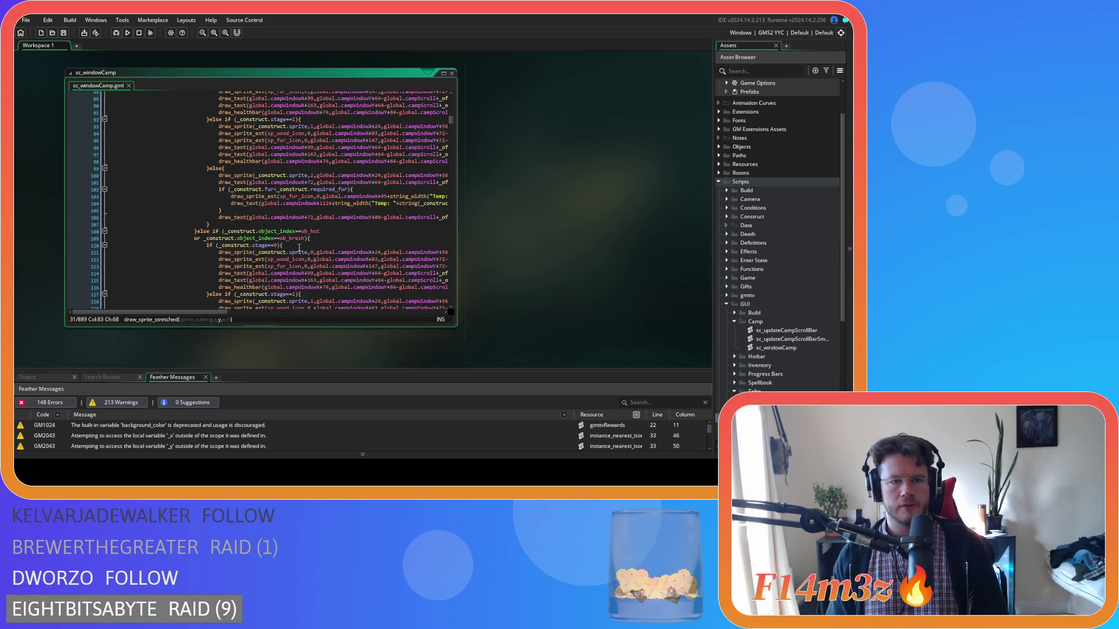
pyautogui.moveTo(219, 311)
pyautogui.mouseDown()
pyautogui.moveTo(303, 311)
pyautogui.moveTo(221, 310)
pyautogui.moveTo(257, 300)
pyautogui.moveTo(232, 286)
pyautogui.mouseUp()
pyautogui.hscroll(10, 232, 286)
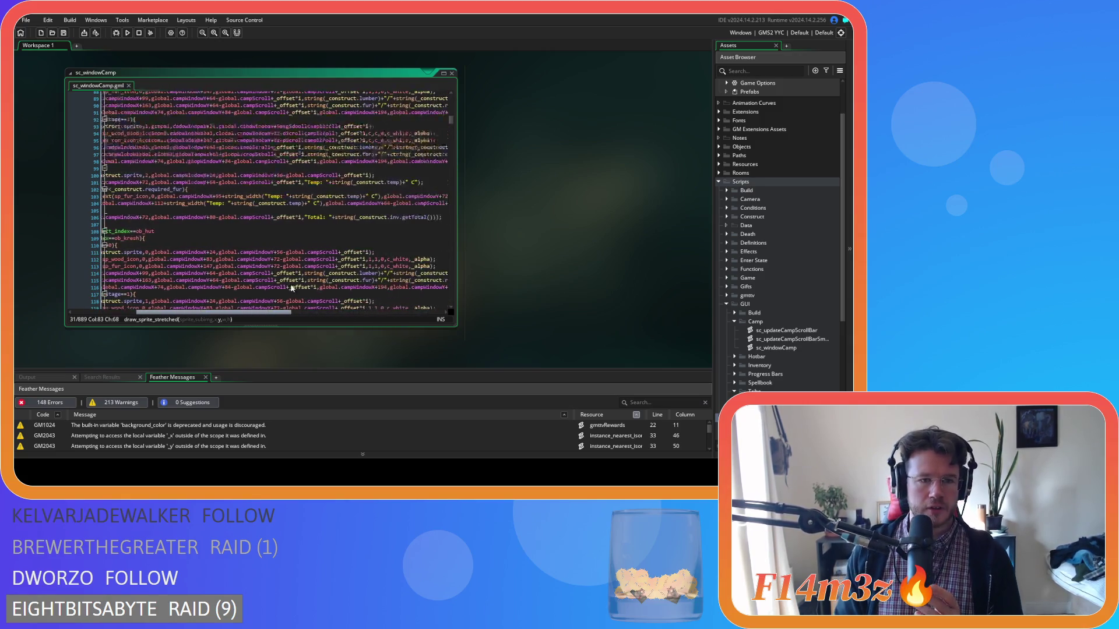
pyautogui.click(319, 217)
# Add an 'if (_construct.onFire==true)' check with an empty body in sc_windowCamp
pyautogui.press('Return')
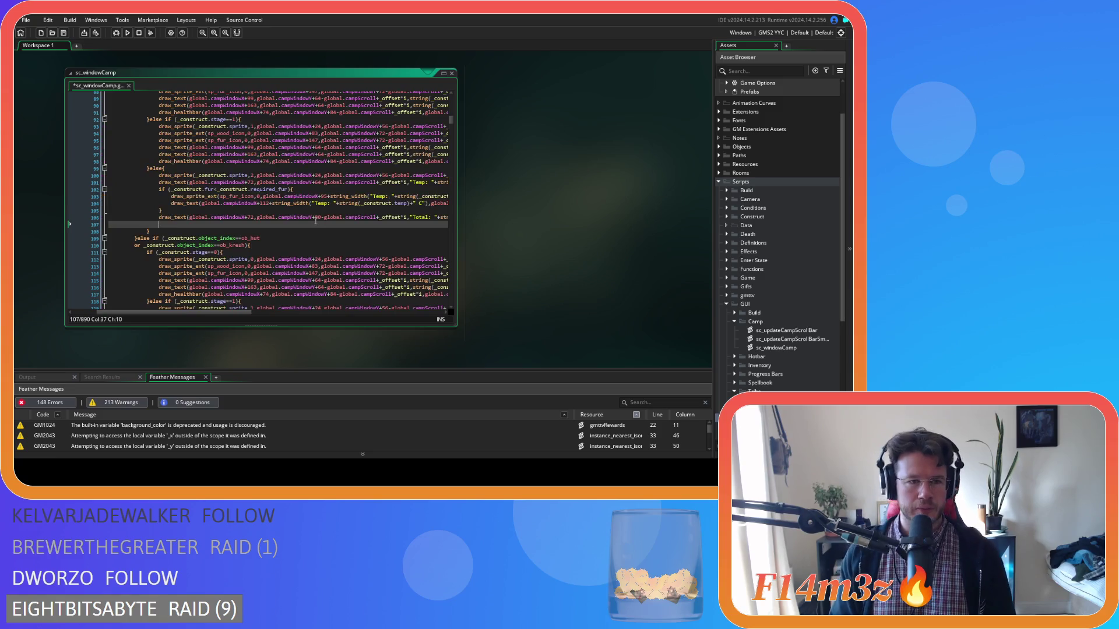
pyautogui.scroll(-5, 261, 242)
pyautogui.scroll(-3, 261, 242)
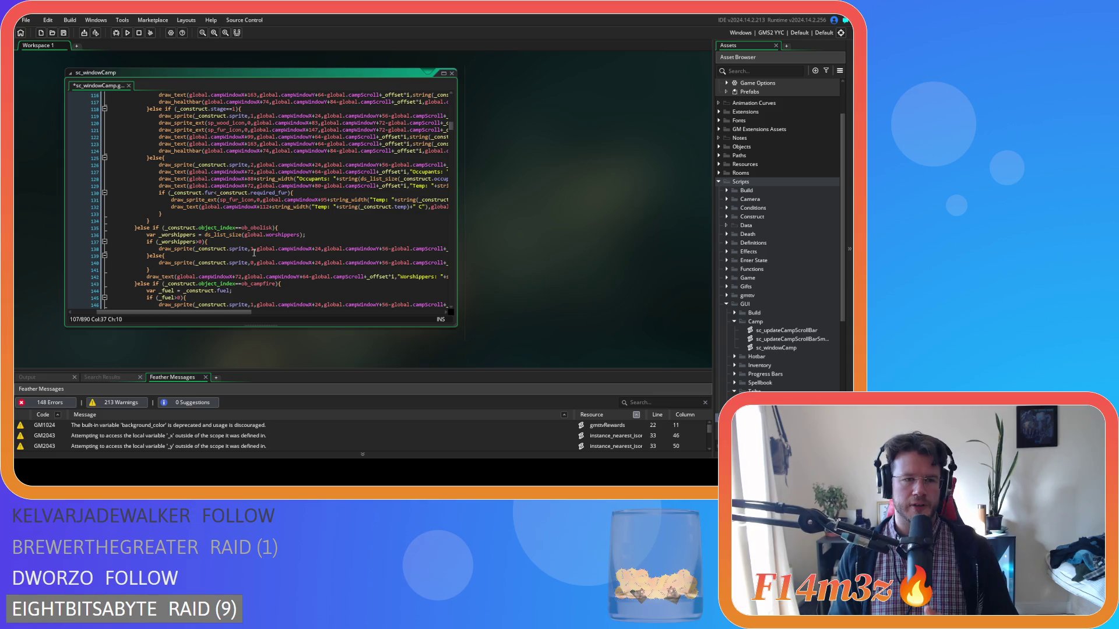
pyautogui.scroll(8, 254, 252)
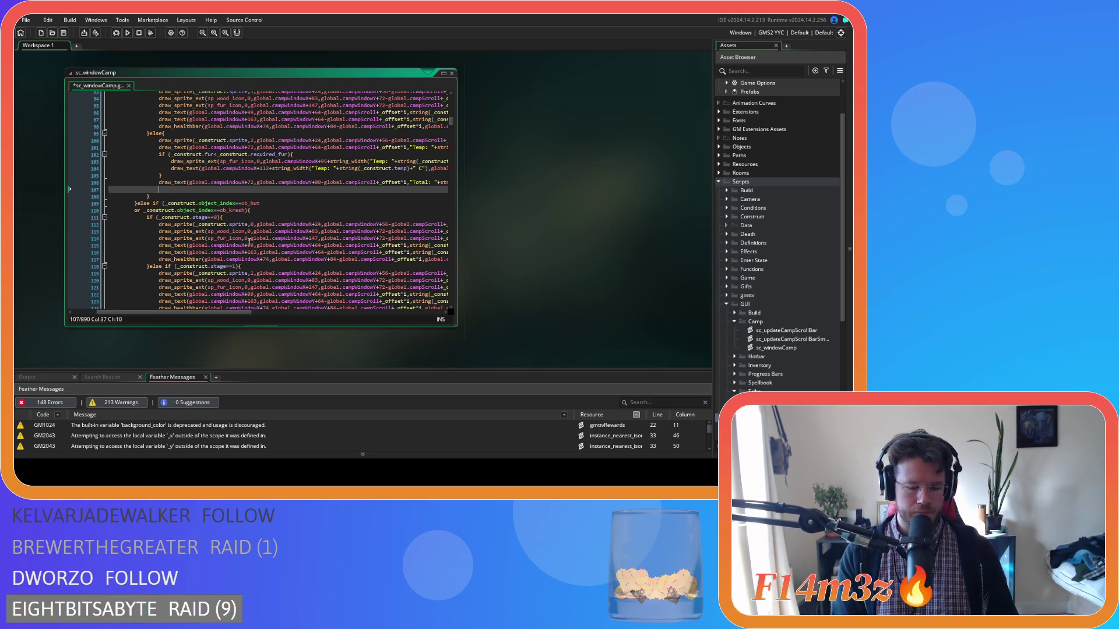
pyautogui.write('if (')
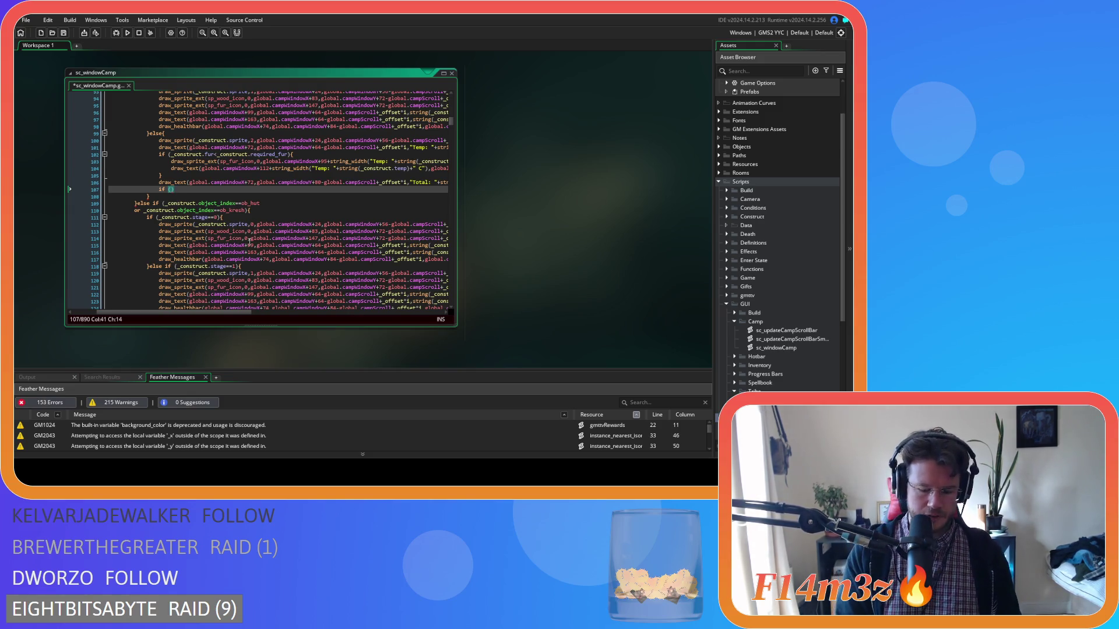
pyautogui.write('_construct')
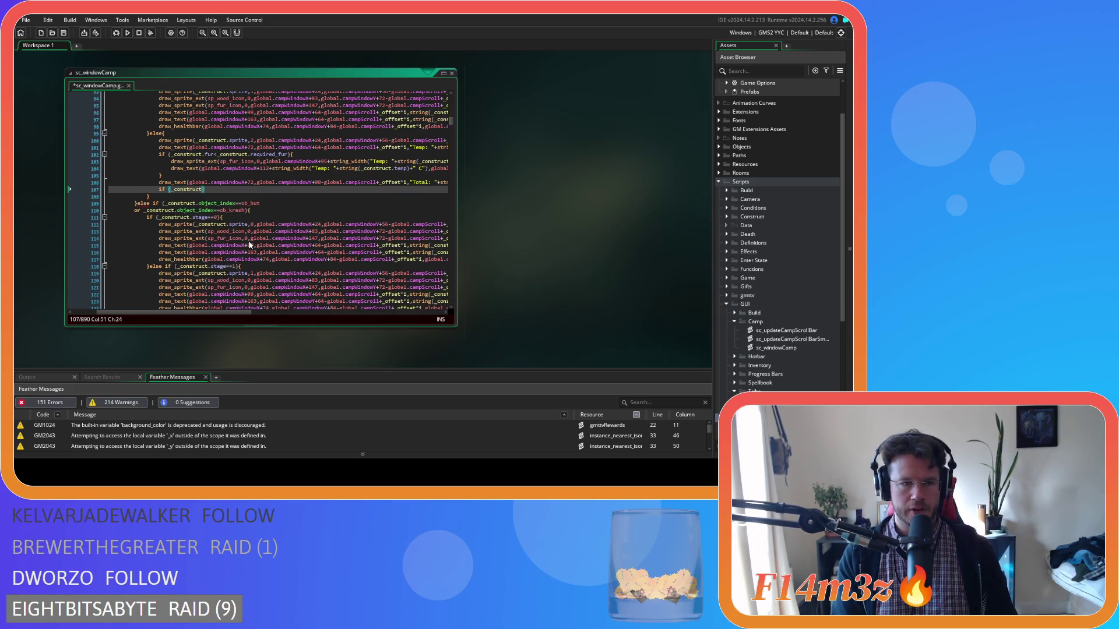
pyautogui.write('.on')
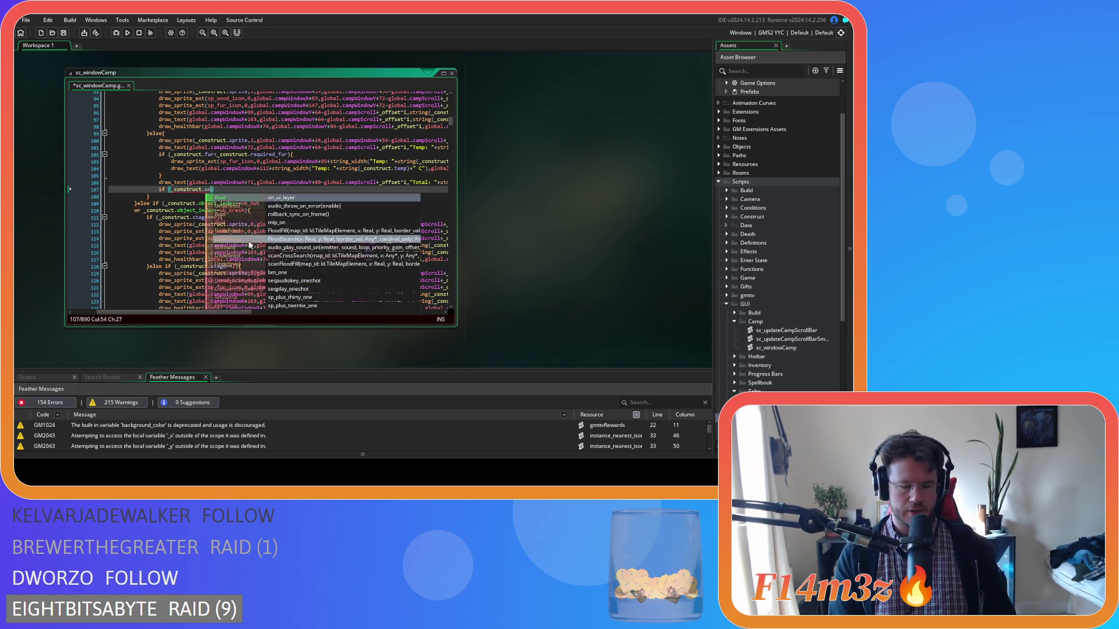
pyautogui.write('Fire==true')
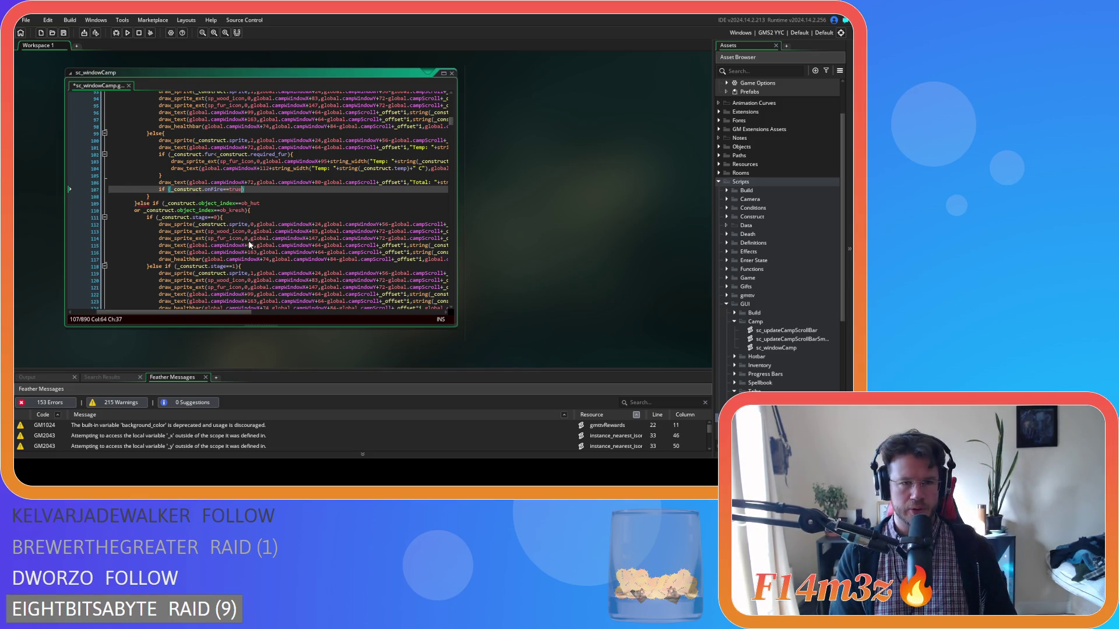
pyautogui.press('Return')
pyautogui.press('Return')
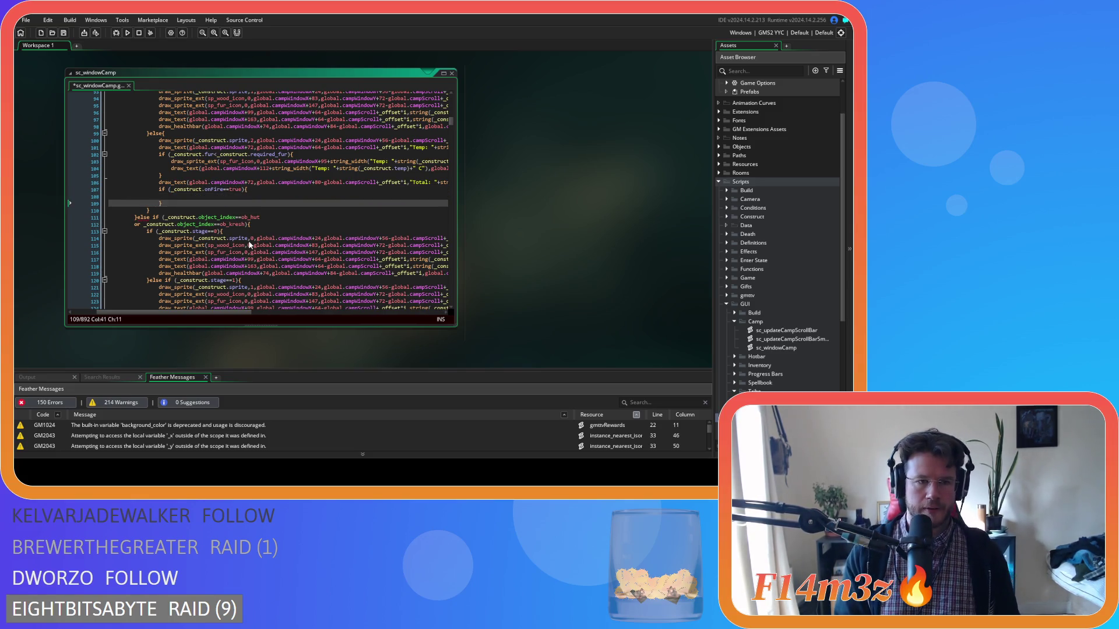
pyautogui.press('Up')
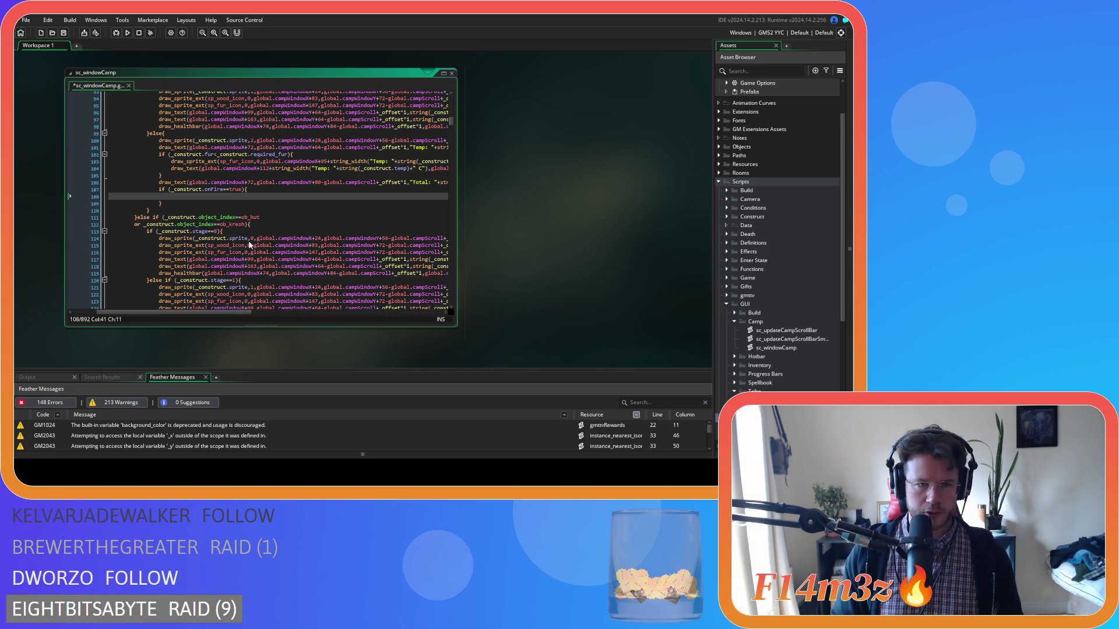
# Copy the sp_bar_thick frame-drawing line into the onFire check
pyautogui.scroll(8, 250, 244)
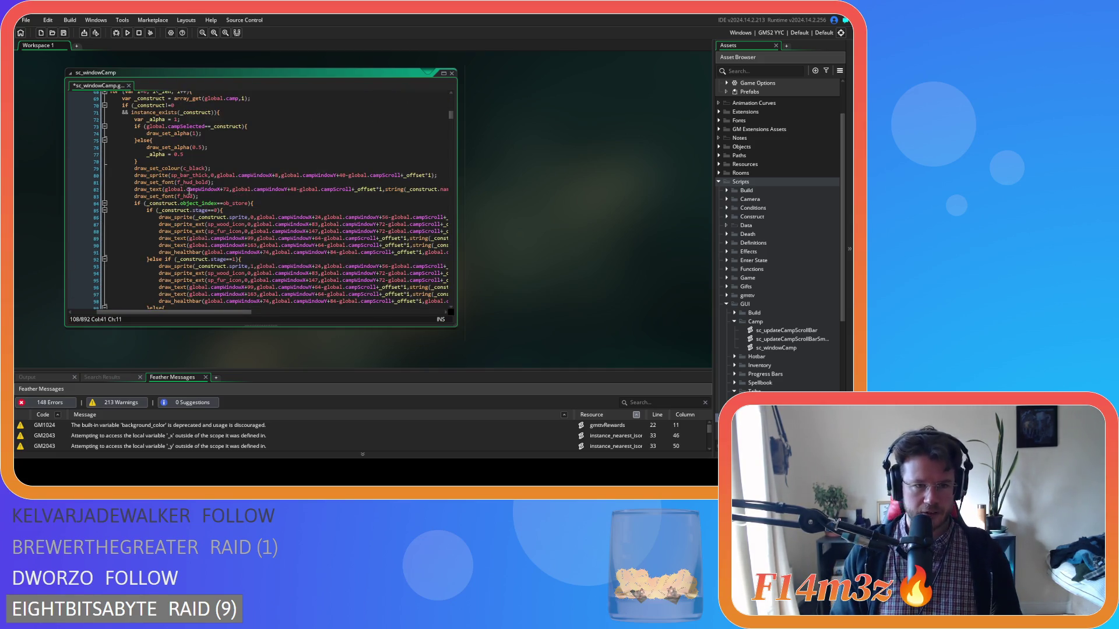
pyautogui.click(258, 171)
pyautogui.moveTo(259, 170); pyautogui.dragTo(437, 178)
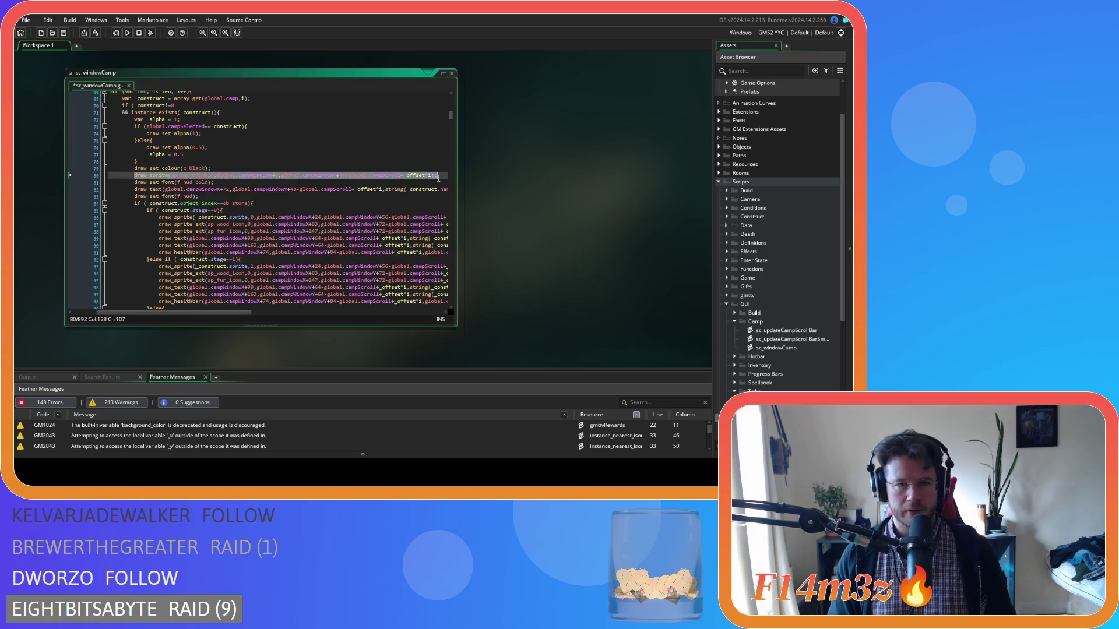
pyautogui.hotkey('ctrl', 'c')
pyautogui.scroll(-8, 368, 211)
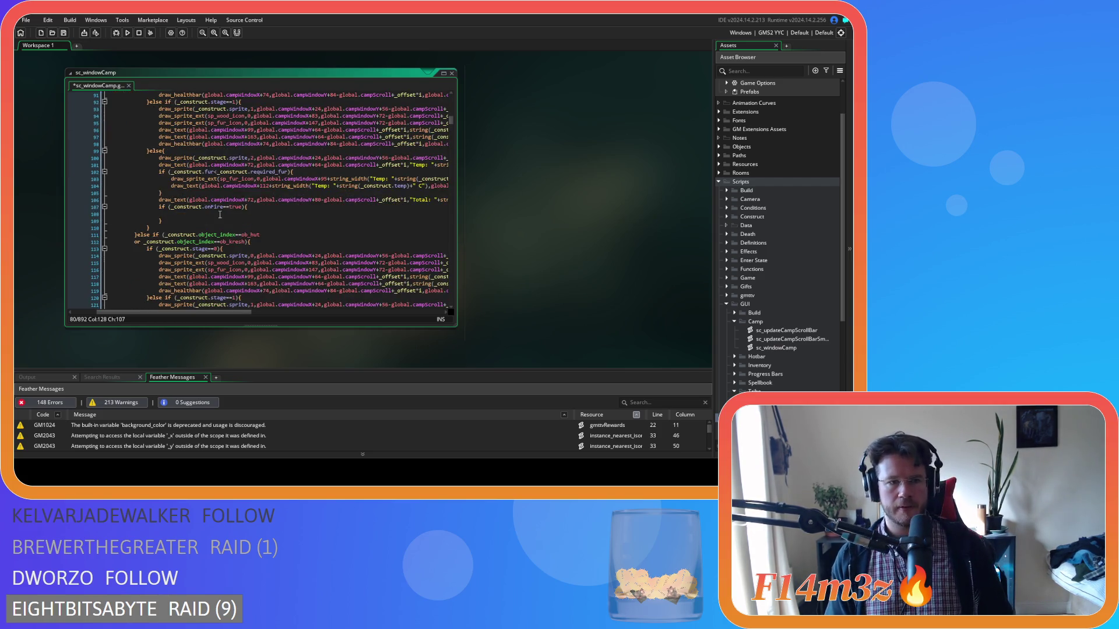
pyautogui.click(228, 214)
pyautogui.hotkey('ctrl', 'v')
# Change the pasted sprite to sp_combat_thick, save sc_windowCamp, and reopen sc_windowTribe
pyautogui.moveTo(239, 312); pyautogui.dragTo(215, 312)
pyautogui.click(216, 215)
pyautogui.moveTo(216, 219)
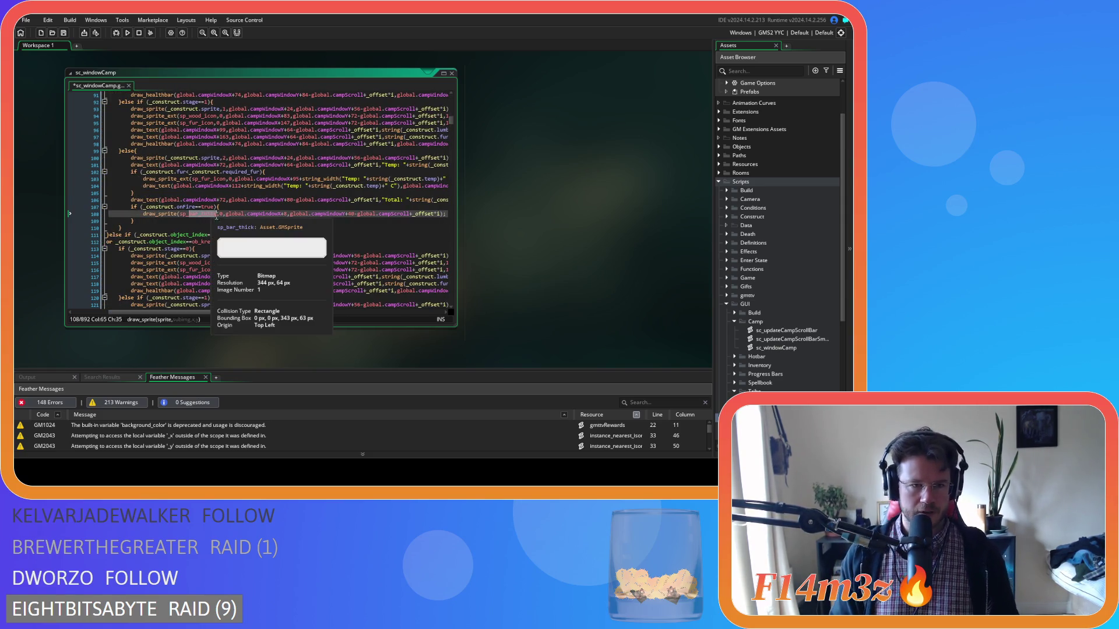
pyautogui.press('BackSpace')
pyautogui.press('BackSpace')
pyautogui.press('BackSpace')
pyautogui.write('combat_')
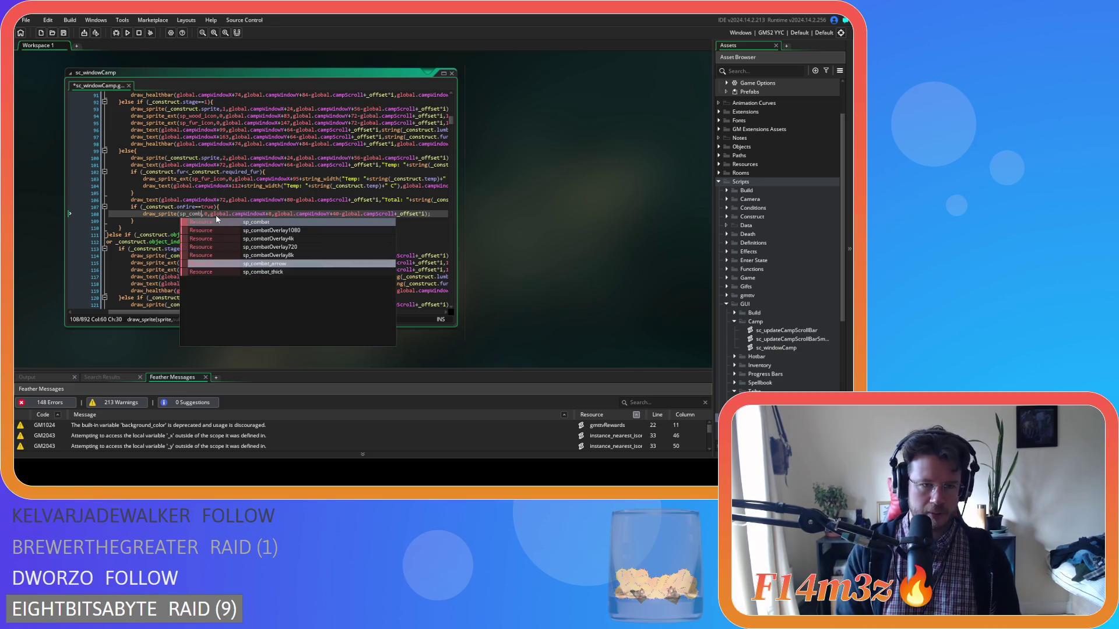
pyautogui.write('thick')
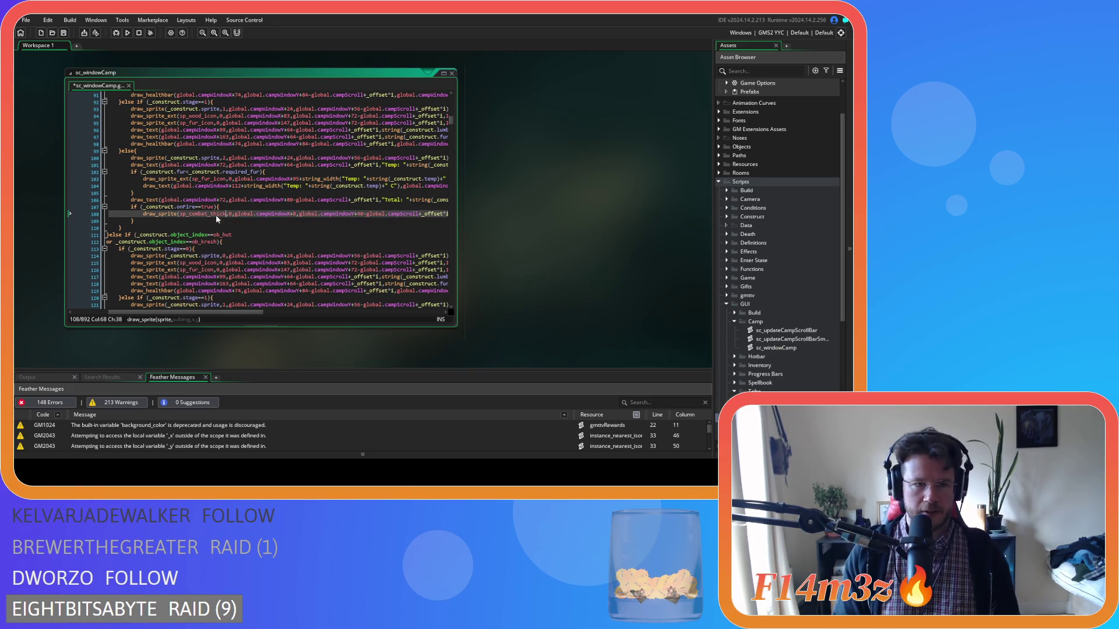
pyautogui.hotkey('ctrl', 's')
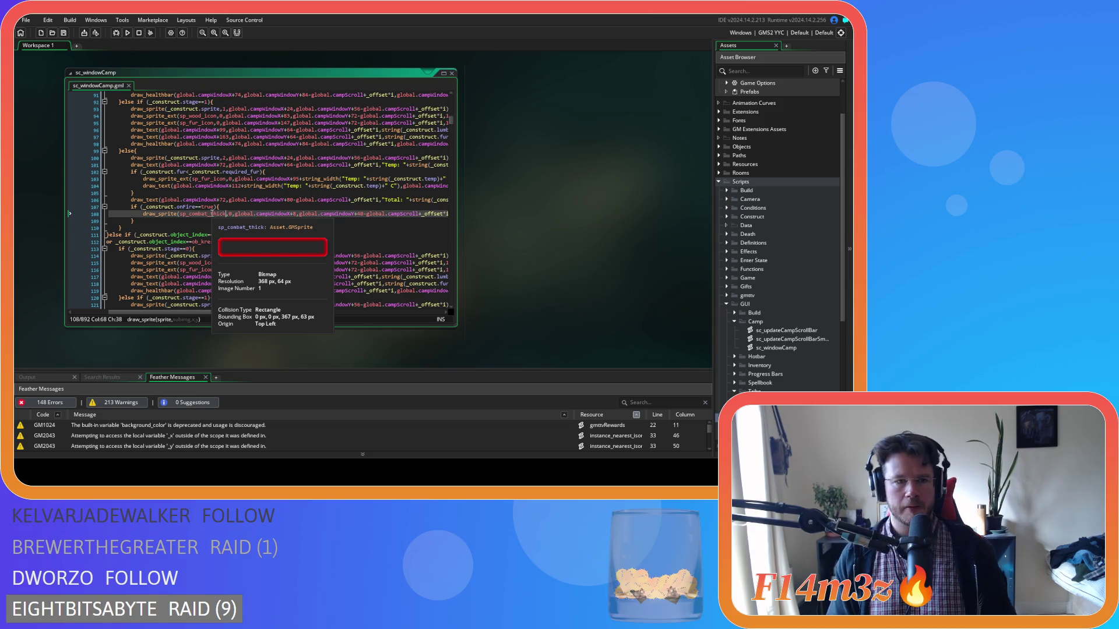
pyautogui.moveTo(201, 316); pyautogui.dragTo(243, 316)
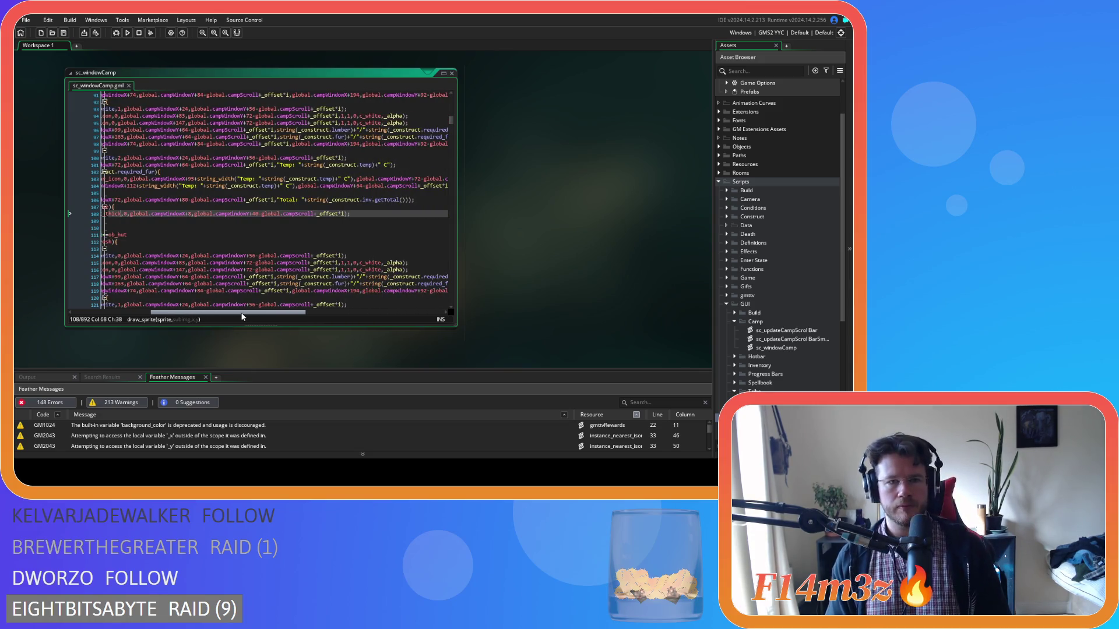
pyautogui.doubleClick(775, 408)
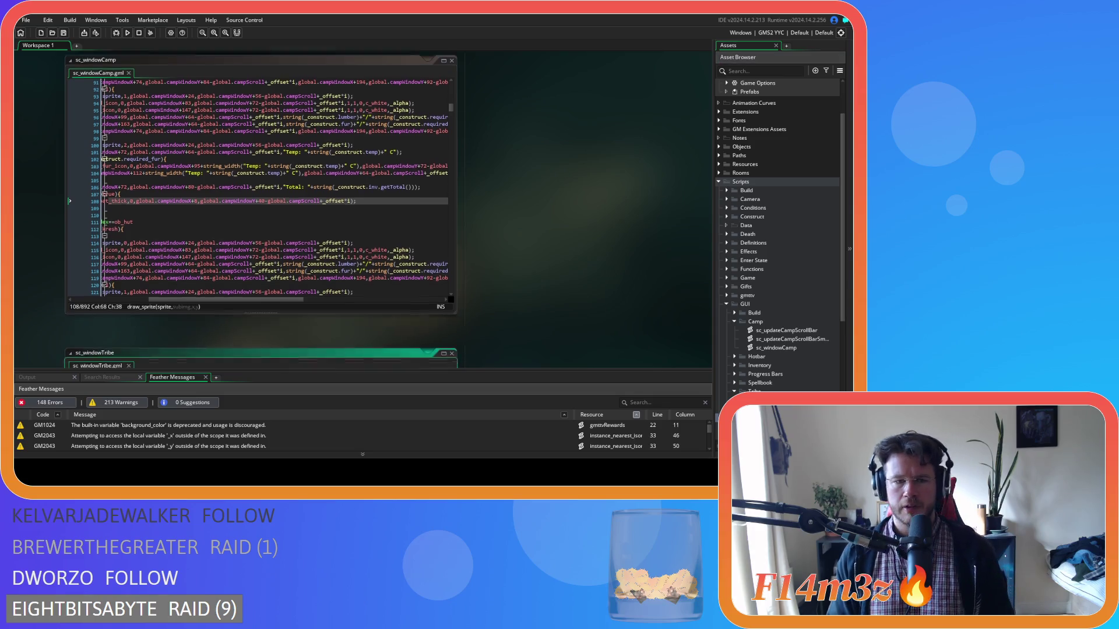
# Open the drawTribeBars definition, inspect the sp_combat call's alpha argument, then close it
pyautogui.scroll(-10, 198, 197)
pyautogui.scroll(-2, 199, 197)
pyautogui.middleClick(182, 111)
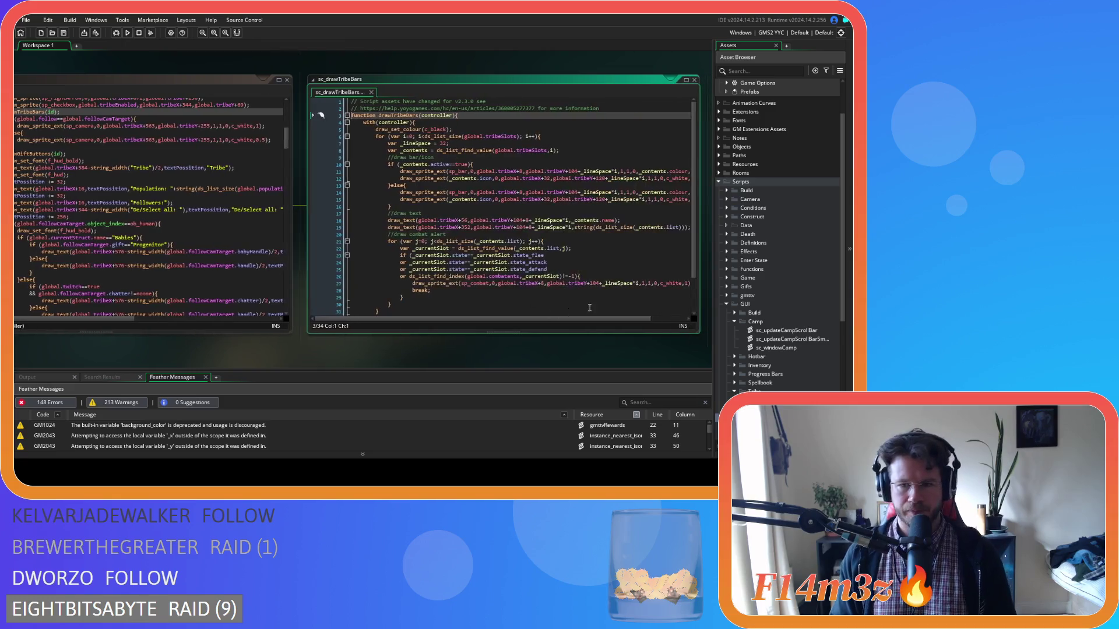
pyautogui.click(685, 284)
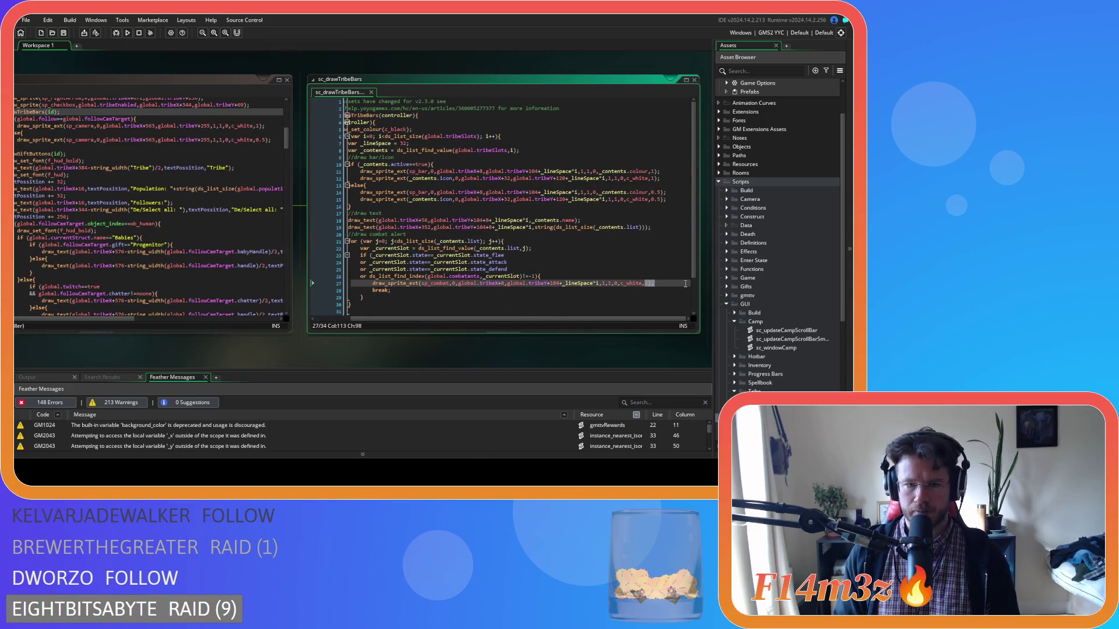
pyautogui.click(644, 282)
pyautogui.write('1')
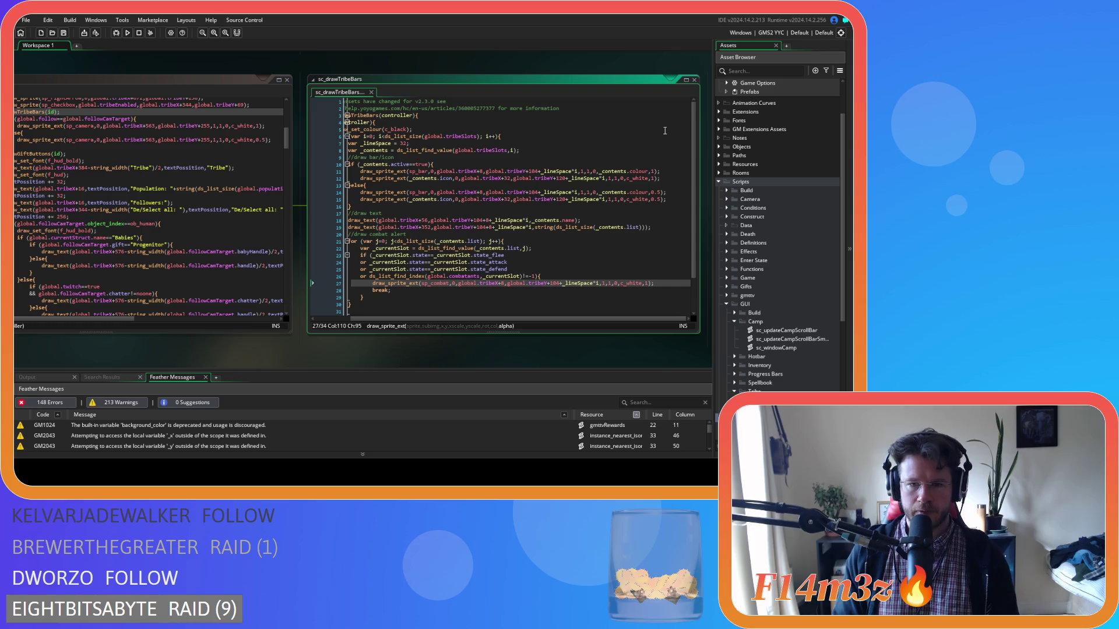
pyautogui.click(694, 79)
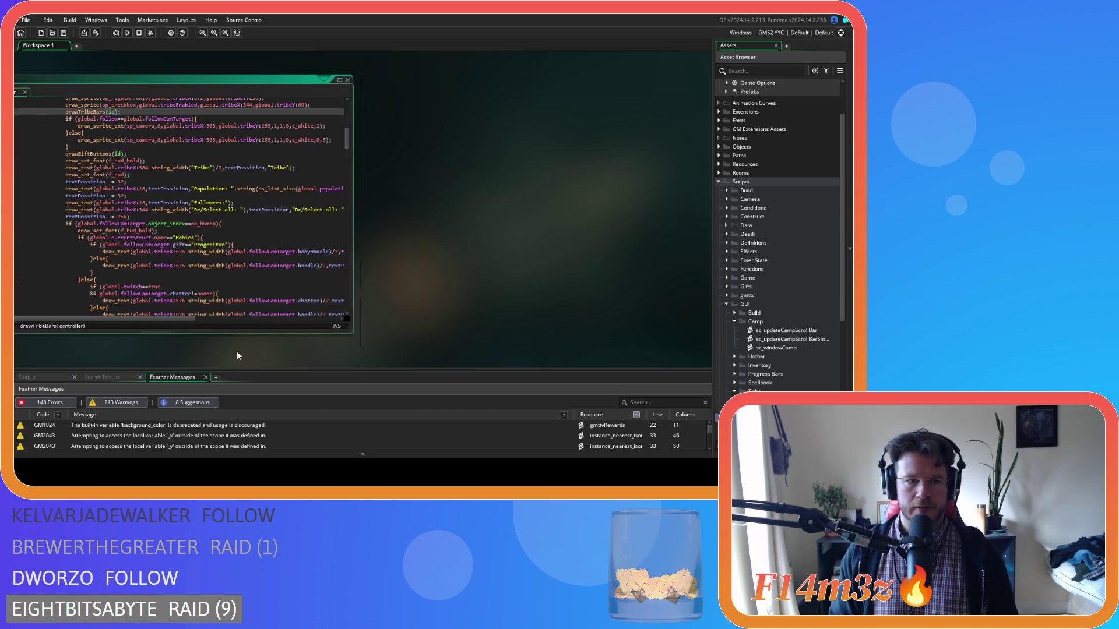
# Reopen the sc_drawTribeBars definition and work on its _contents.active condition line
pyautogui.scroll(10, 272, 288)
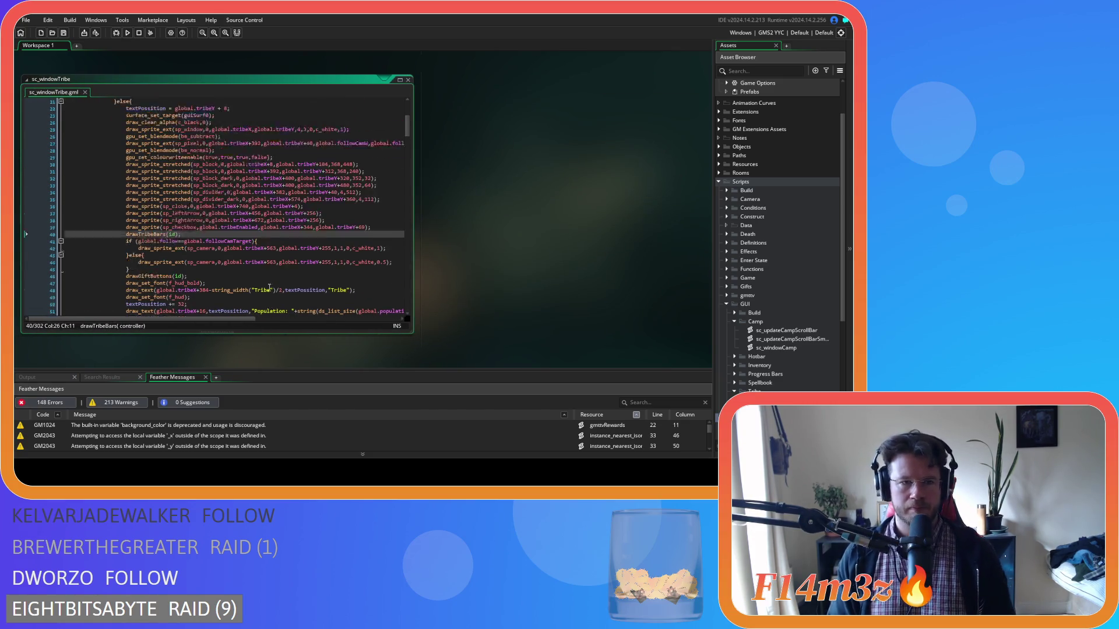
pyautogui.scroll(-3, 270, 267)
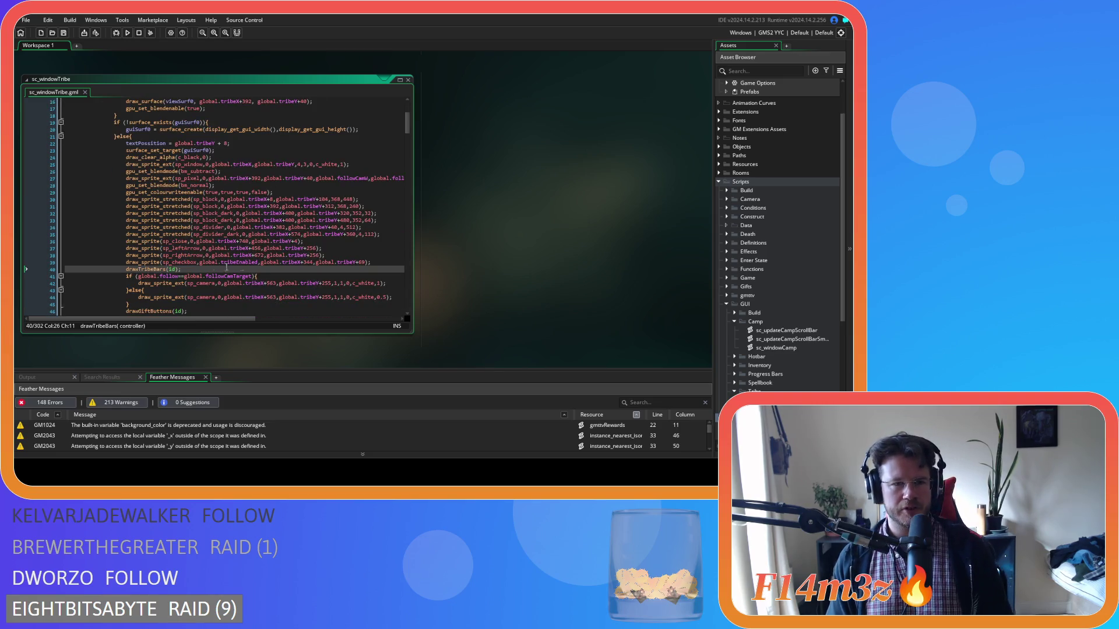
pyautogui.middleClick(159, 269)
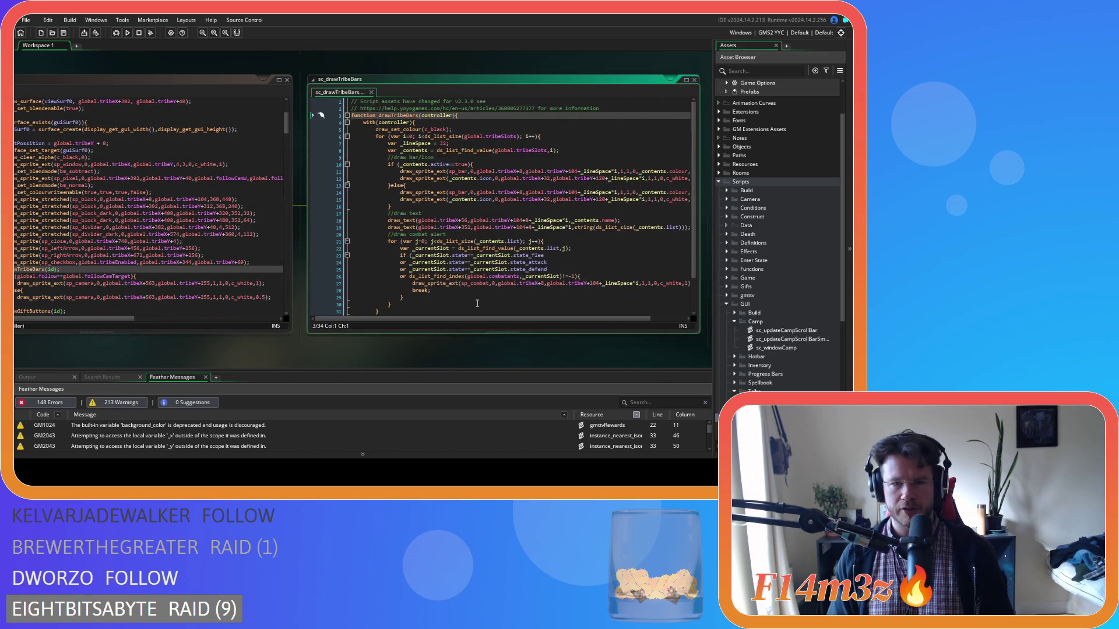
pyautogui.moveTo(476, 318)
pyautogui.mouseDown()
pyautogui.moveTo(554, 314)
pyautogui.moveTo(483, 312)
pyautogui.moveTo(519, 309)
pyautogui.moveTo(495, 307)
pyautogui.mouseUp()
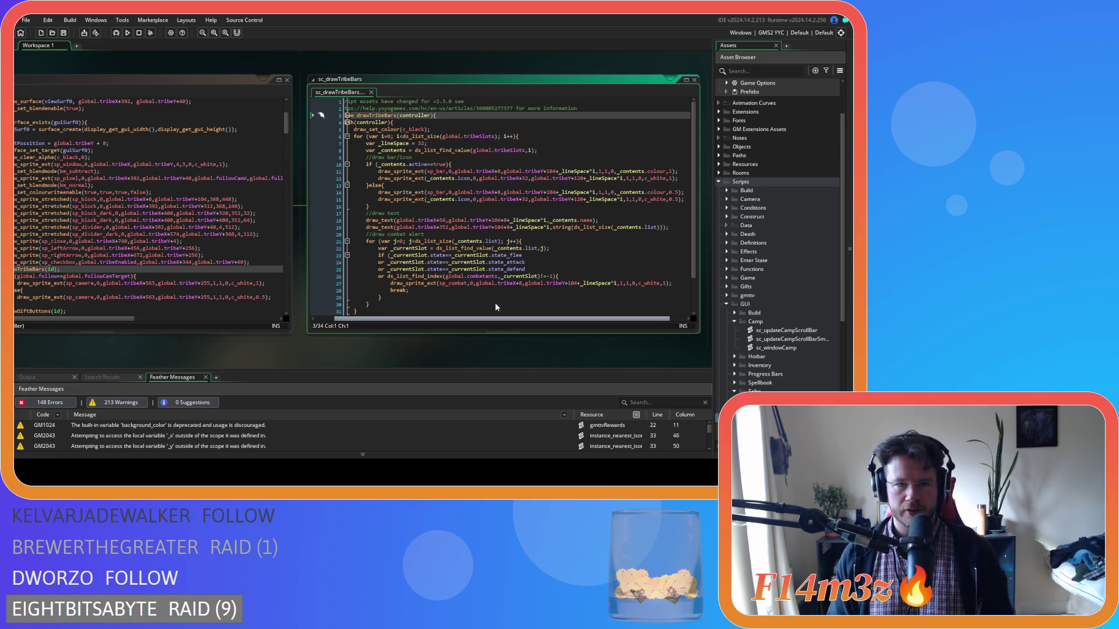
pyautogui.click(464, 164)
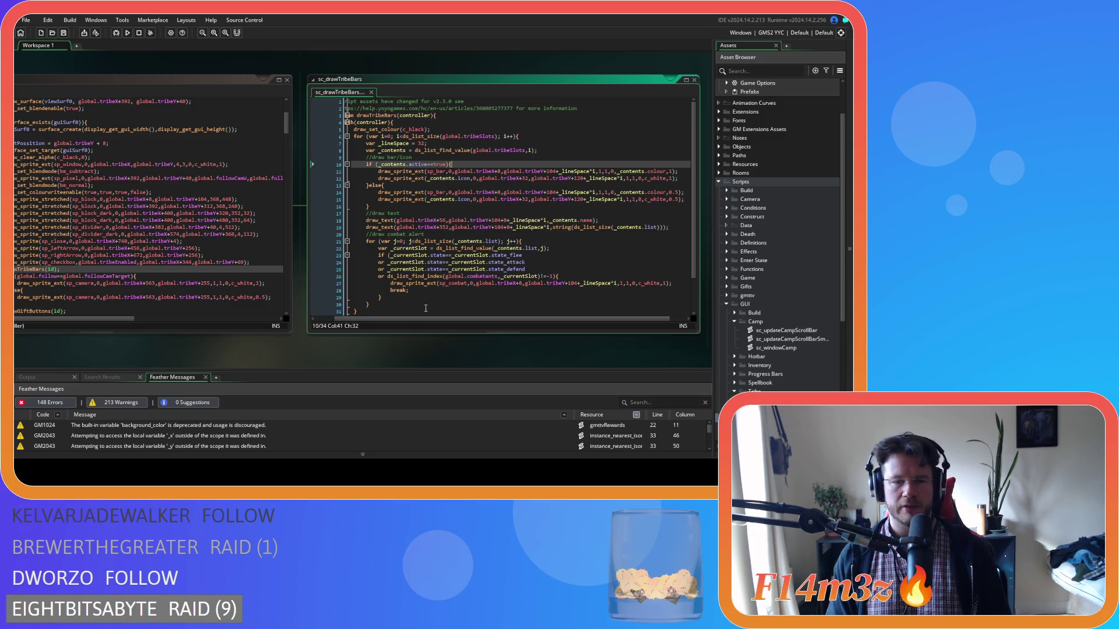
pyautogui.moveTo(428, 317); pyautogui.dragTo(406, 321)
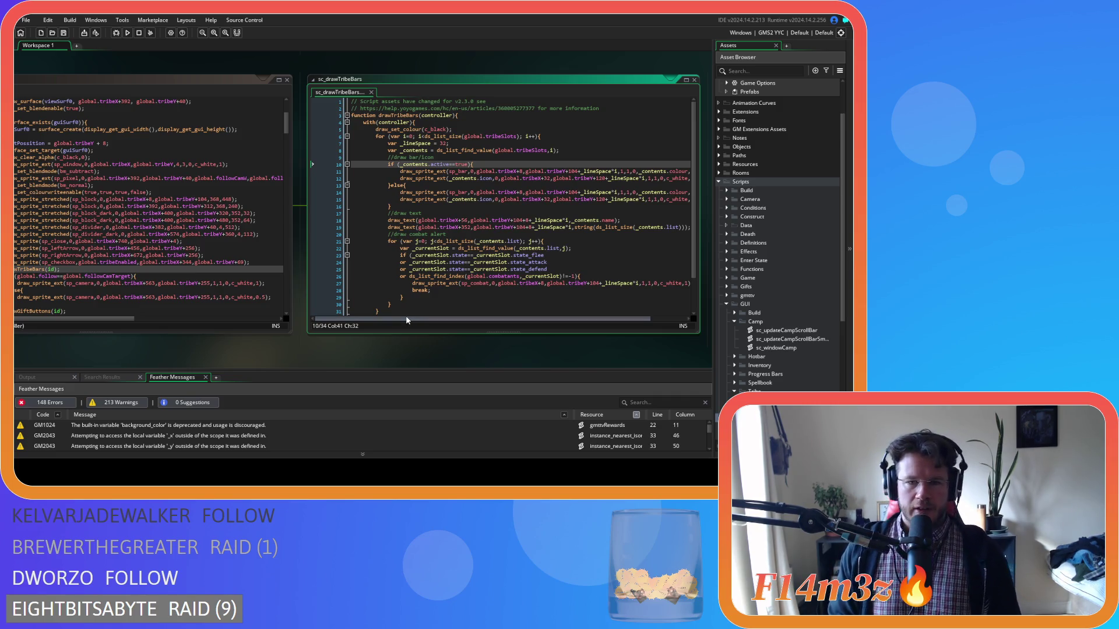
pyautogui.moveTo(405, 317)
pyautogui.mouseDown()
pyautogui.moveTo(444, 311)
pyautogui.moveTo(407, 290)
pyautogui.moveTo(430, 282)
pyautogui.moveTo(426, 170)
pyautogui.moveTo(369, 166)
pyautogui.mouseUp()
# Insert the if (_contents.active==true){ line above the sp_combat draw and indent it
pyautogui.click(592, 277)
pyautogui.press('Return')
pyautogui.write('if (_contents.active==true){')
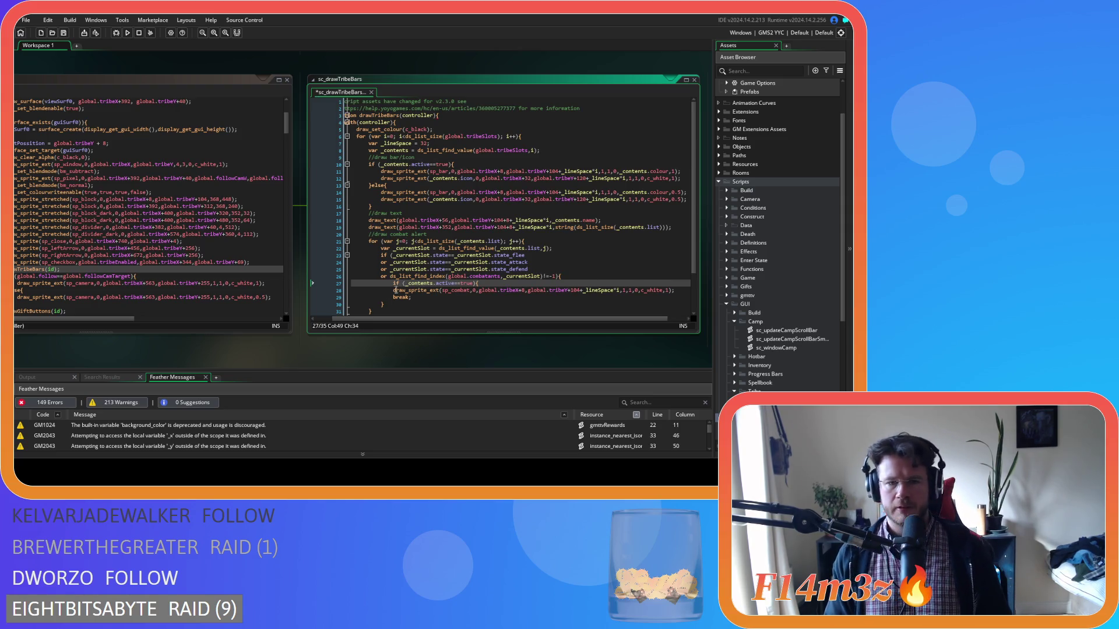
pyautogui.click(394, 291)
pyautogui.press('Tab')
# Add an }else branch after the sp_combat draw call
pyautogui.click(685, 293)
pyautogui.press('Return')
pyautogui.write('}else')
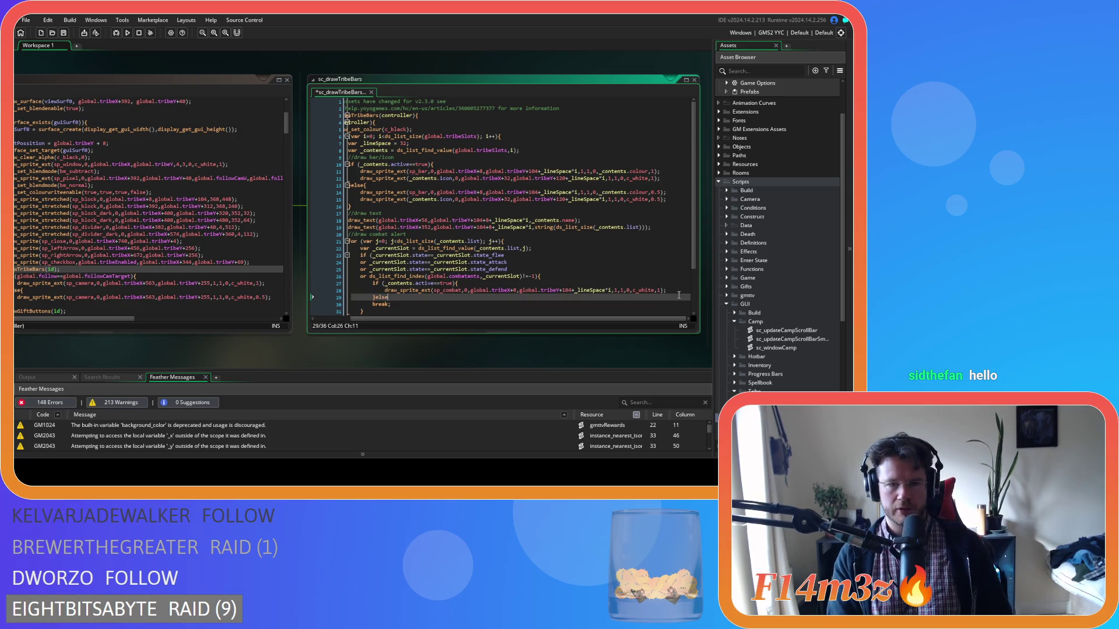
pyautogui.press('Return')
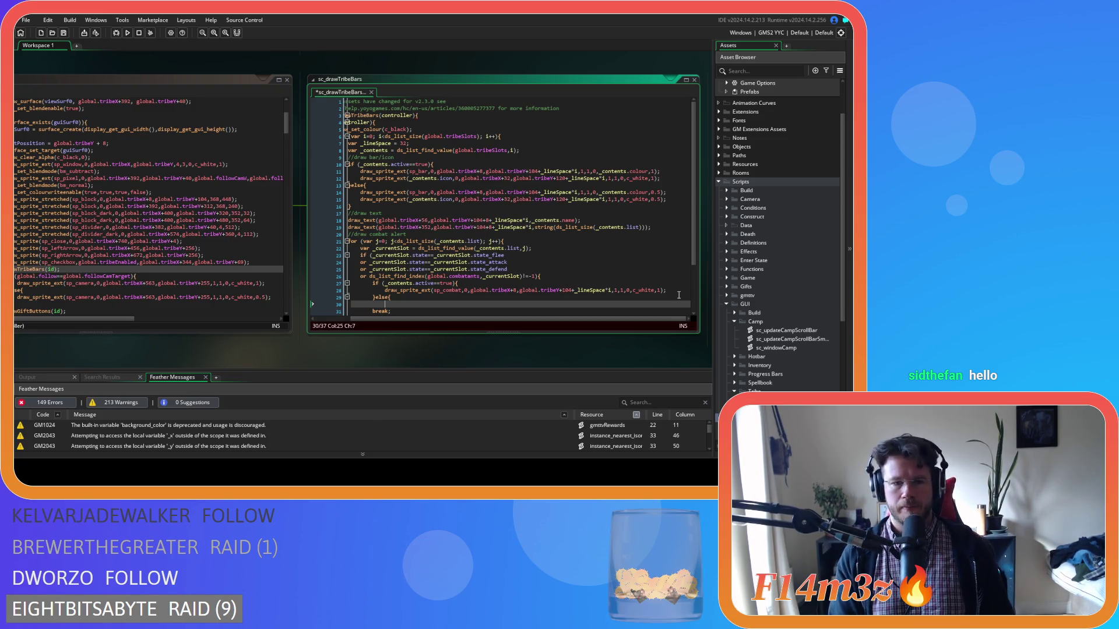
pyautogui.press('Return')
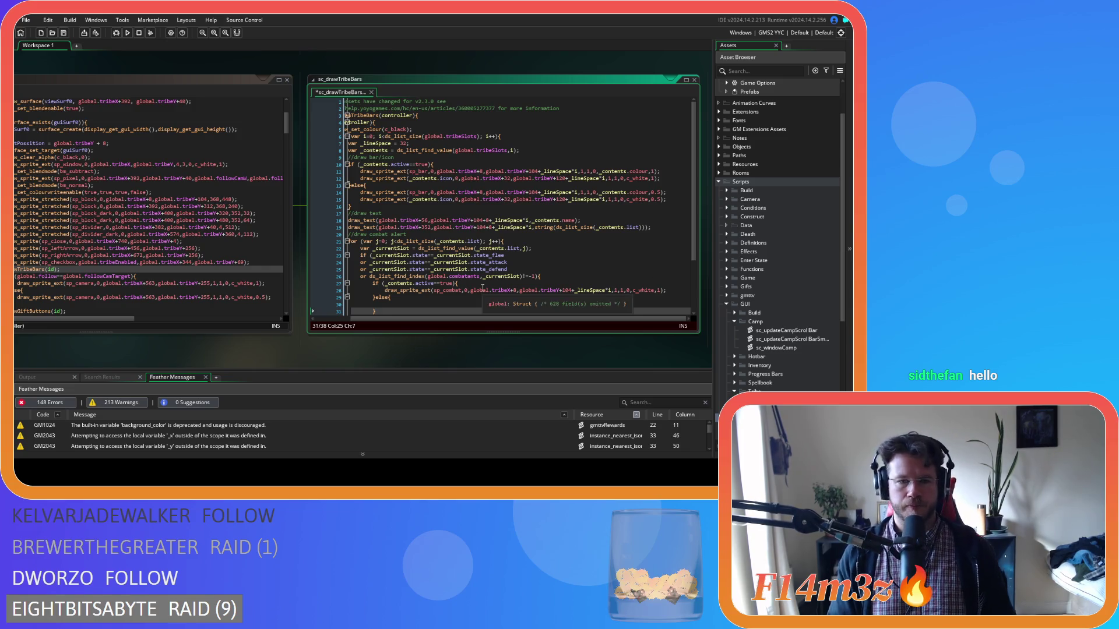
# Copy the sp_combat draw call into the else branch, select its alpha argument, and save
pyautogui.moveTo(385, 290); pyautogui.dragTo(667, 293)
pyautogui.hotkey('ctrl', 'c')
pyautogui.click(447, 303)
pyautogui.hotkey('ctrl', 'v')
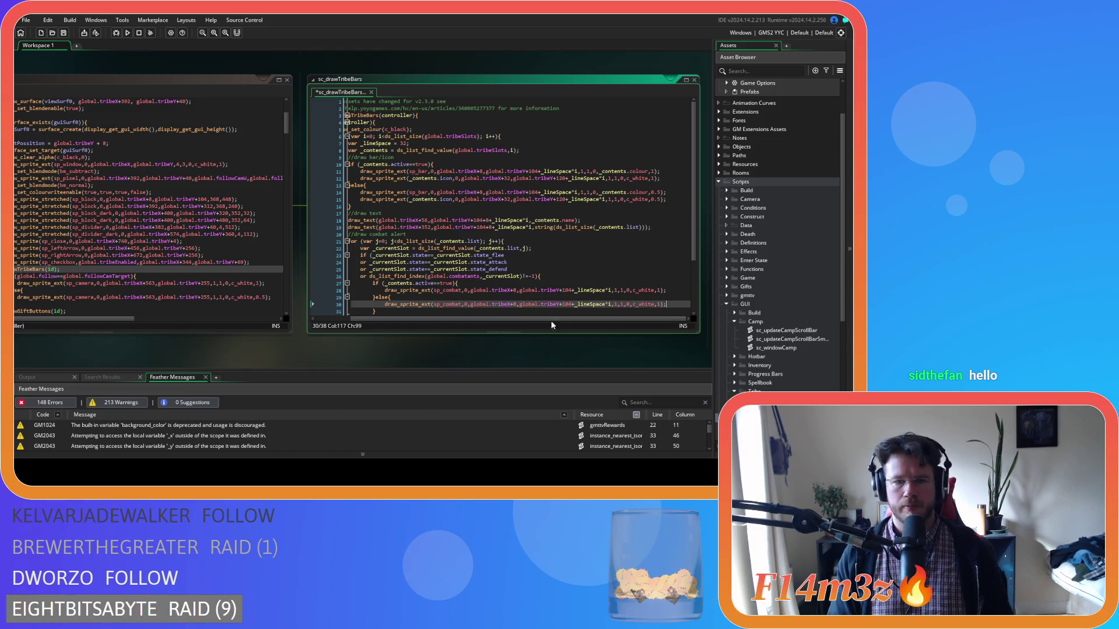
pyautogui.doubleClick(658, 304)
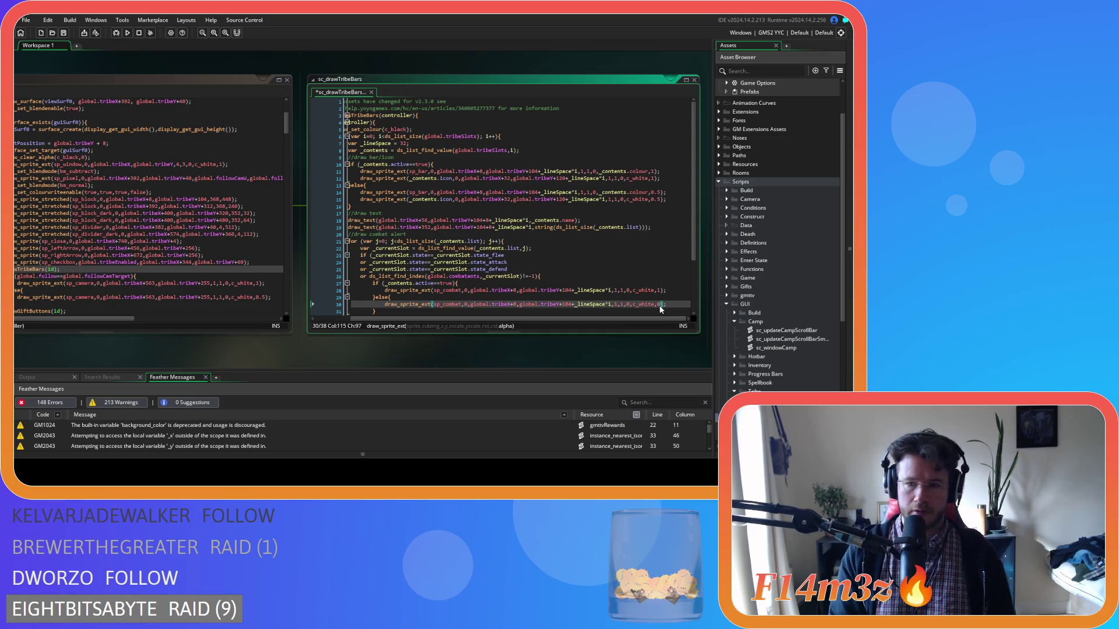
pyautogui.write('0.5')
pyautogui.hotkey('ctrl', 's')
pyautogui.doubleClick(776, 348)
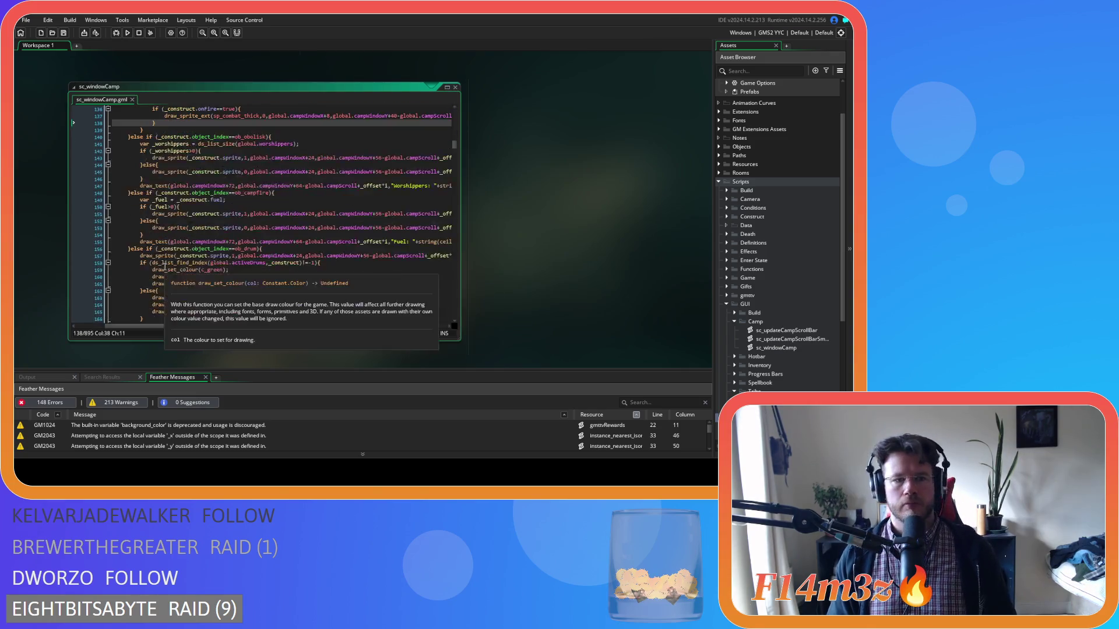
# Paste the onFire sp_combat_thick draw block after the Total draw_text line
pyautogui.scroll(-2, 165, 266)
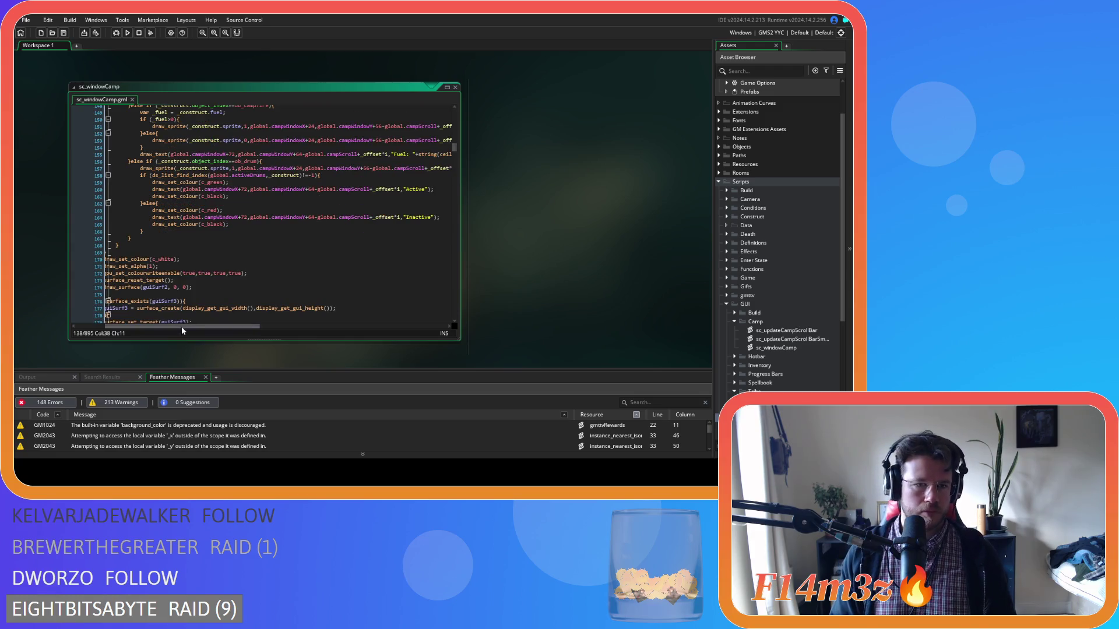
pyautogui.scroll(-10, 175, 274)
pyautogui.scroll(-12, 179, 279)
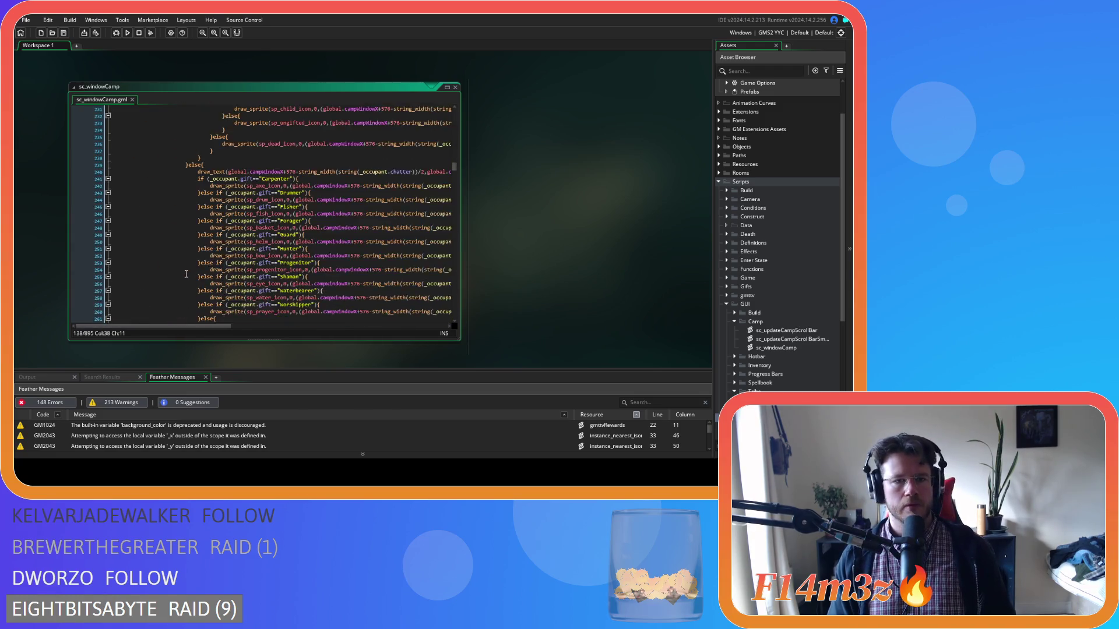
pyautogui.scroll(-5, 246, 283)
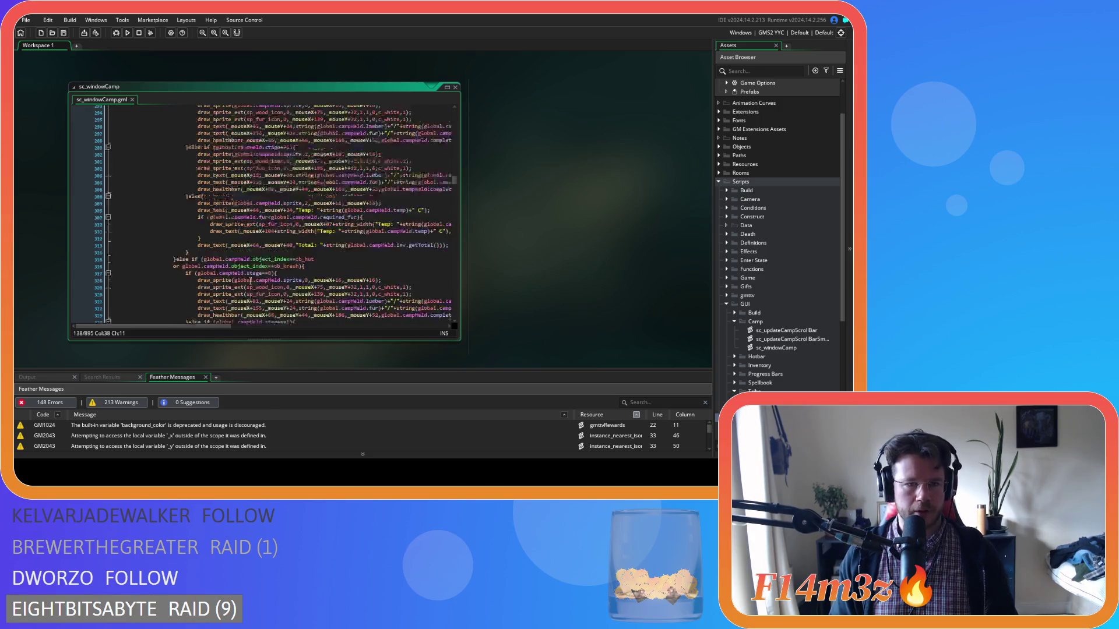
pyautogui.moveTo(235, 326); pyautogui.dragTo(264, 327)
pyautogui.click(396, 209)
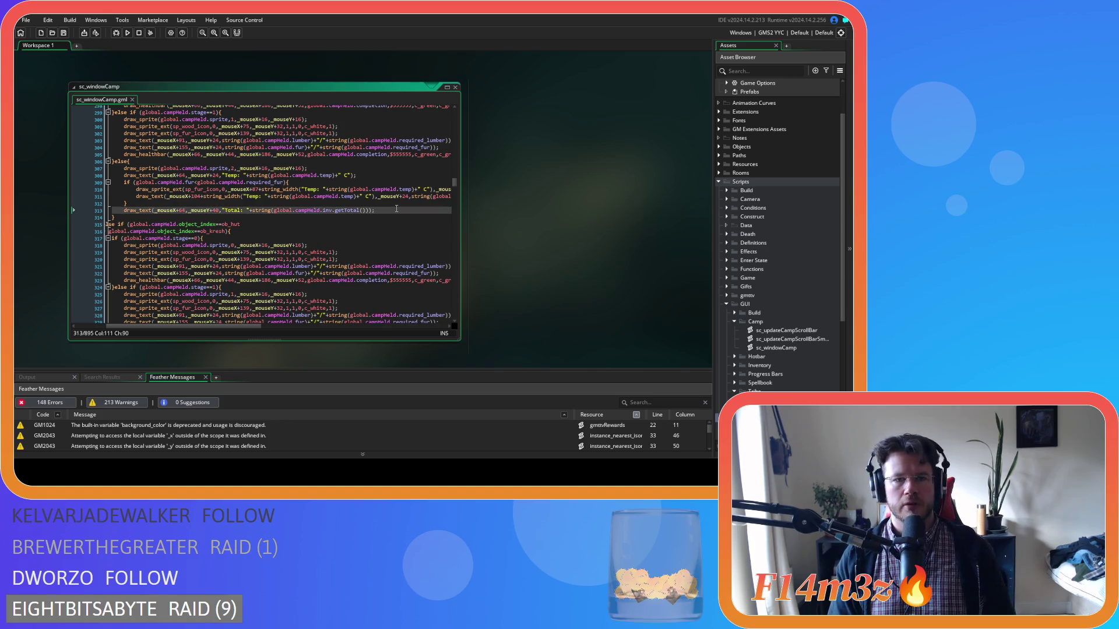
pyautogui.press('Return')
pyautogui.hotkey('ctrl', 'v')
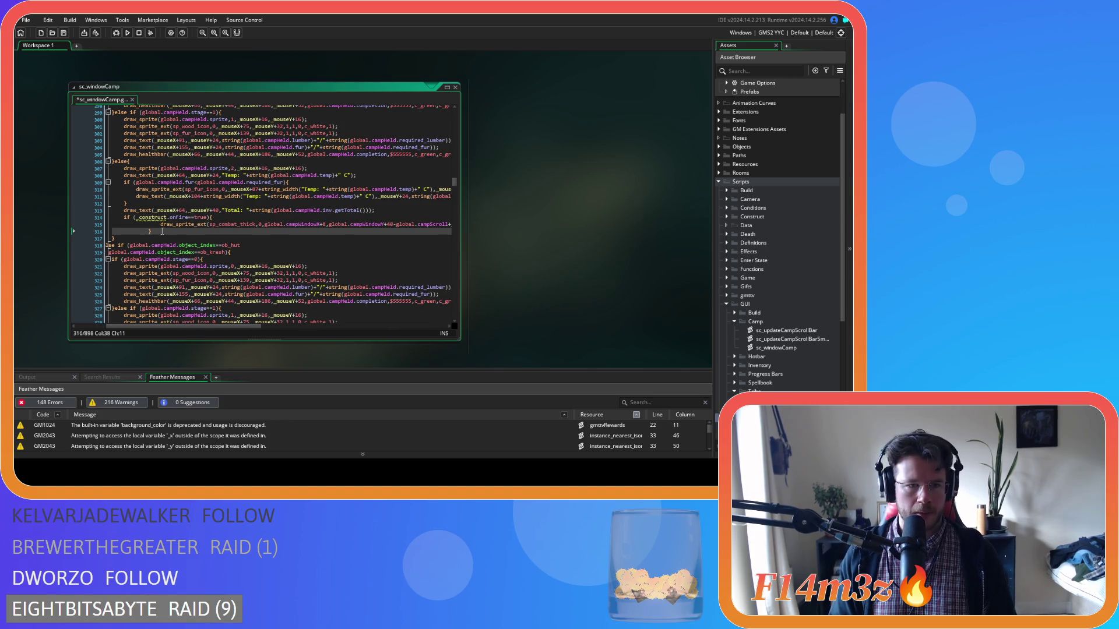
pyautogui.moveTo(162, 231); pyautogui.dragTo(111, 224)
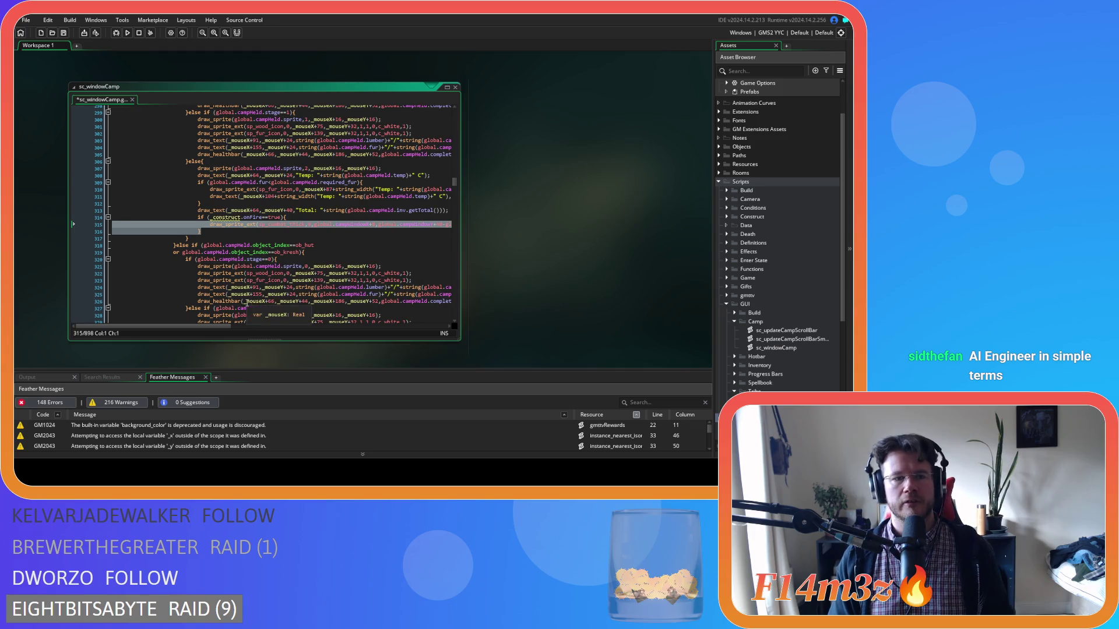
# Review the held construct's name text line and the pasted frame code
pyautogui.scroll(7, 269, 293)
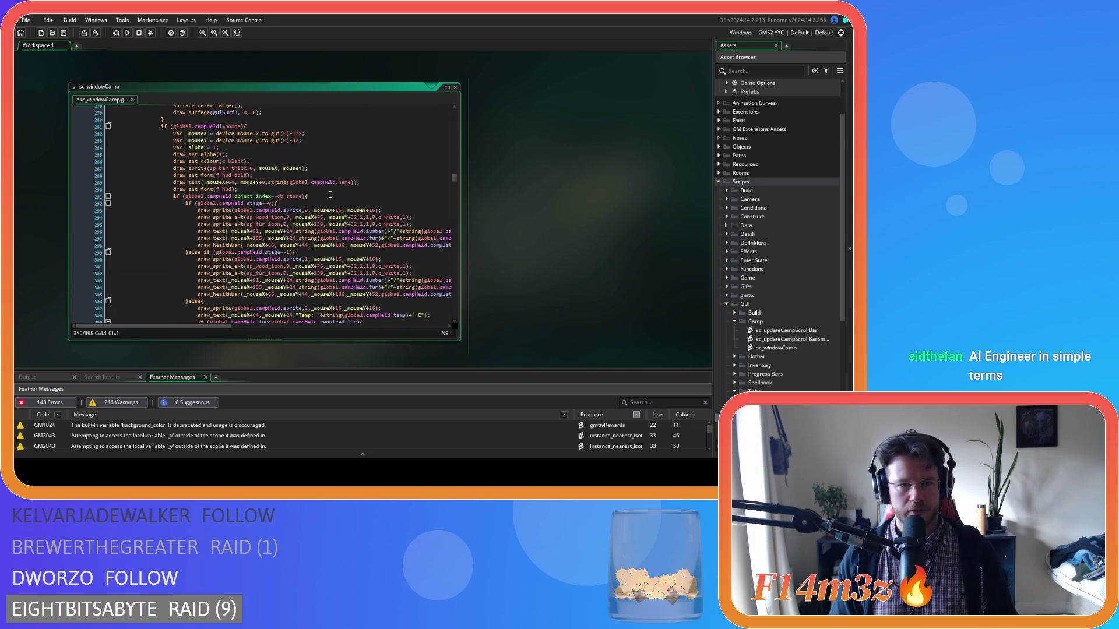
pyautogui.click(206, 183)
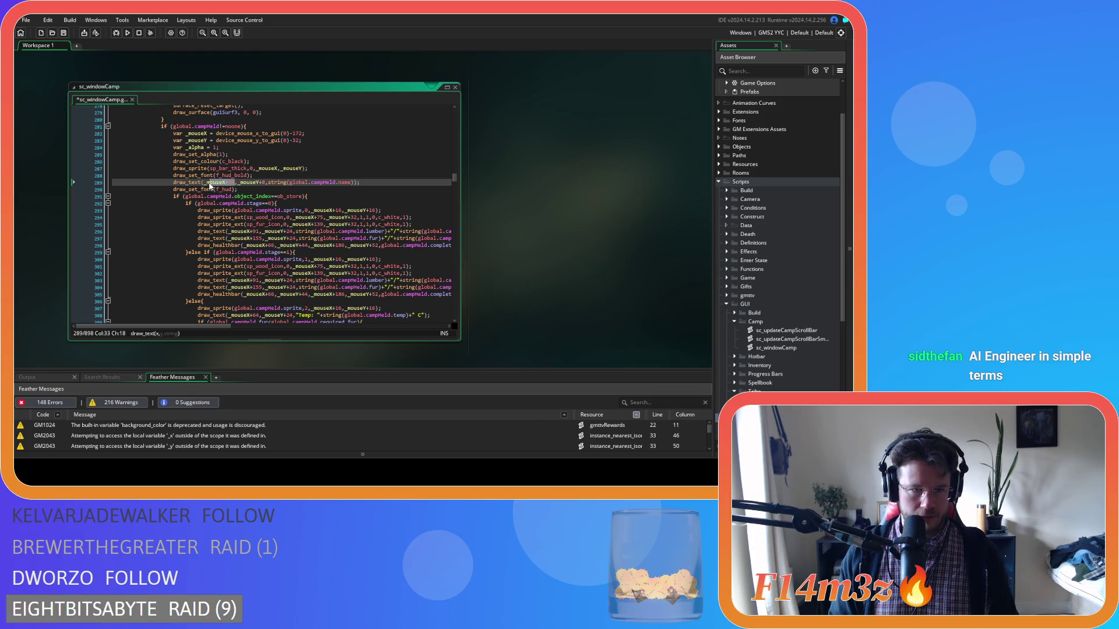
pyautogui.click(203, 184)
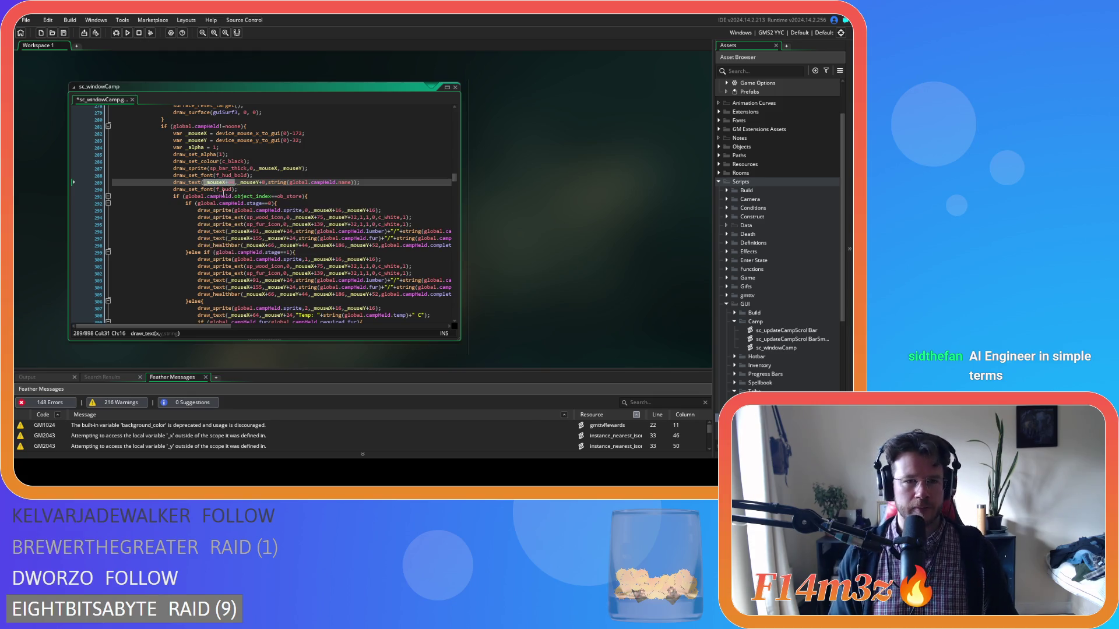
pyautogui.scroll(-4, 216, 190)
pyautogui.moveTo(208, 326); pyautogui.dragTo(249, 331)
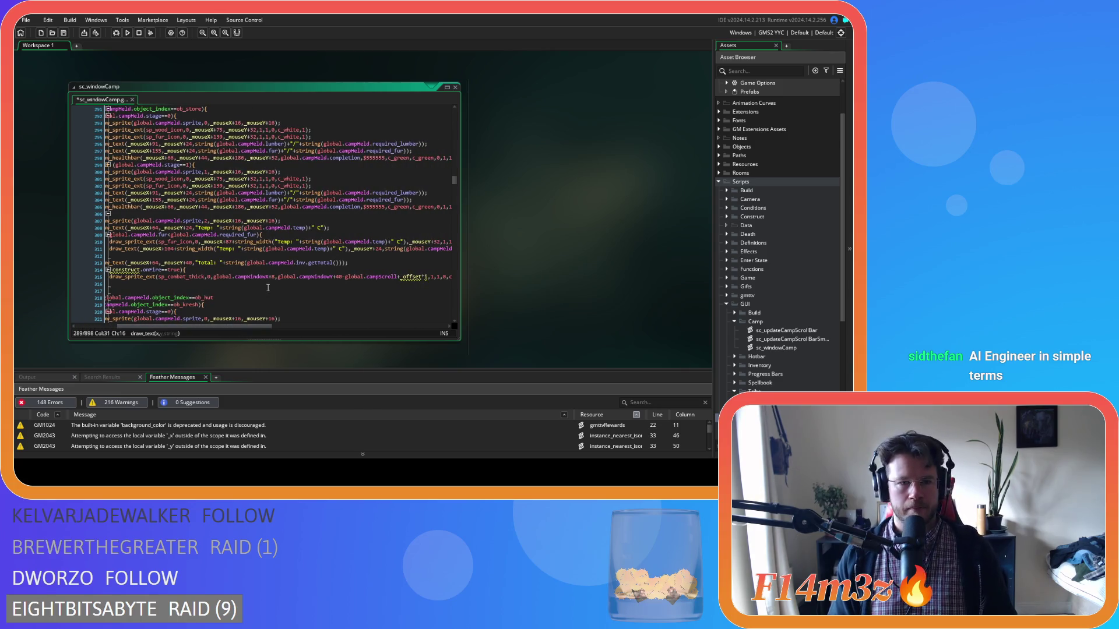
pyautogui.scroll(3, 268, 287)
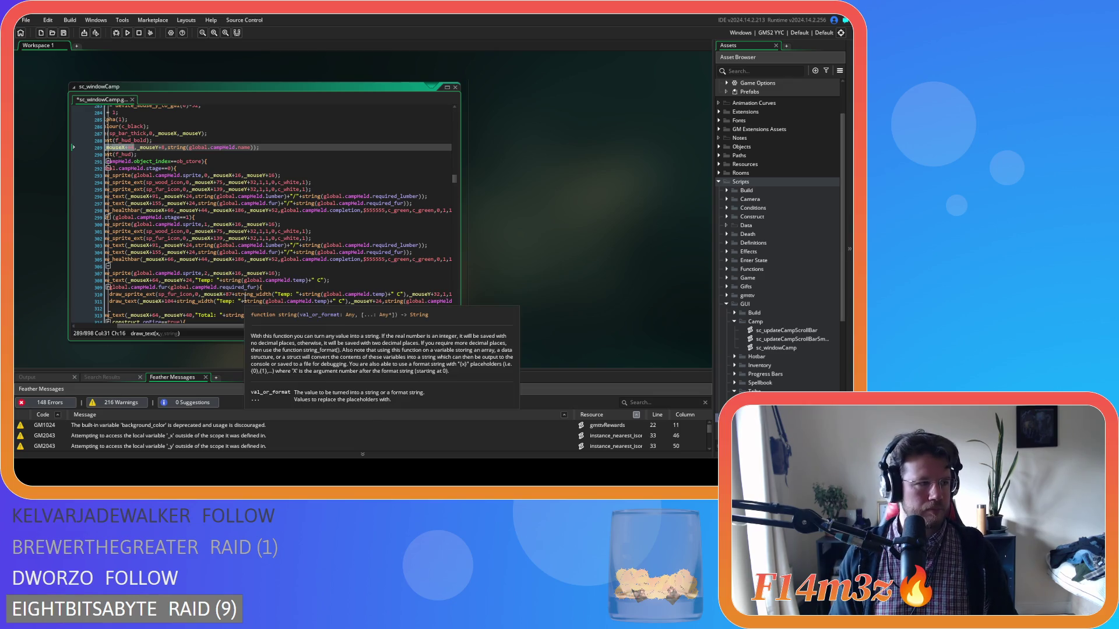
pyautogui.hscroll(-3, 248, 322)
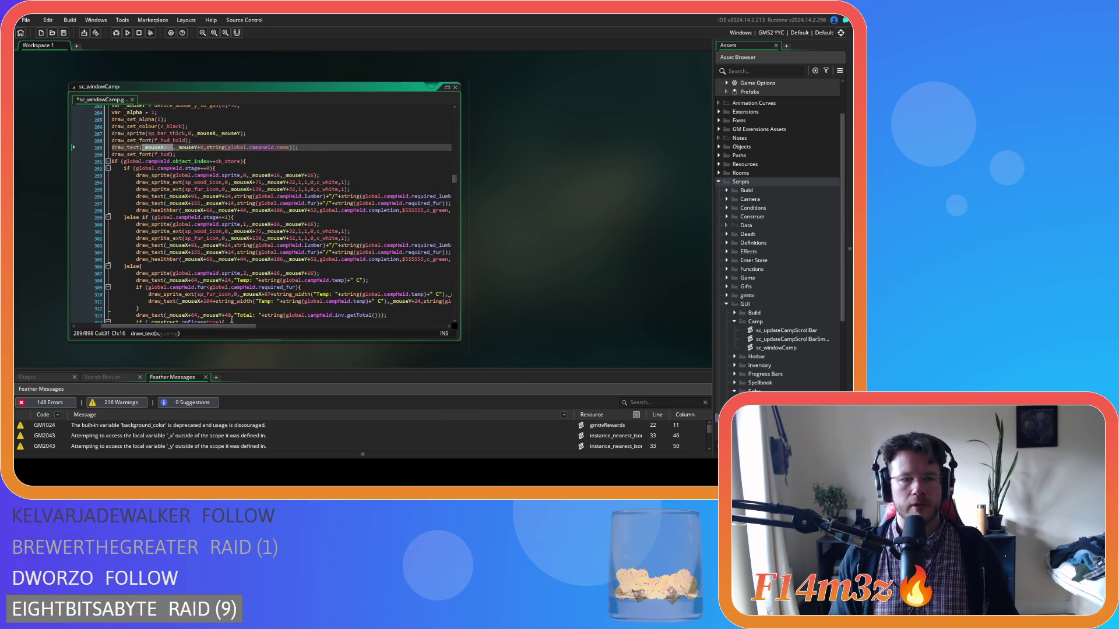
pyautogui.scroll(-4, 236, 253)
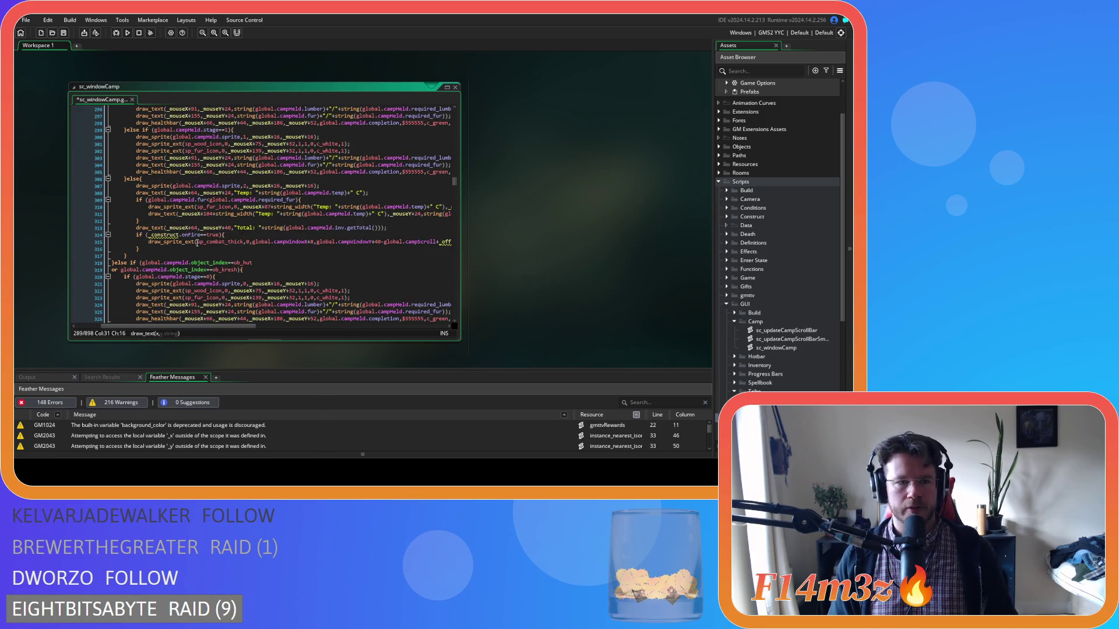
# Set the frame draw call's position on line 315 to _mouseX, _mouseY
pyautogui.moveTo(314, 242); pyautogui.dragTo(253, 245)
pyautogui.click(314, 243)
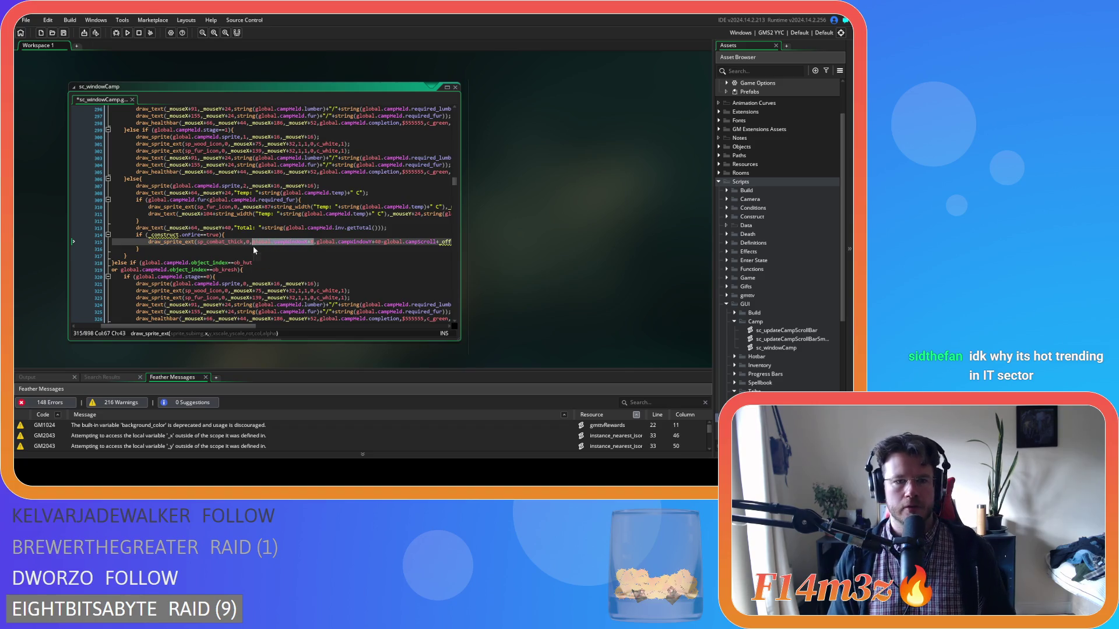
pyautogui.write('_mouseX+64')
pyautogui.scroll(4, 292, 283)
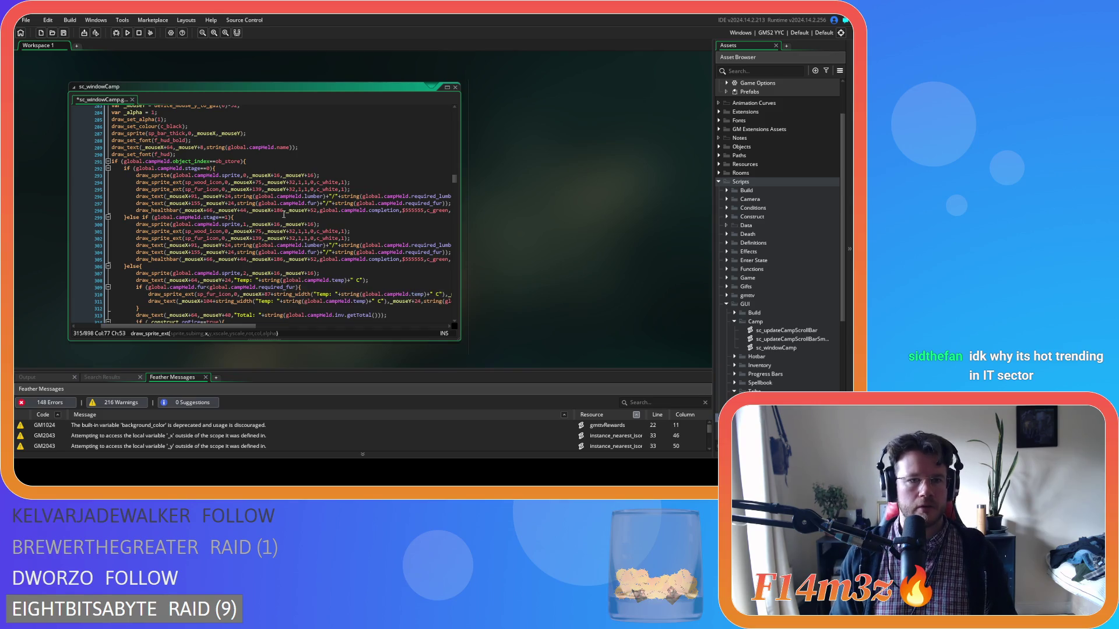
pyautogui.doubleClick(205, 134)
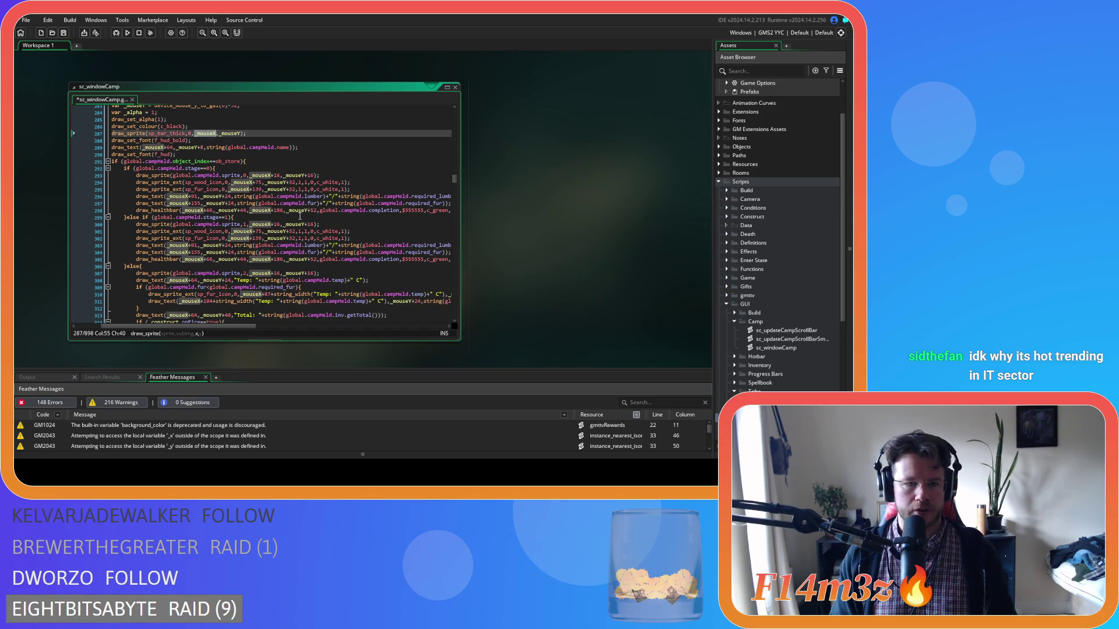
pyautogui.scroll(-6, 300, 216)
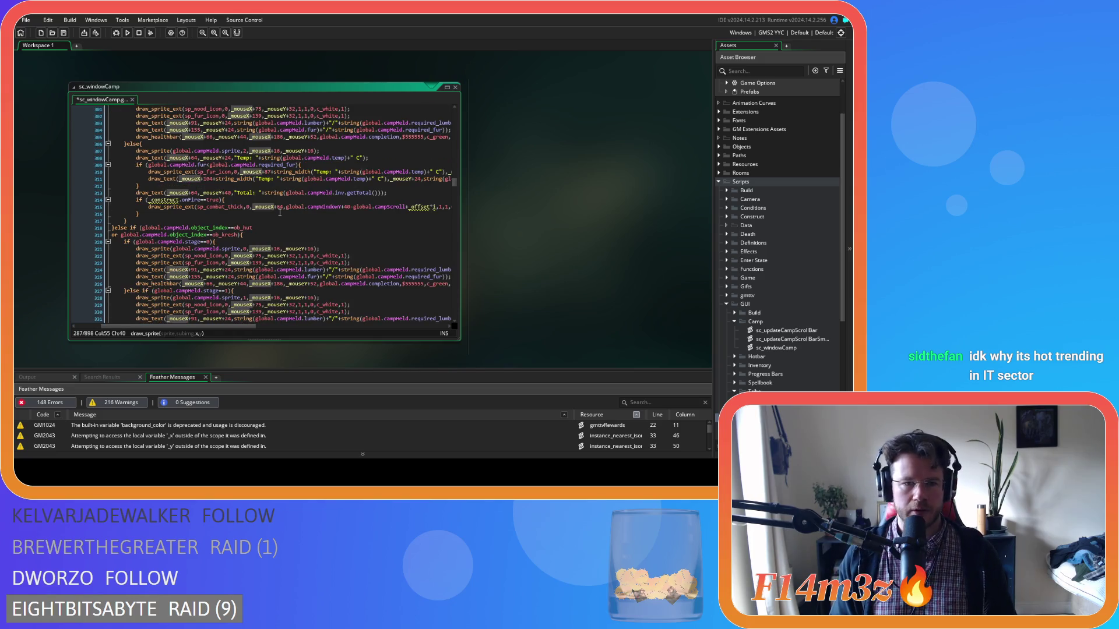
pyautogui.click(280, 207)
pyautogui.press('BackSpace')
pyautogui.press('BackSpace')
pyautogui.press('BackSpace')
pyautogui.click(336, 208)
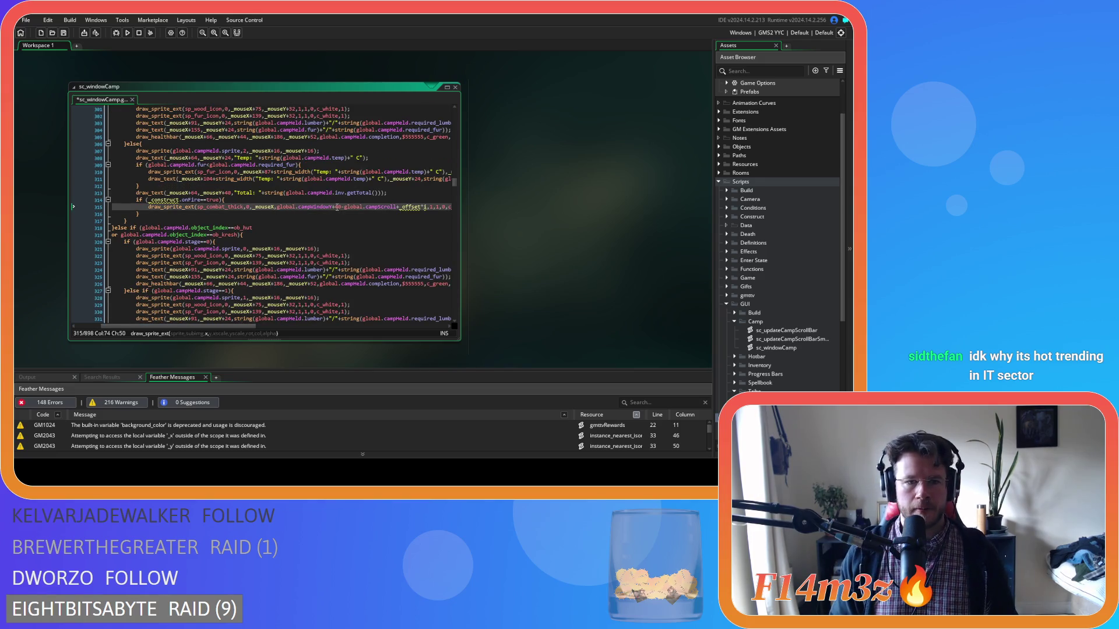
pyautogui.moveTo(427, 207); pyautogui.dragTo(290, 211)
pyautogui.write('_mouse')
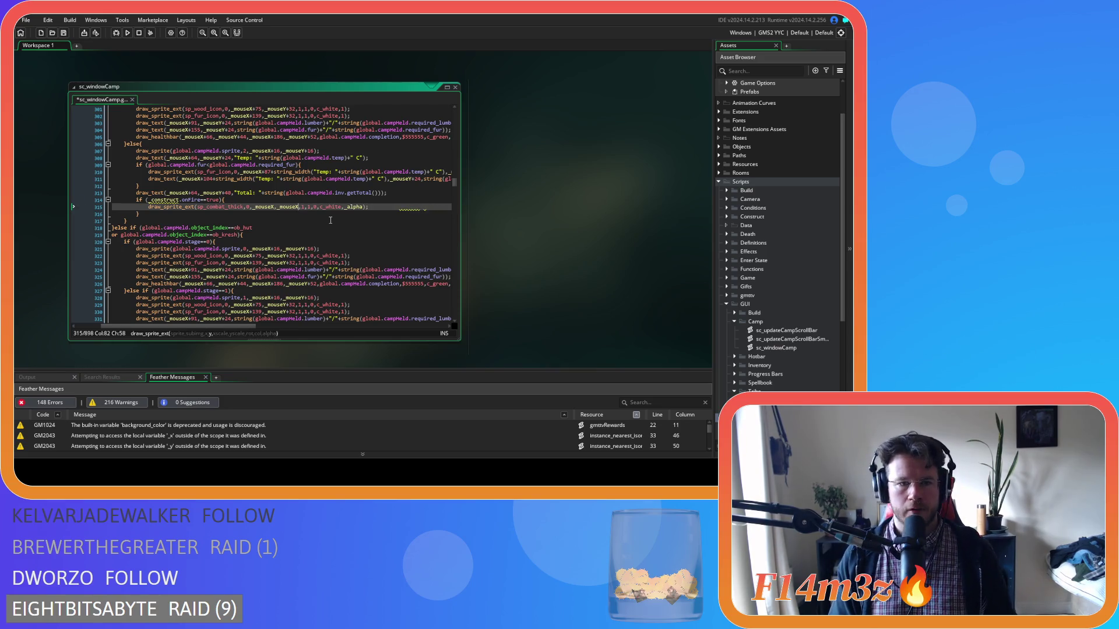
pyautogui.click(330, 223)
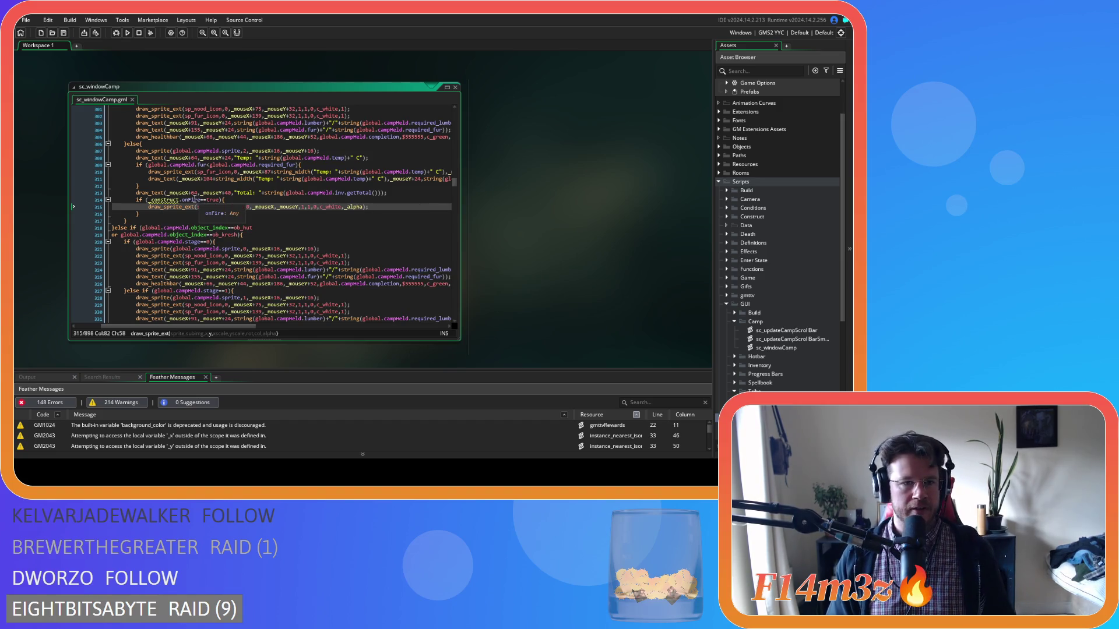
# Replace _construct with global.campHeld in the onFire check on line 314 and save
pyautogui.moveTo(194, 166); pyautogui.dragTo(148, 166)
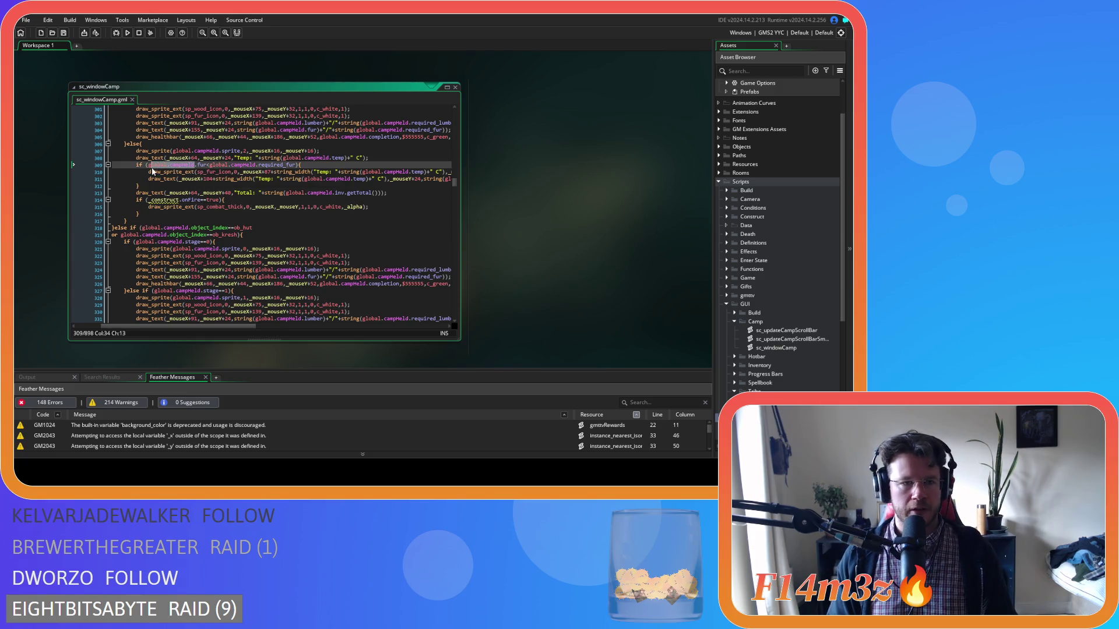
pyautogui.hotkey('ctrl', 'c')
pyautogui.doubleClick(164, 199)
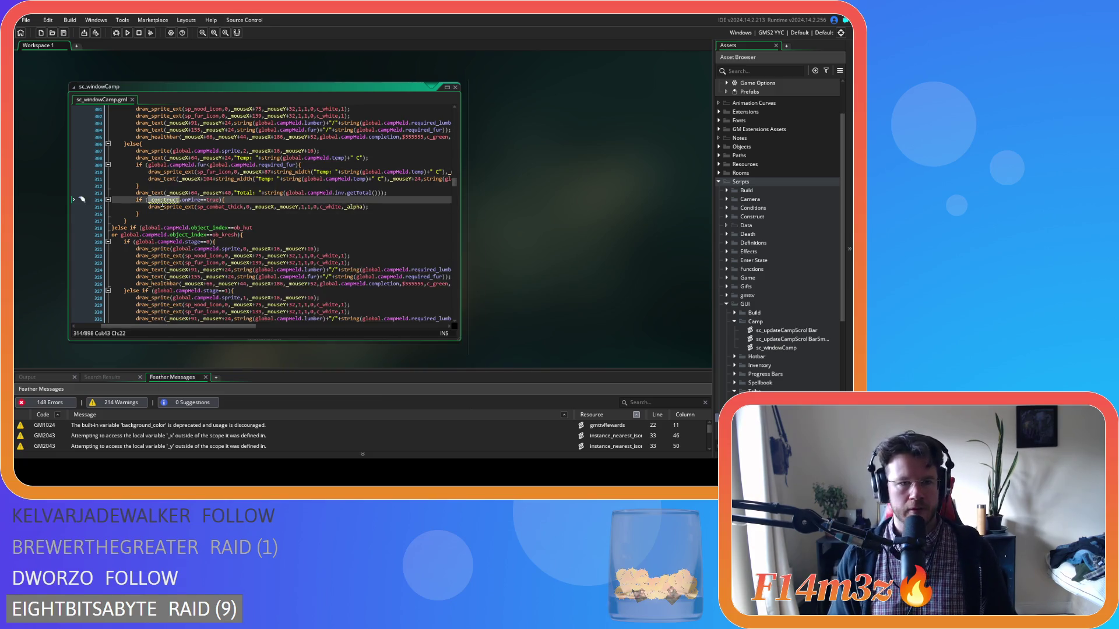
pyautogui.hotkey('ctrl', 'v')
pyautogui.hotkey('ctrl', 's')
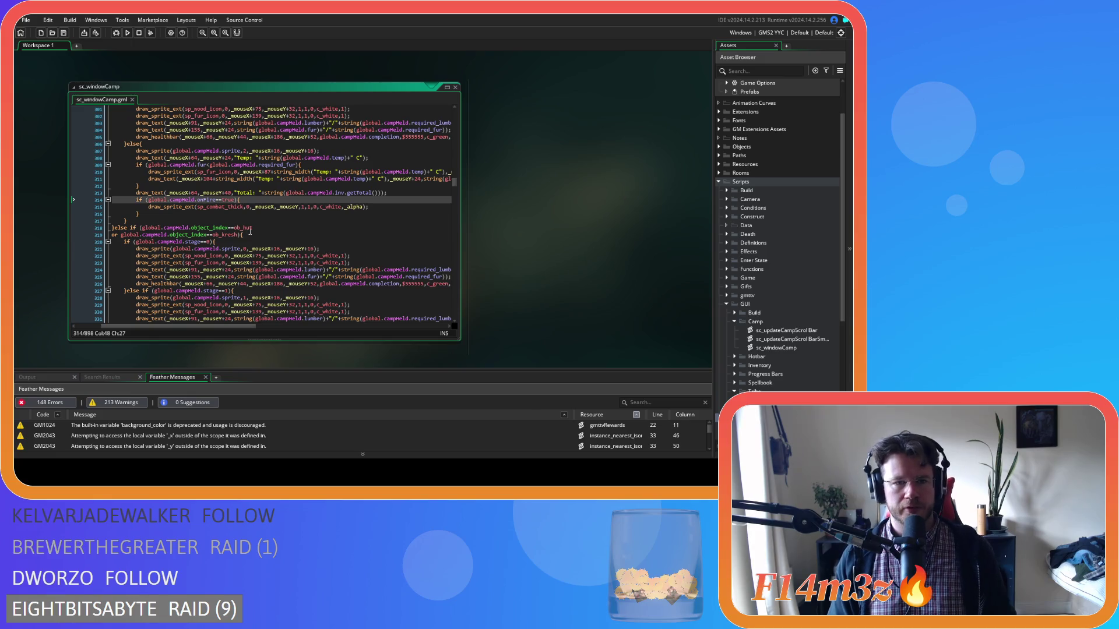
# Turn the call into plain draw_sprite(sp_combat_thick,0,_mouseX,_mouseY), dropping the extra arguments, and save
pyautogui.click(380, 209)
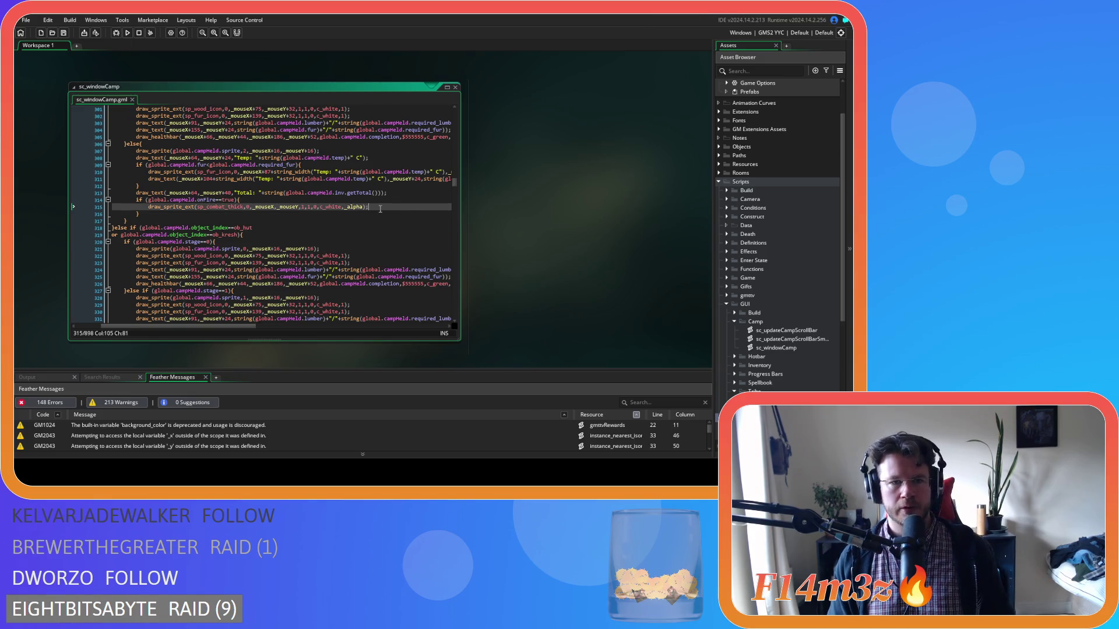
pyautogui.scroll(5, 380, 209)
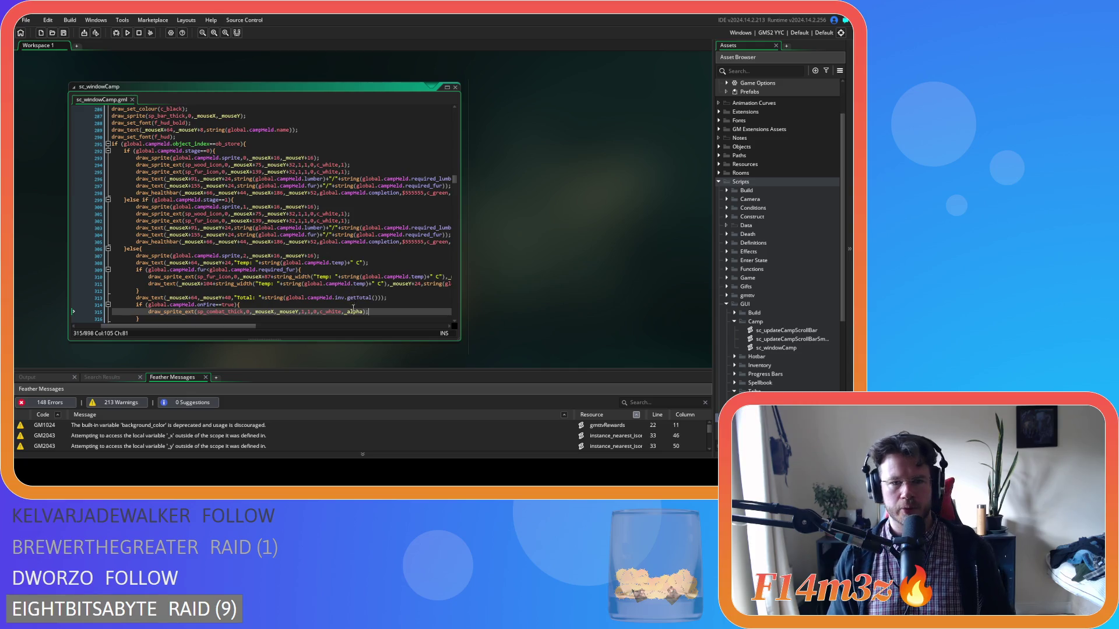
pyautogui.click(357, 312)
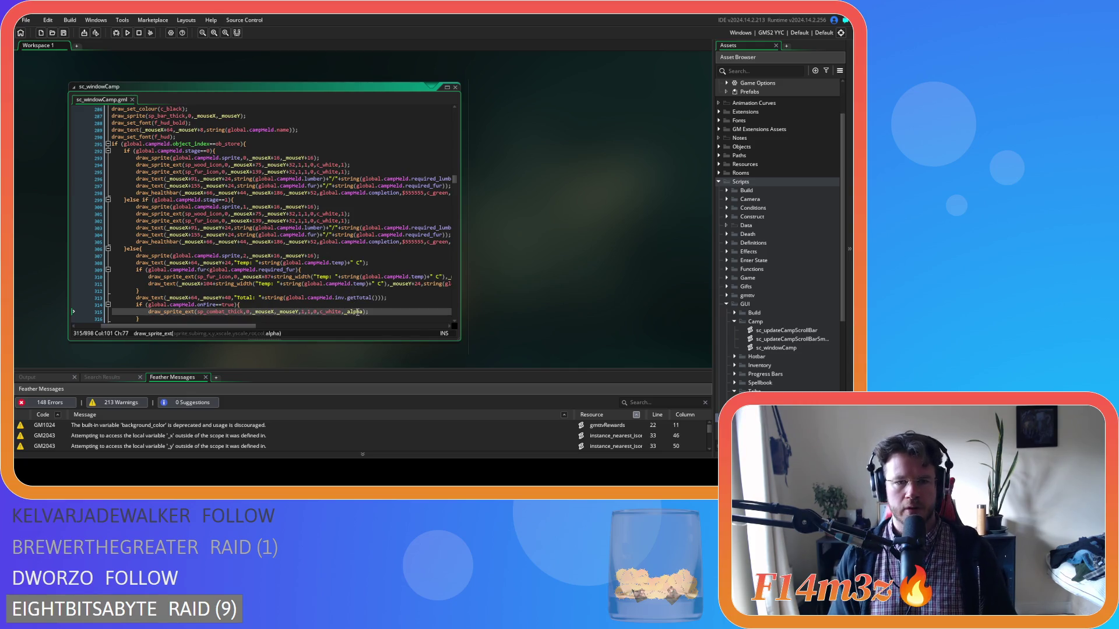
pyautogui.press('Right')
pyautogui.press('Right')
pyautogui.moveTo(194, 314)
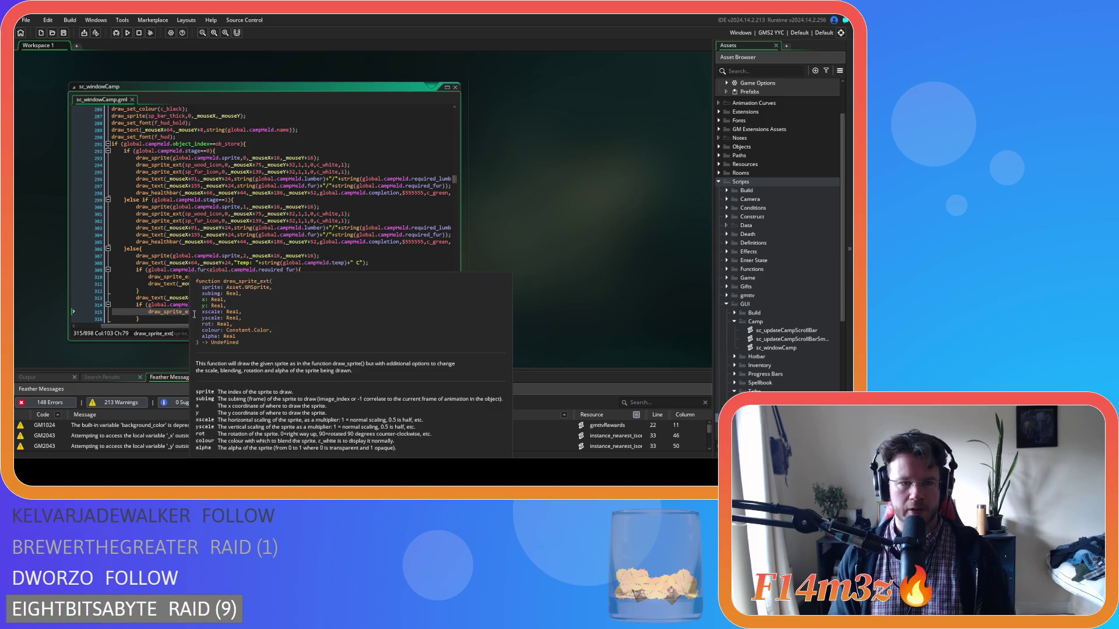
pyautogui.click(190, 313)
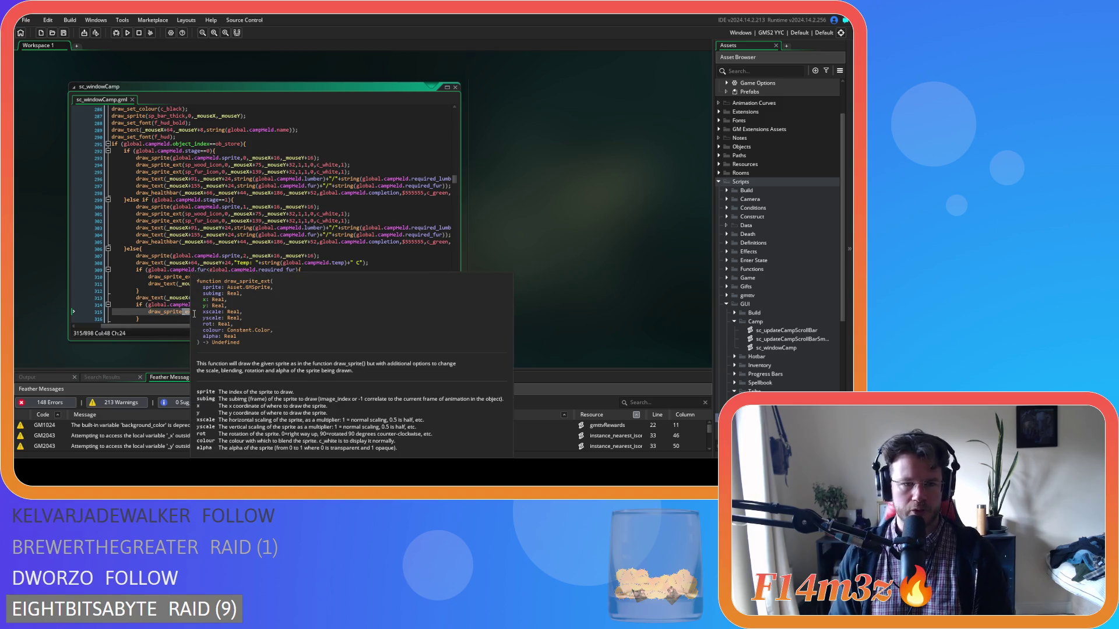
pyautogui.press('BackSpace')
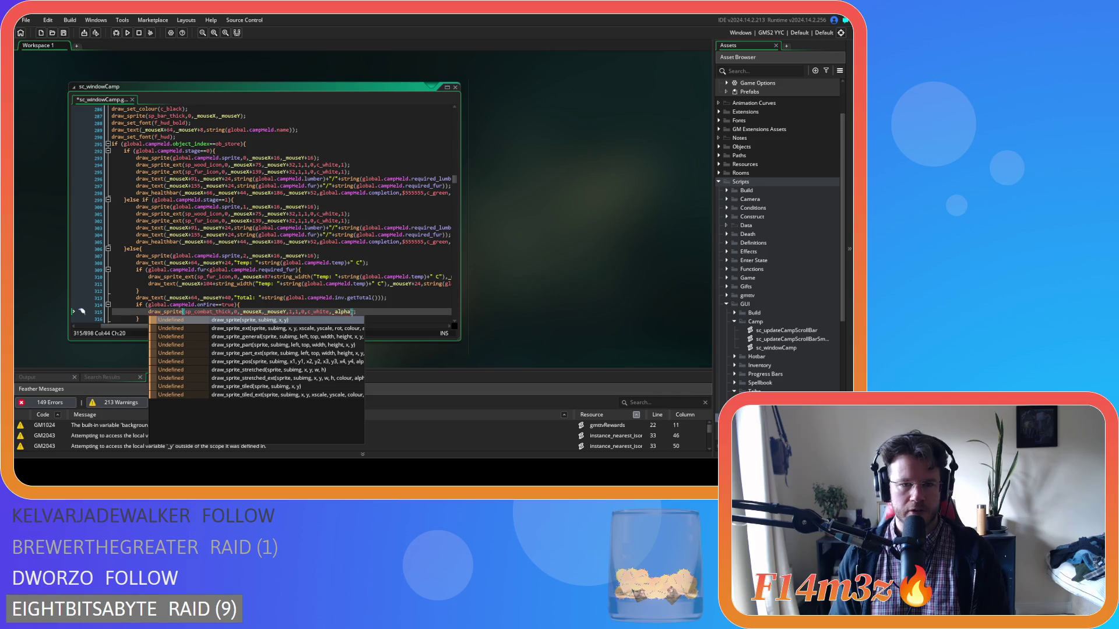
pyautogui.moveTo(351, 312); pyautogui.dragTo(288, 311)
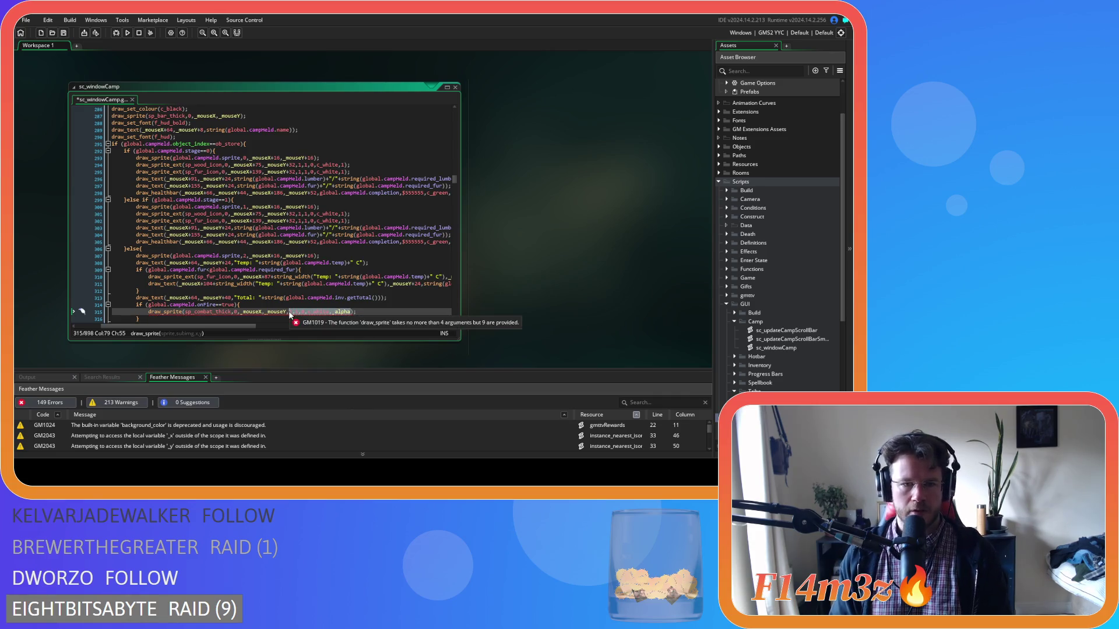
pyautogui.press('BackSpace')
pyautogui.click(319, 313)
pyautogui.hotkey('ctrl', 's')
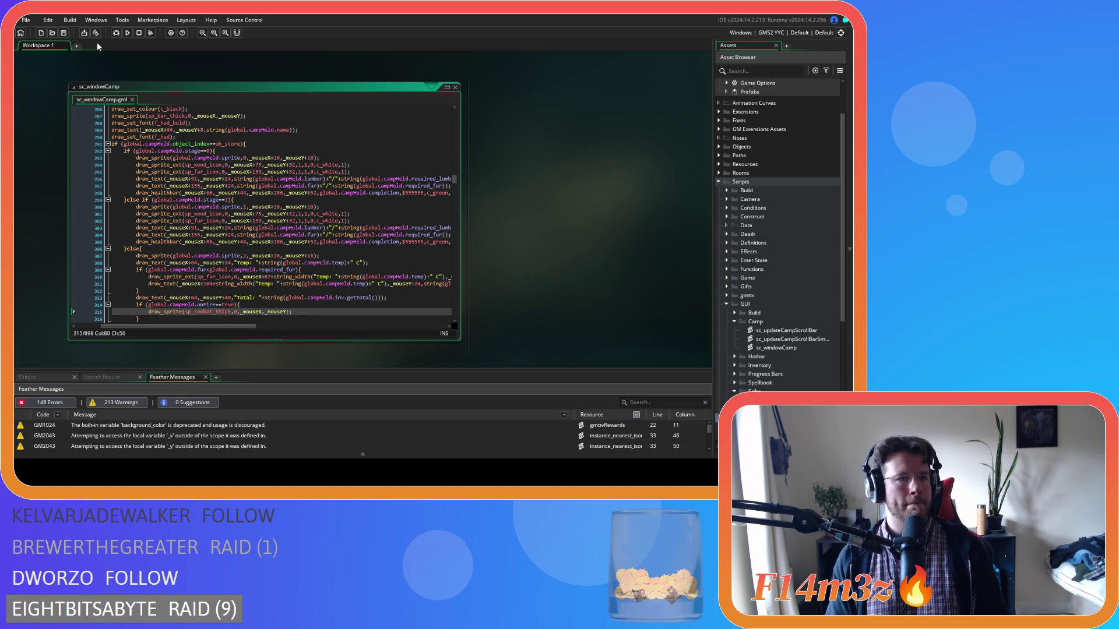
pyautogui.scroll(-2, 314, 277)
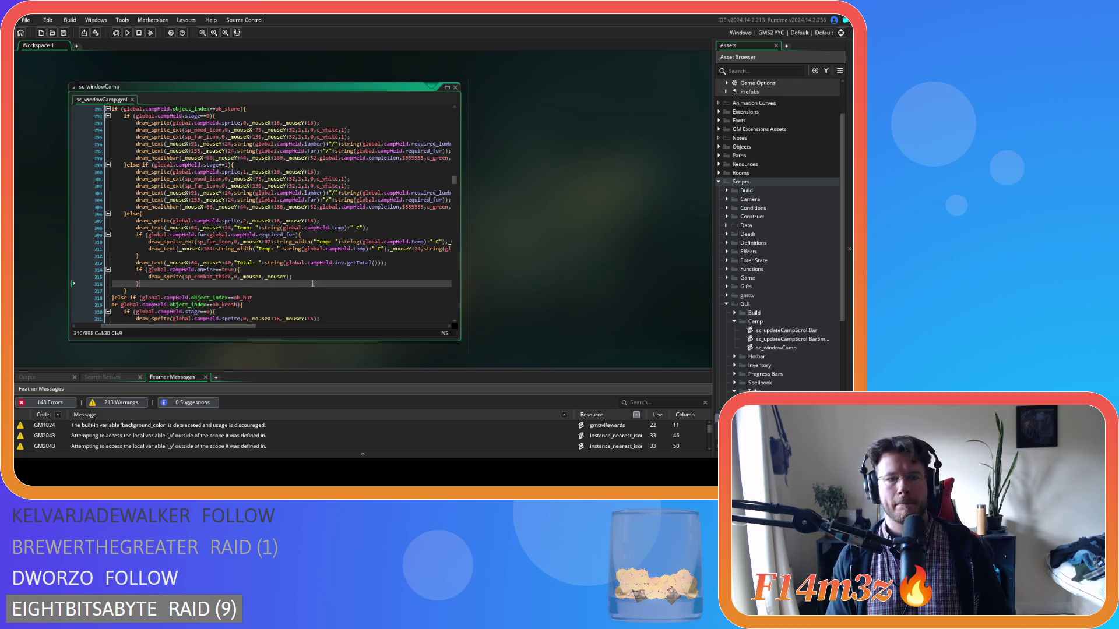
# Switch the build target to GMS2 VM and build and run the game with F5
pyautogui.press('F5')
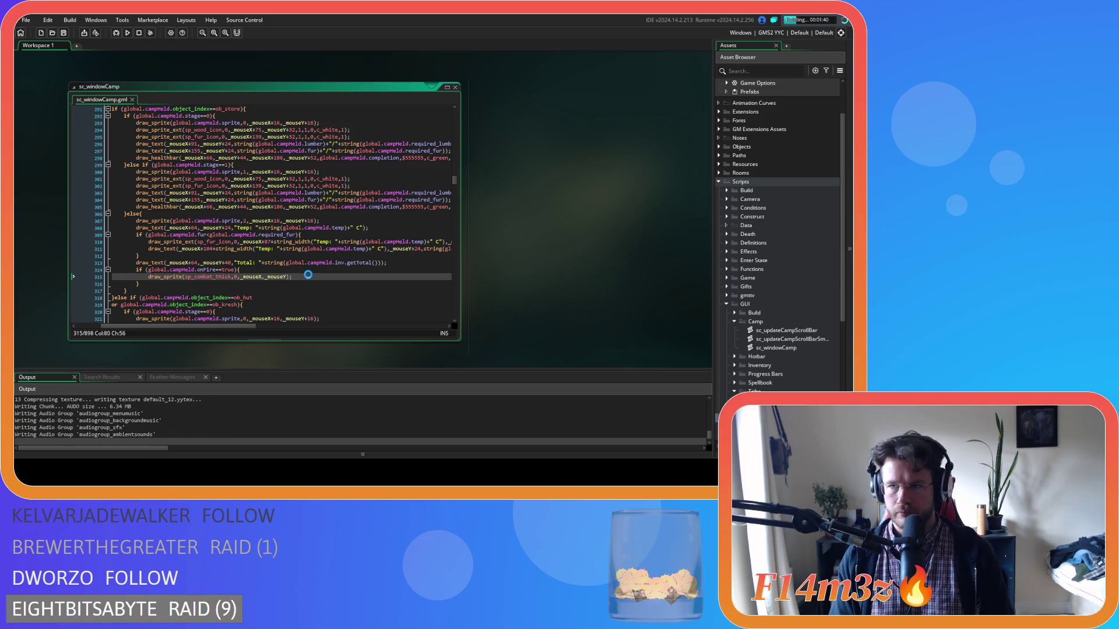
pyautogui.click(771, 32)
pyautogui.click(570, 55)
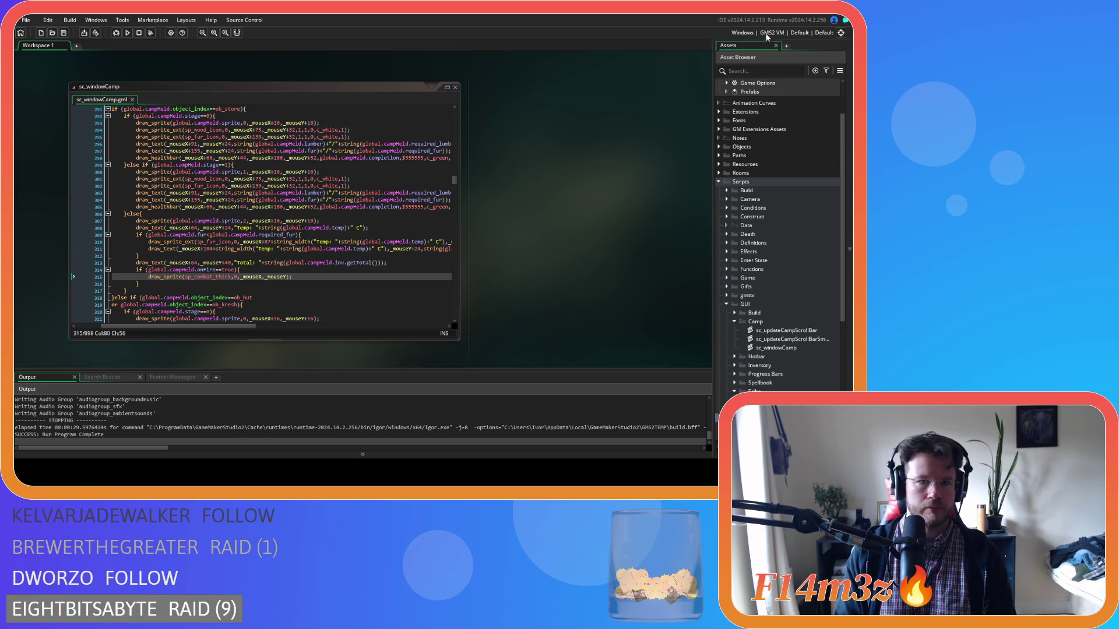
pyautogui.click(351, 277)
pyautogui.press('F5')
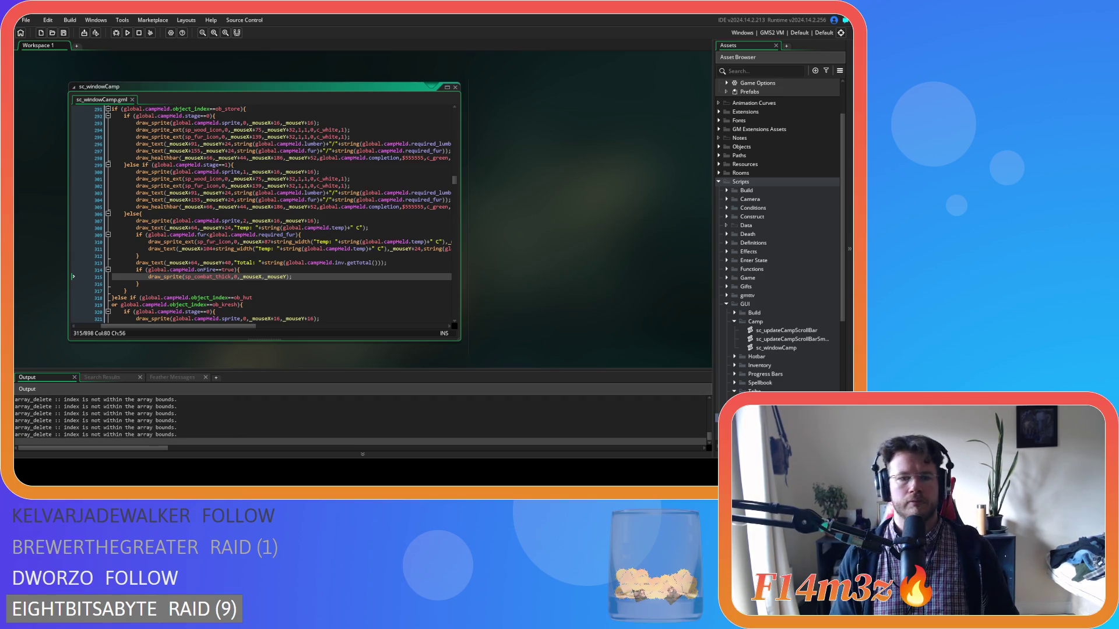
pyautogui.hotkey('alt', 'Tab')
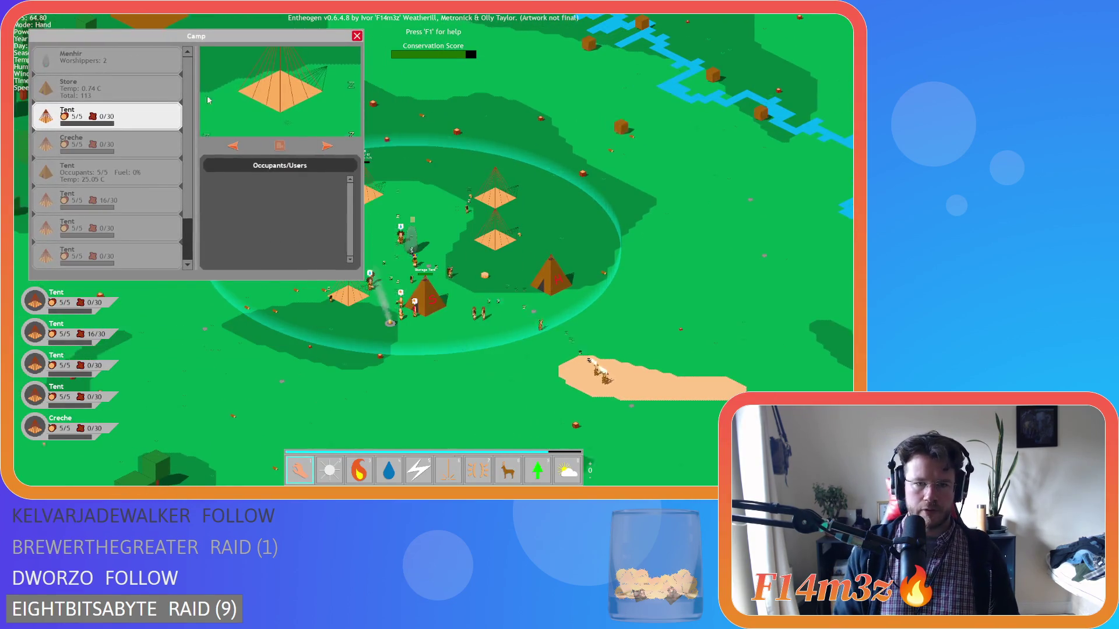
# Set the storage tent on fire and check the red-framed Store and Tent rows in the Camp list
pyautogui.scroll(3, 432, 314)
pyautogui.press('3')
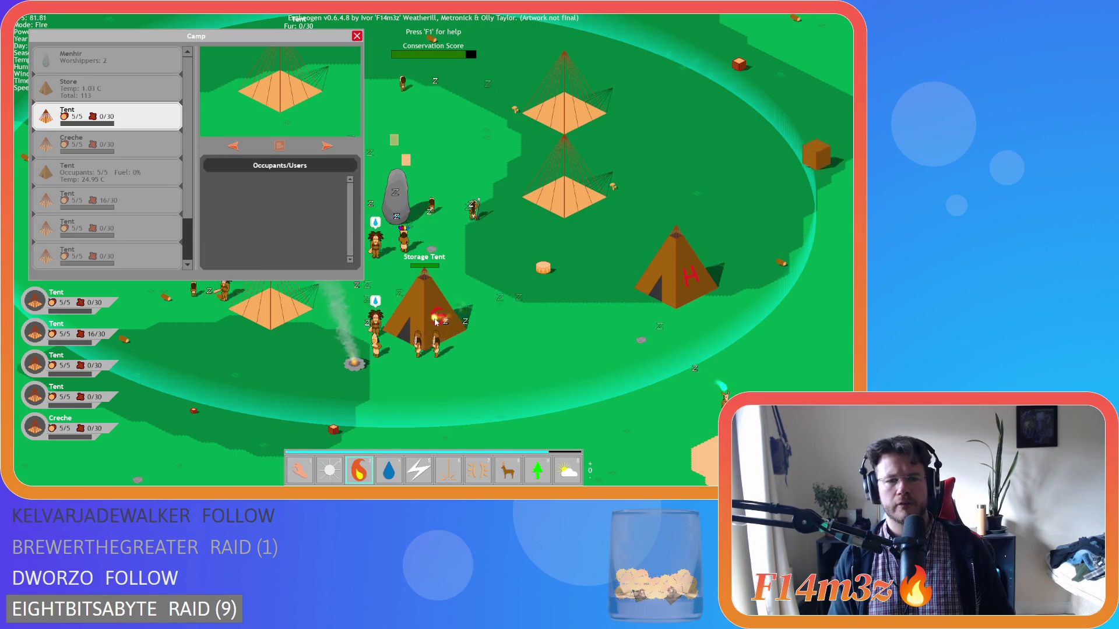
pyautogui.click(436, 322)
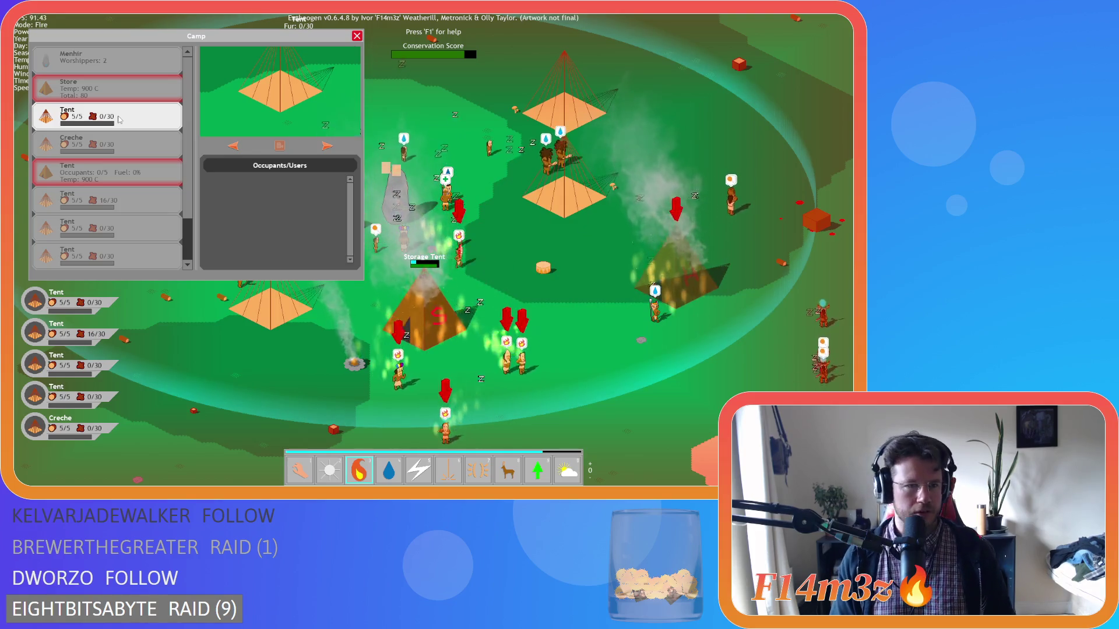
pyautogui.press('1')
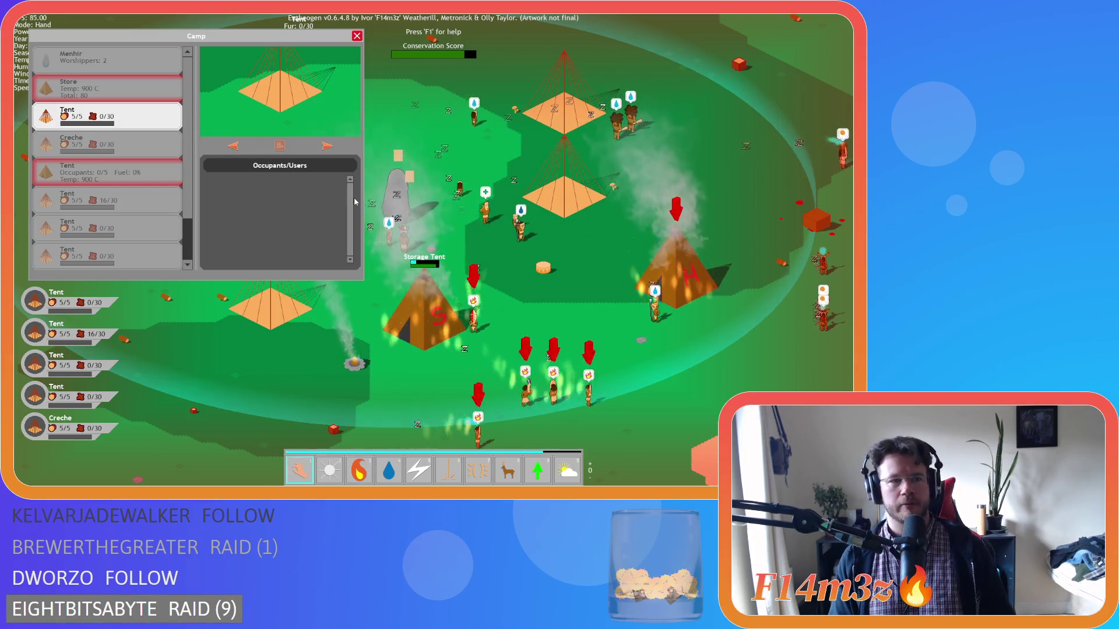
pyautogui.moveTo(105, 88)
pyautogui.mouseDown()
pyautogui.moveTo(460, 135)
pyautogui.moveTo(118, 166)
pyautogui.moveTo(448, 159)
pyautogui.moveTo(123, 166)
pyautogui.moveTo(134, 169)
pyautogui.mouseUp()
pyautogui.scroll(-1, 146, 175)
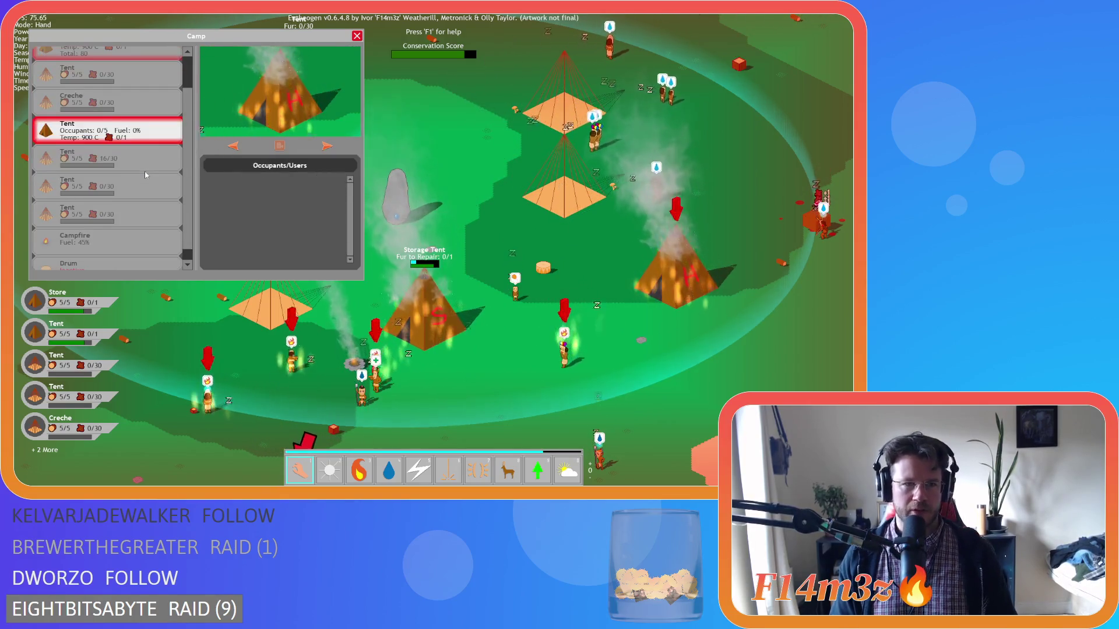
# Close the Camp window and quit the game with Esc and Y
pyautogui.click(412, 193)
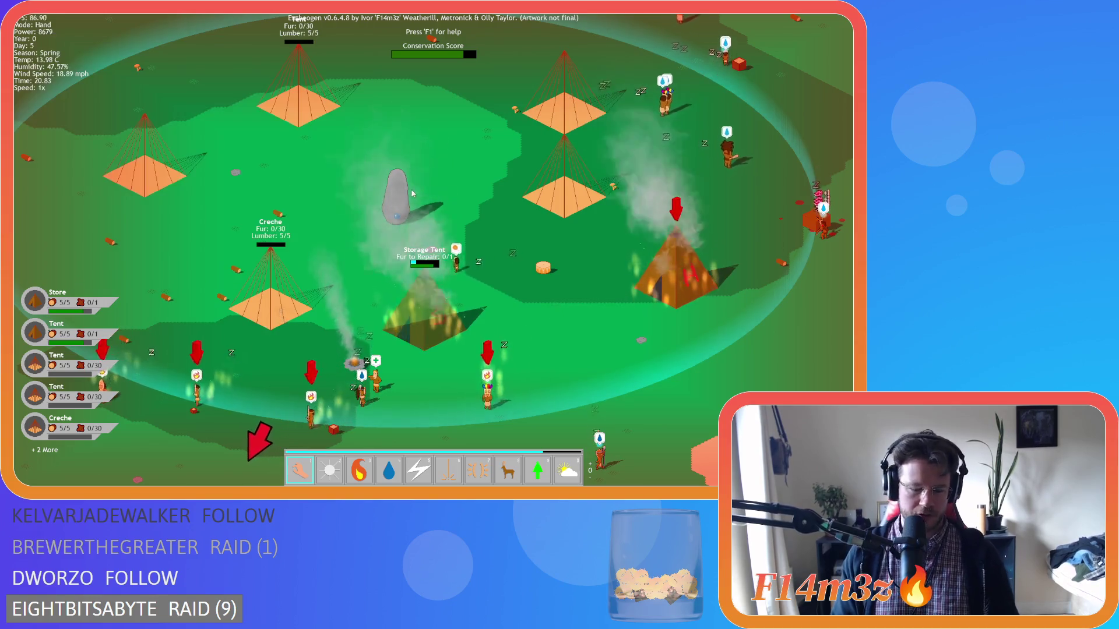
pyautogui.press('Escape')
pyautogui.press('y')
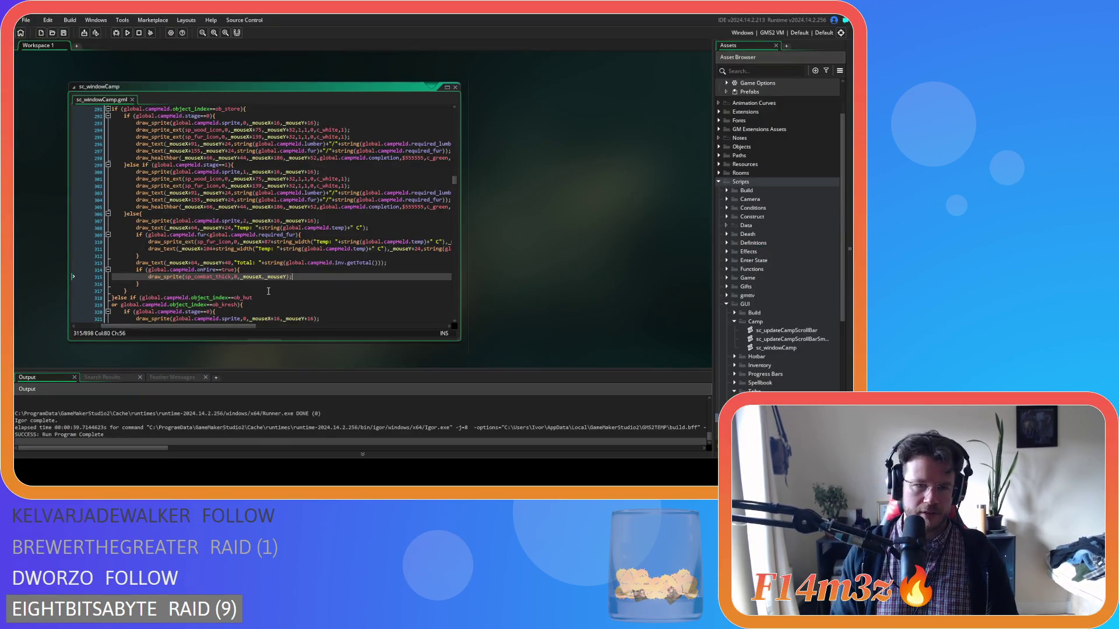
# Paste the onFire sp_combat_thick drawing block after line 342 in the last else branch and save
pyautogui.moveTo(155, 286); pyautogui.dragTo(134, 272)
pyautogui.hotkey('ctrl', 'c')
pyautogui.scroll(-3, 217, 290)
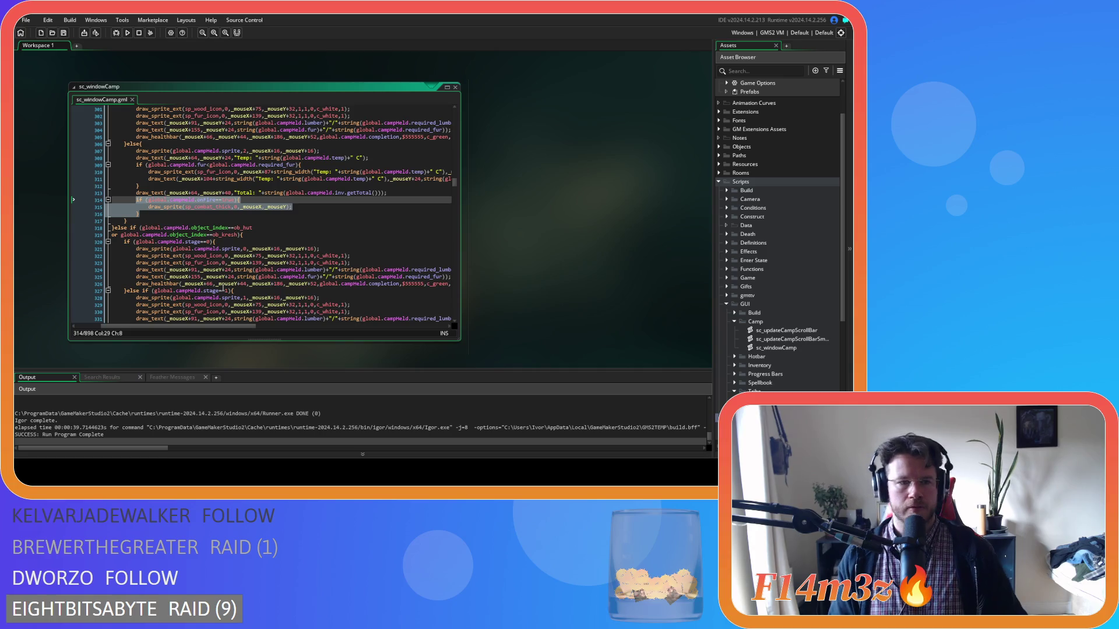
pyautogui.scroll(-3, 221, 284)
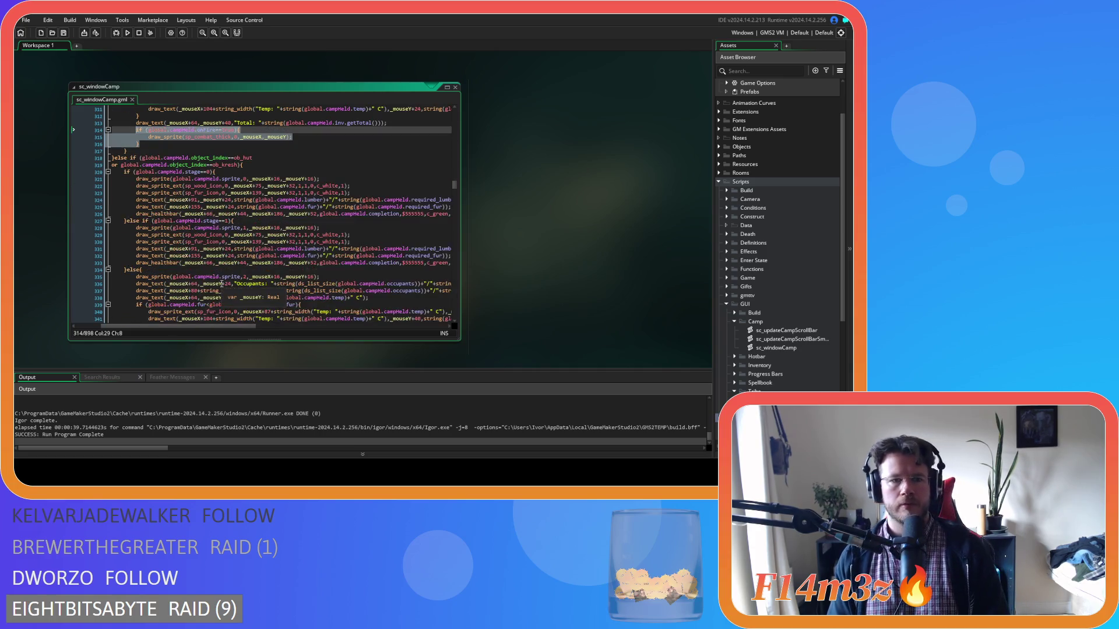
pyautogui.scroll(-3, 221, 284)
pyautogui.click(159, 274)
pyautogui.scroll(5, 192, 280)
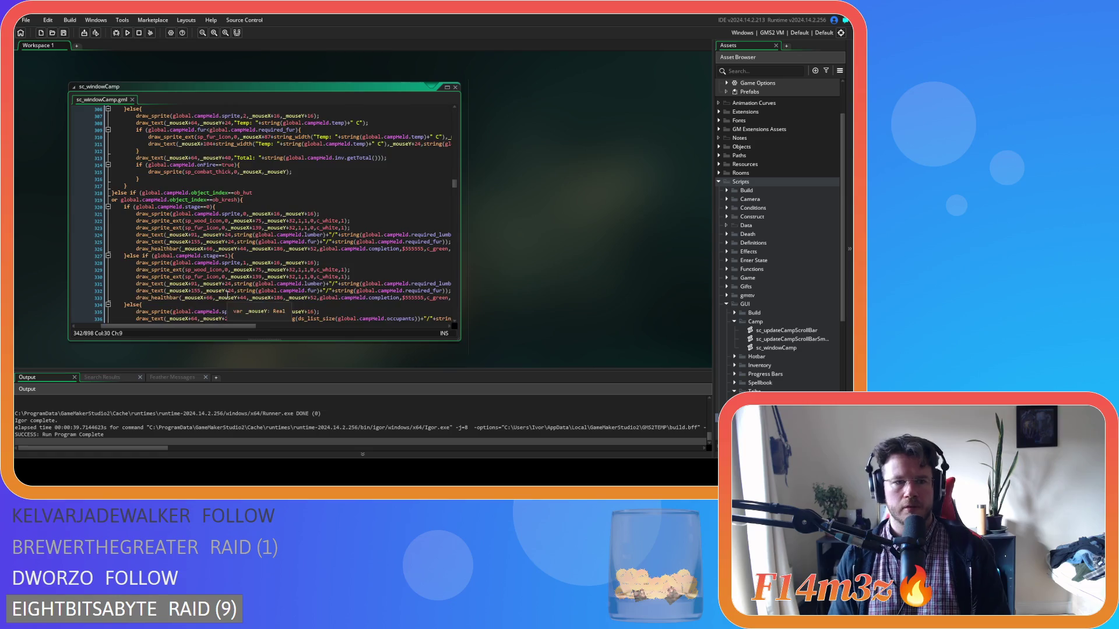
pyautogui.scroll(-6, 226, 287)
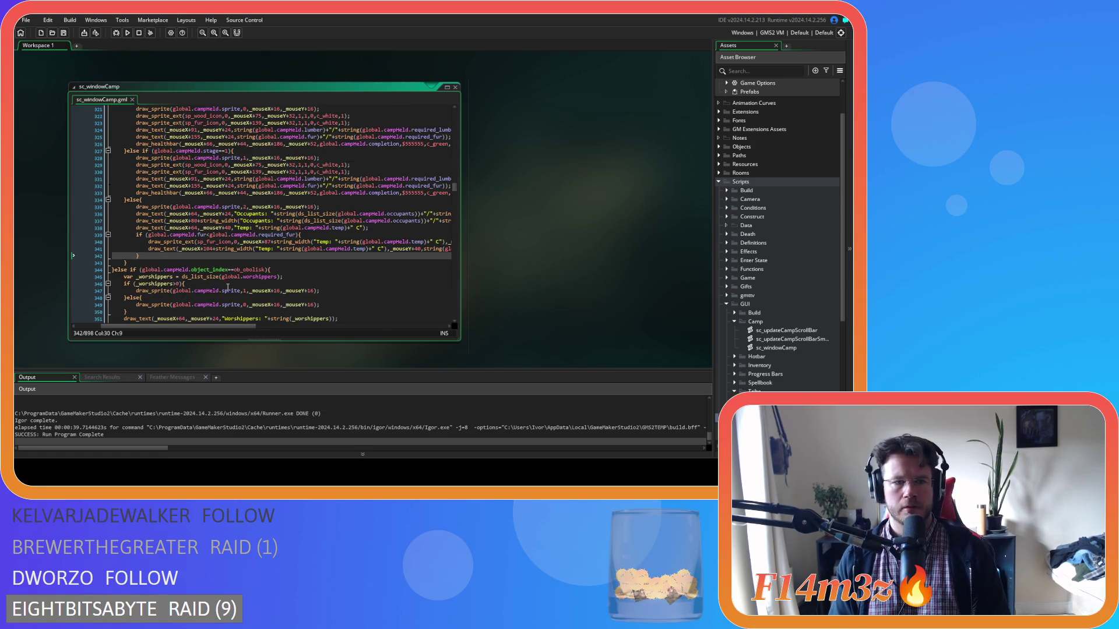
pyautogui.scroll(5, 228, 286)
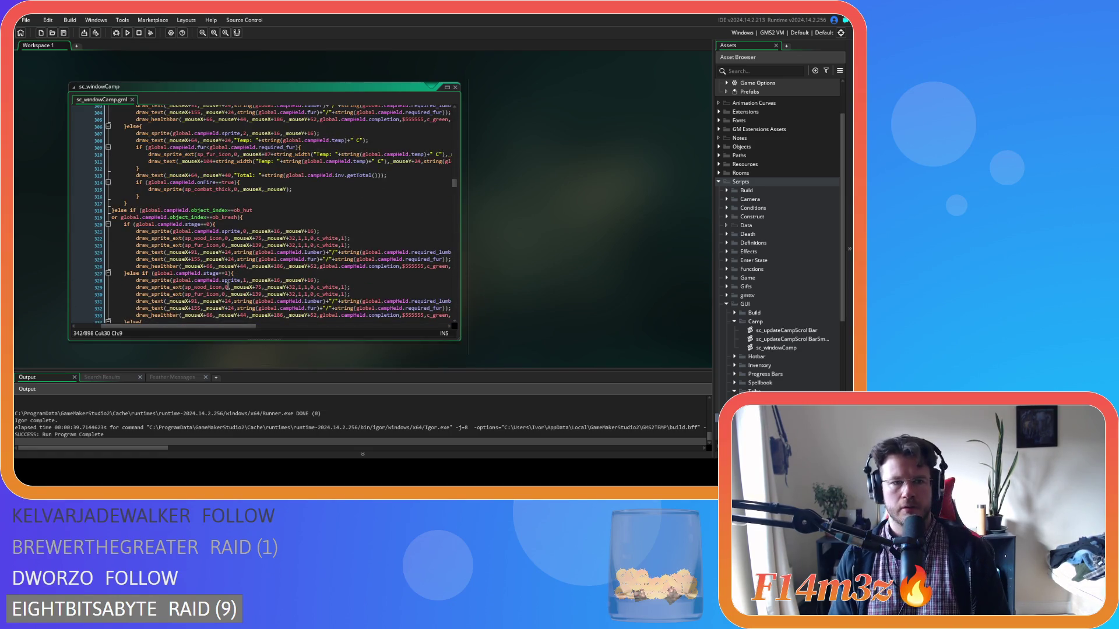
pyautogui.press('Return')
pyautogui.hotkey('ctrl', 'v')
pyautogui.hotkey('ctrl', 's')
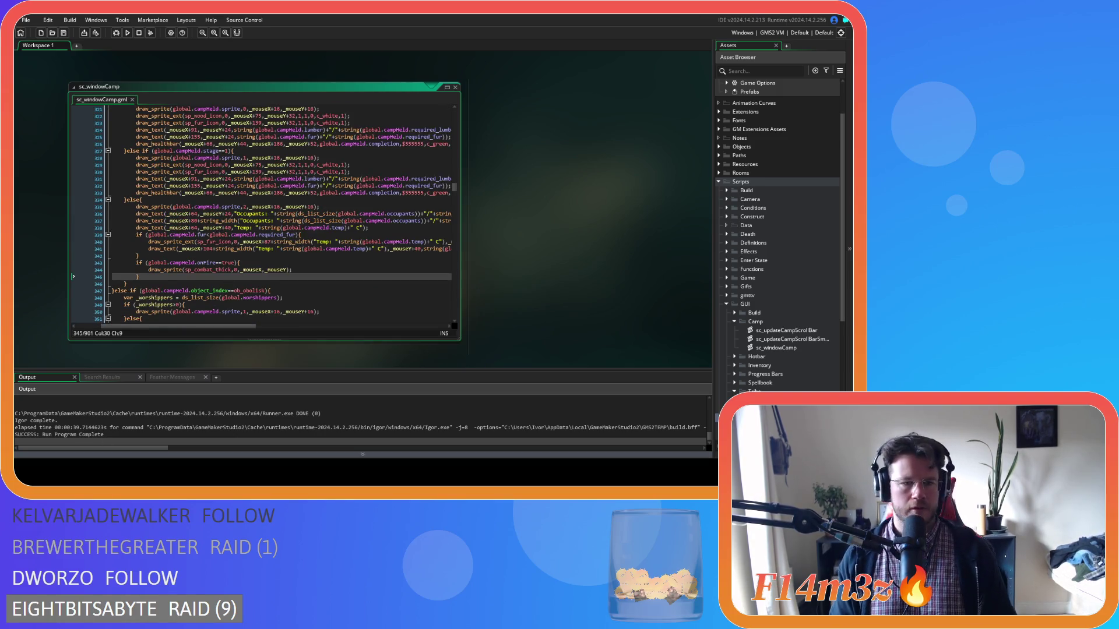
pyautogui.click(254, 235)
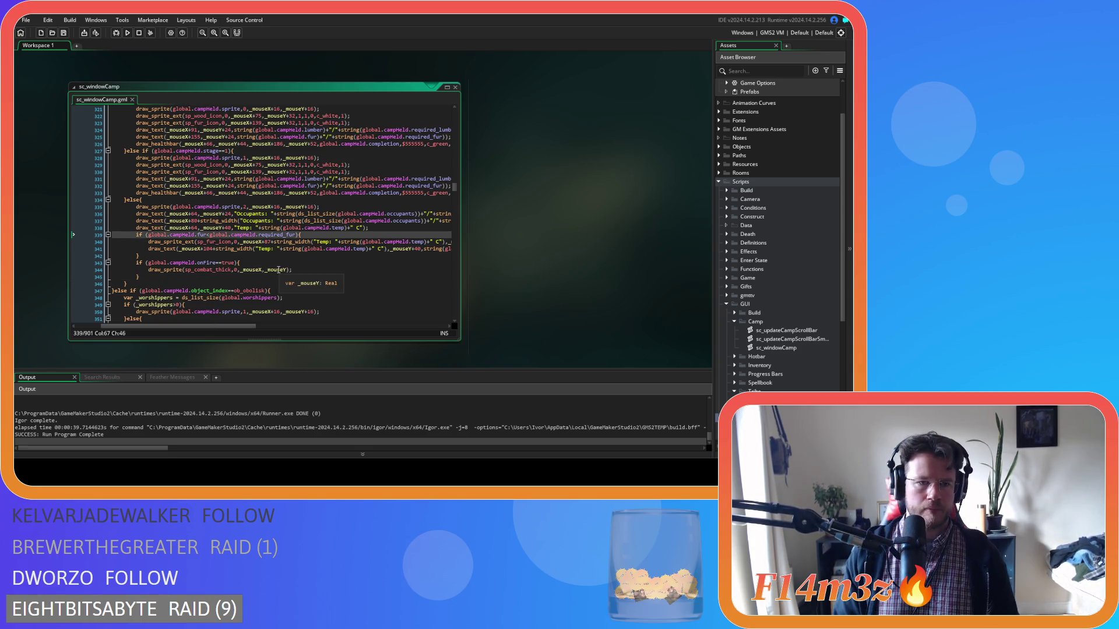
pyautogui.click(293, 270)
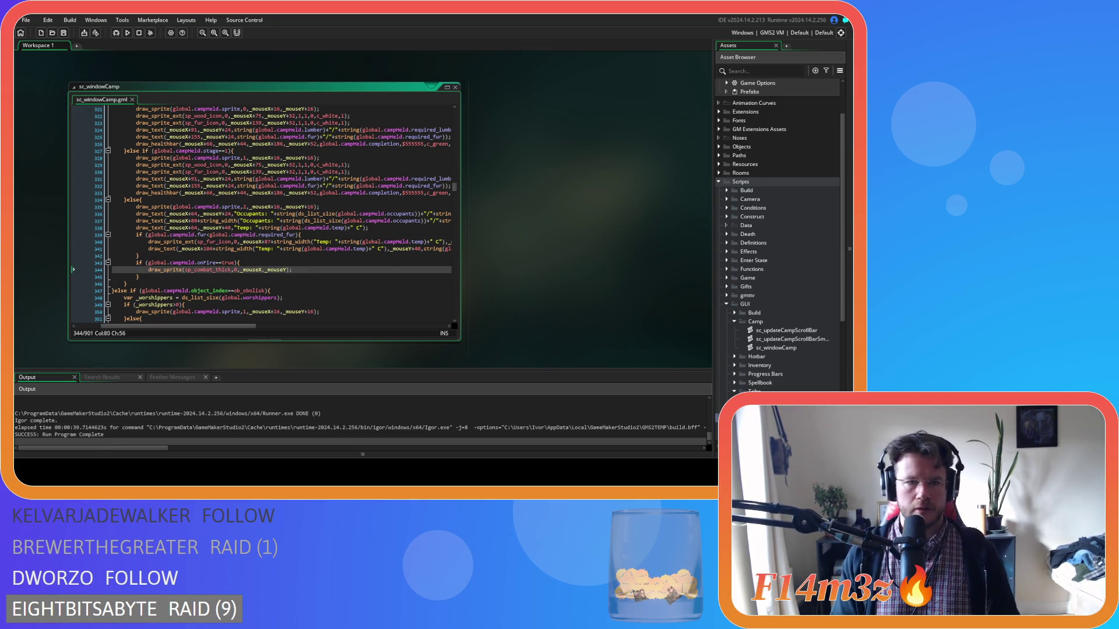
pyautogui.press('Up')
pyautogui.scroll(-6, 795, 344)
# Expand Sprites > UI > Windows in the Asset Browser
pyautogui.click(734, 189)
pyautogui.click(775, 215)
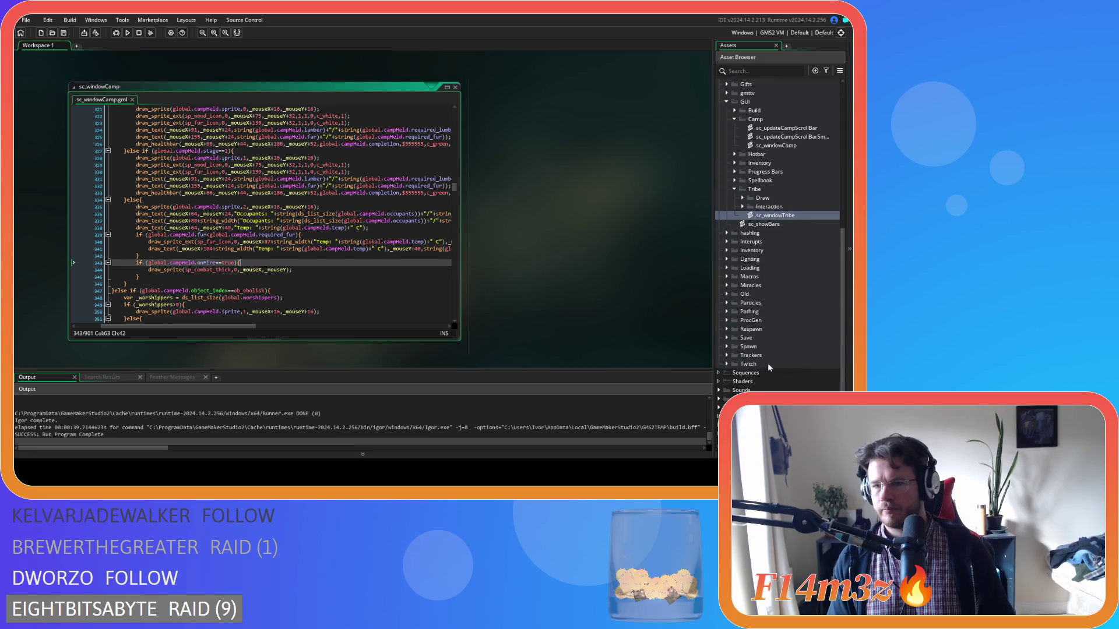
pyautogui.click(719, 399)
pyautogui.scroll(-5, 722, 399)
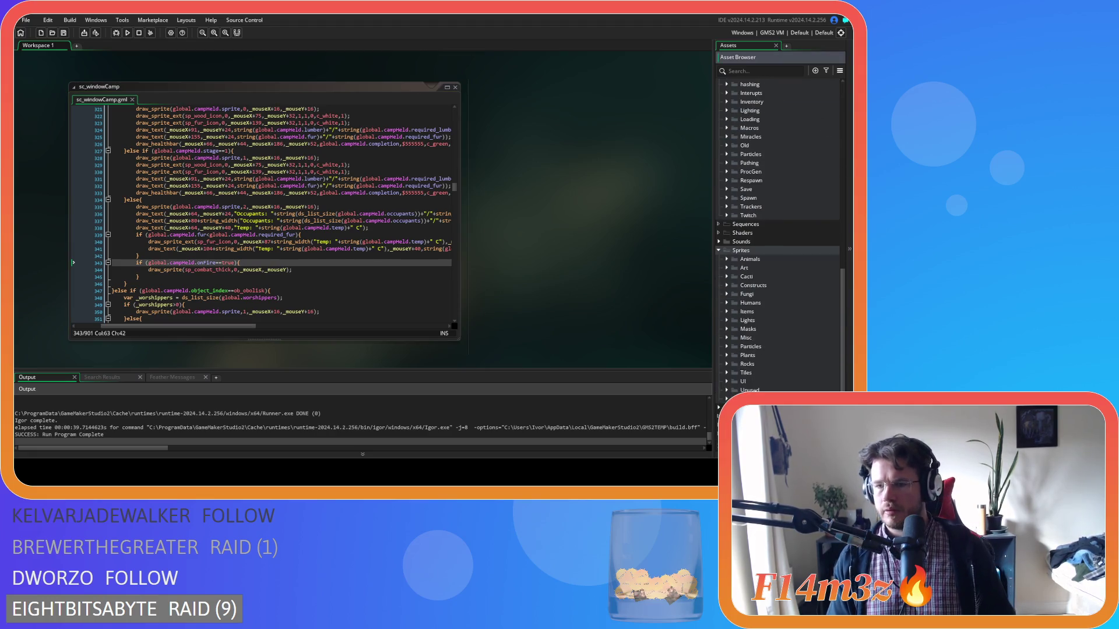
pyautogui.click(728, 380)
pyautogui.scroll(-4, 728, 380)
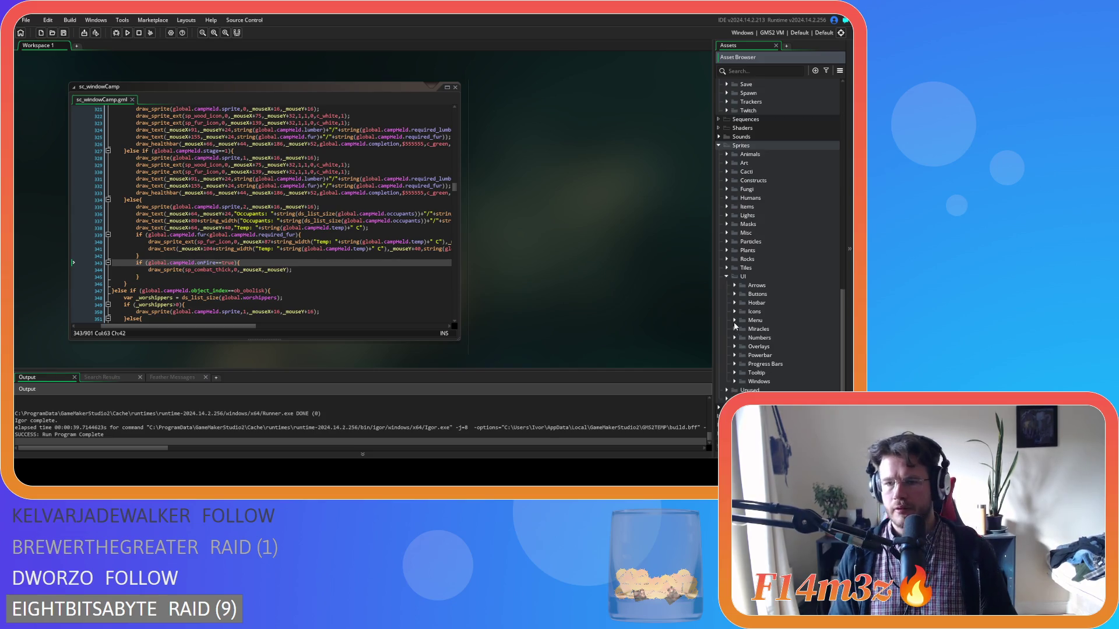
pyautogui.scroll(-1, 735, 375)
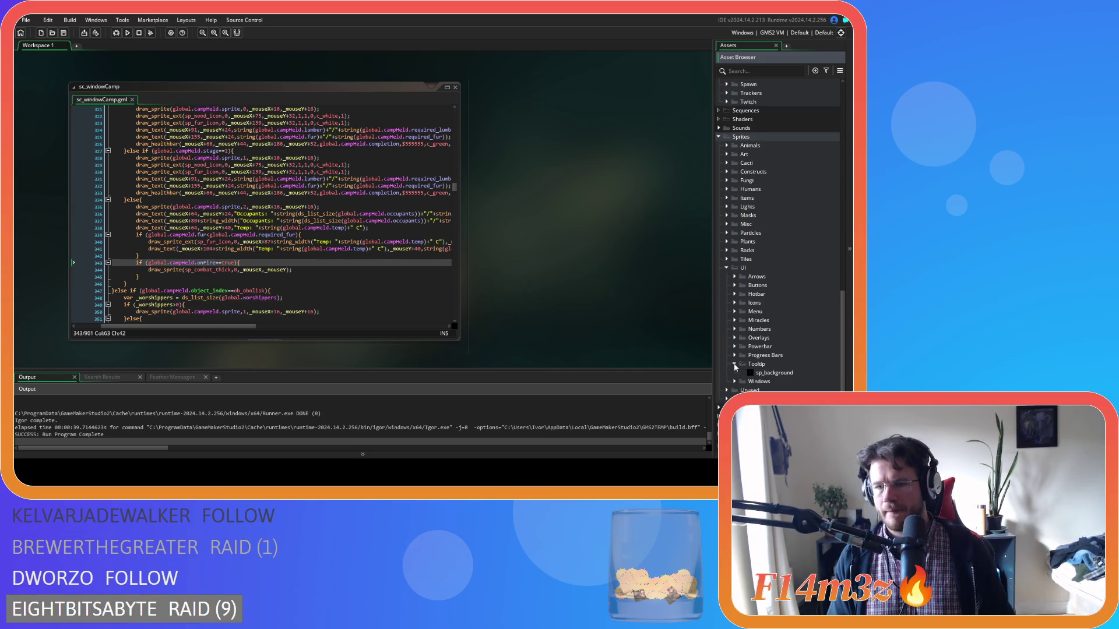
pyautogui.scroll(1, 736, 376)
pyautogui.click(734, 381)
pyautogui.scroll(-3, 735, 383)
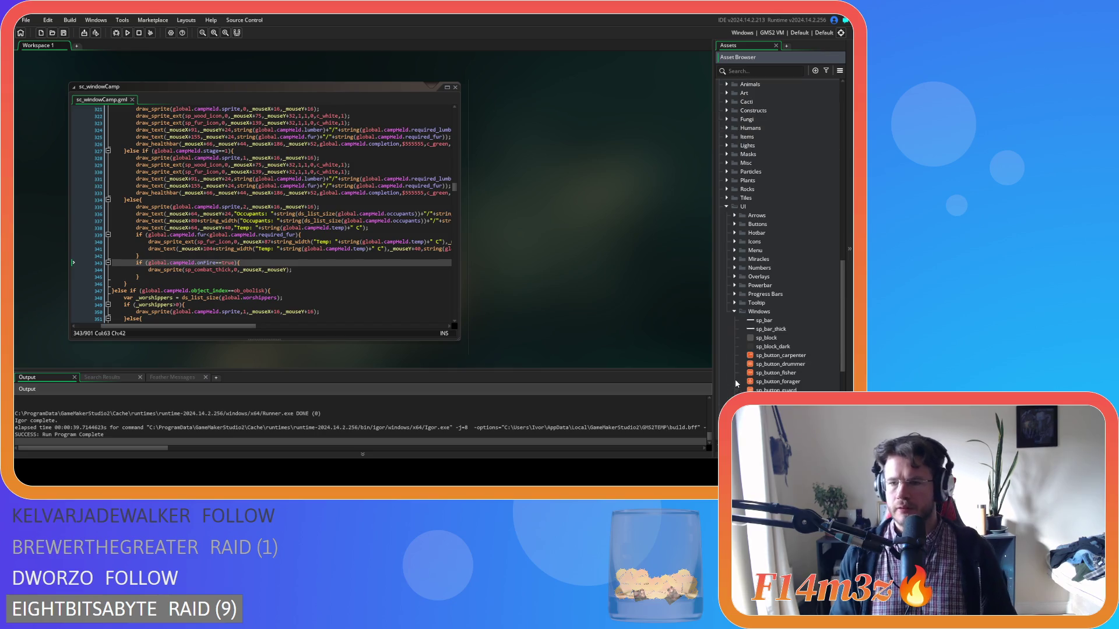
# Open the sp_bar_thick and sp_bar sprites to check them, then close the sprite editor
pyautogui.doubleClick(774, 328)
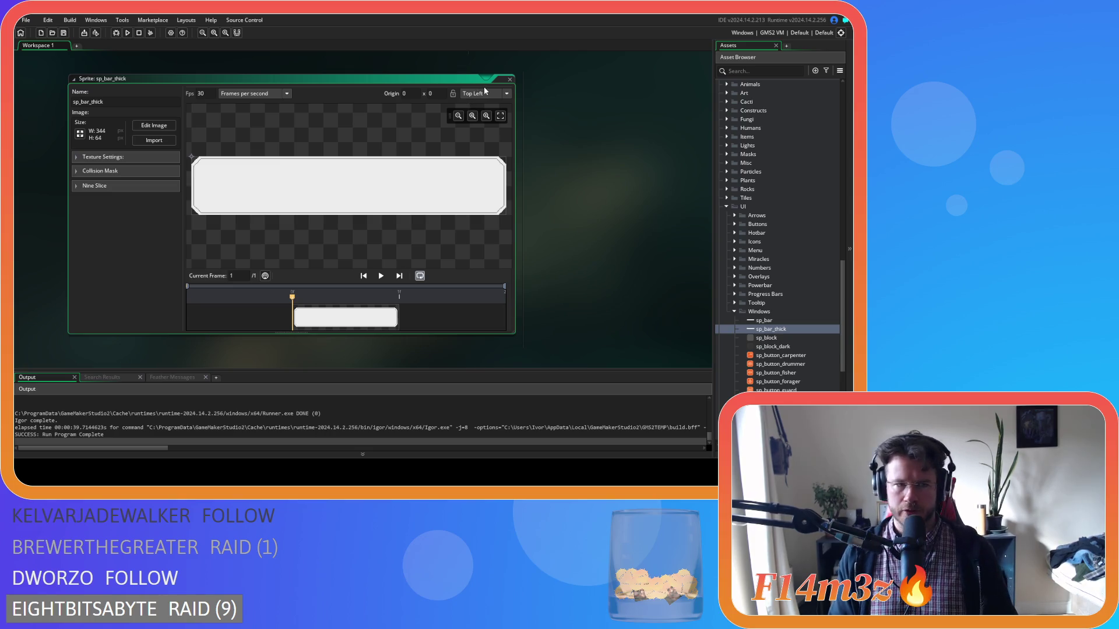
pyautogui.click(510, 79)
pyautogui.doubleClick(764, 320)
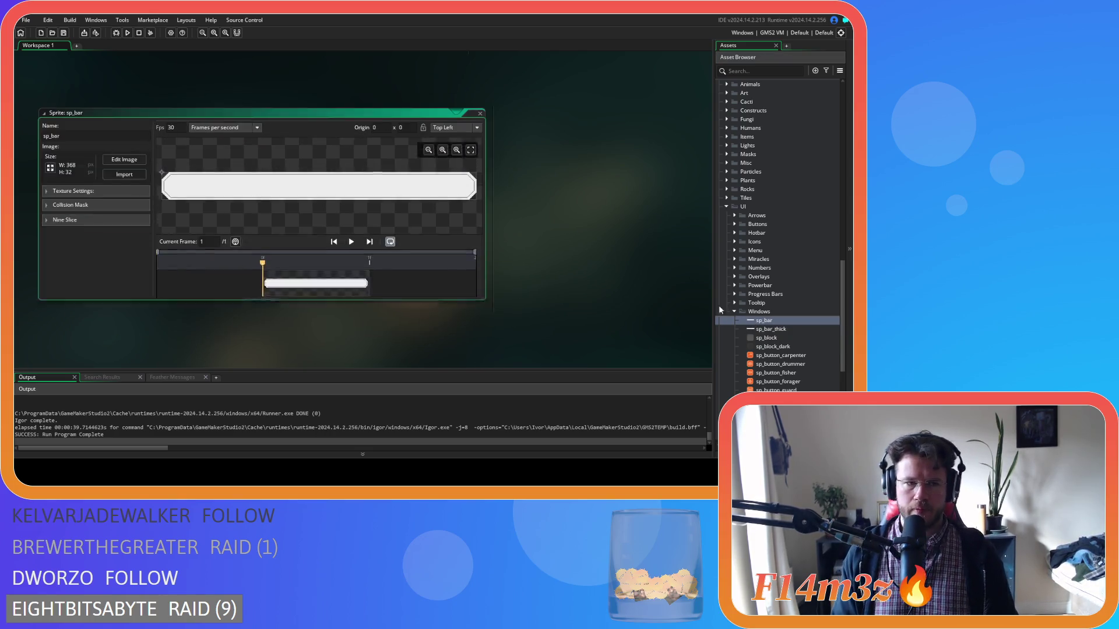
pyautogui.click(480, 80)
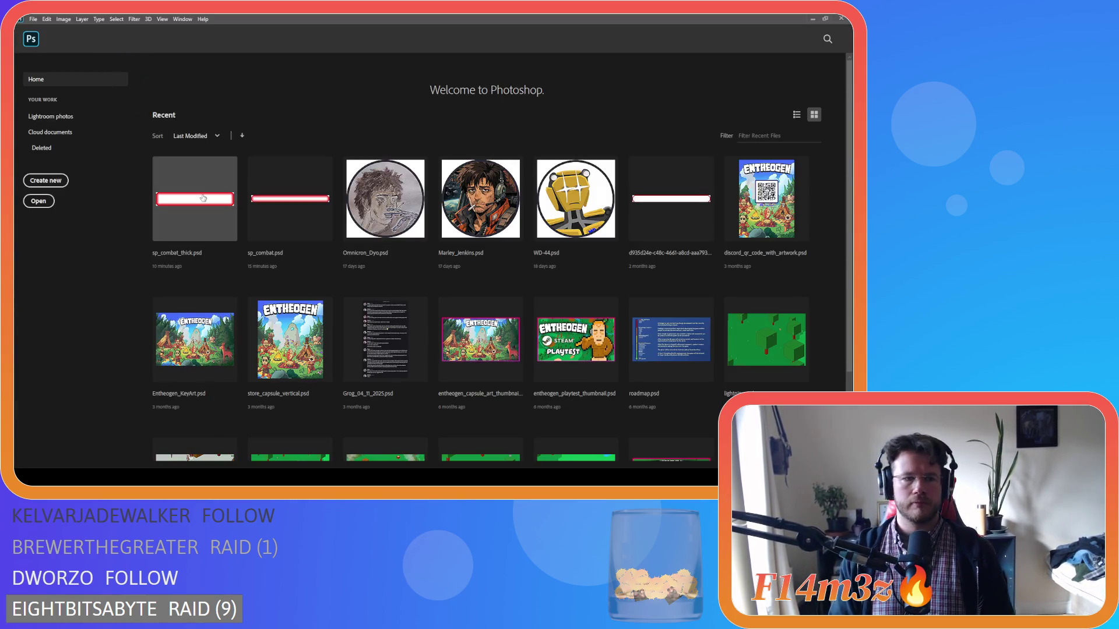
# Open sp_combat_thick.psd from Recent and trim its canvas from 368 to 344 px wide
pyautogui.click(203, 198)
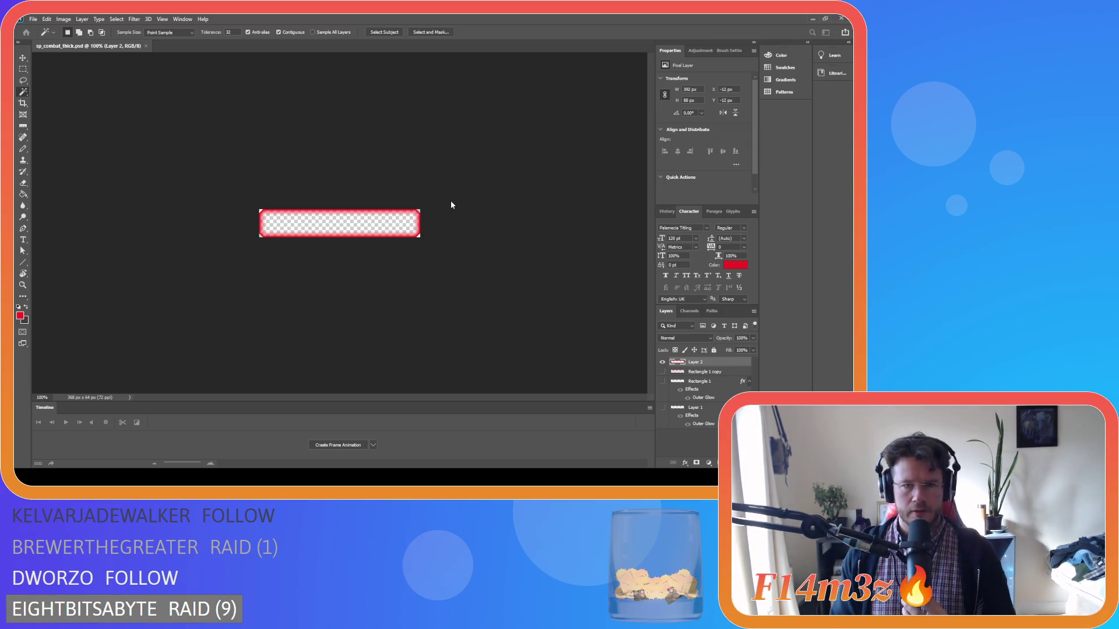
pyautogui.hotkey('ctrl', 'z')
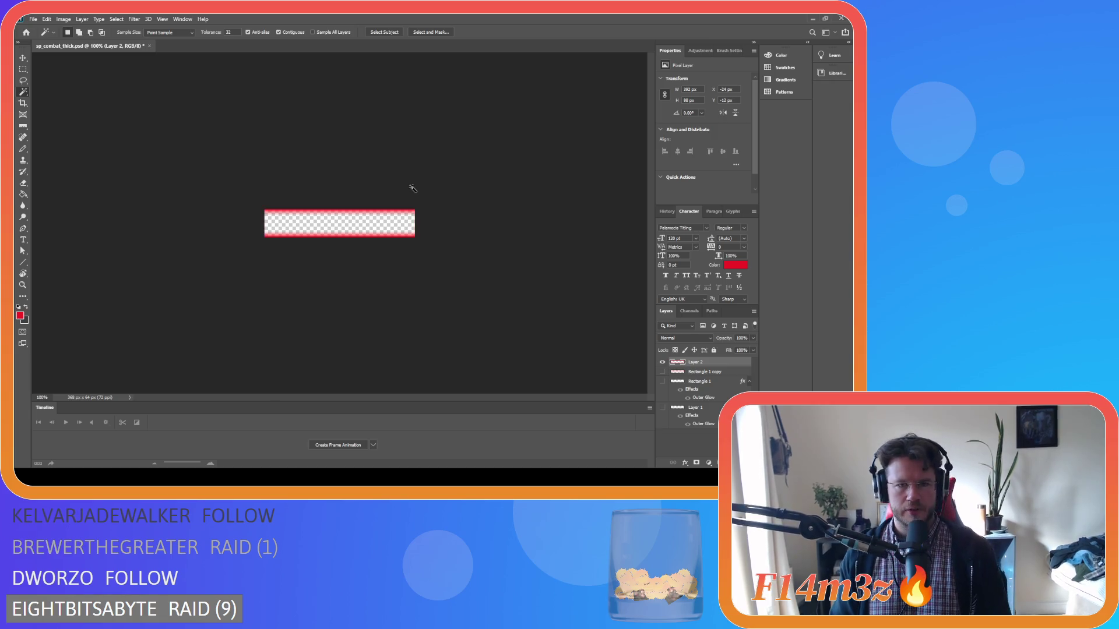
# Shift the red frame layer left until its notched end meets the canvas edge at X -12 px
pyautogui.click(19, 59)
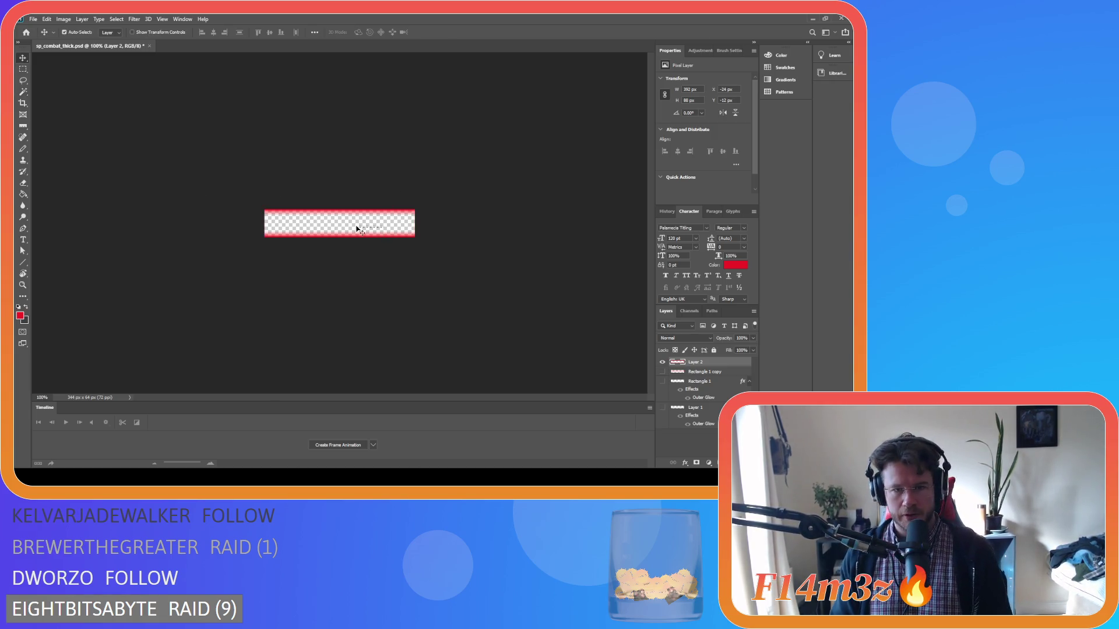
pyautogui.moveTo(357, 218)
pyautogui.mouseDown()
pyautogui.moveTo(336, 218)
pyautogui.moveTo(375, 217)
pyautogui.mouseUp()
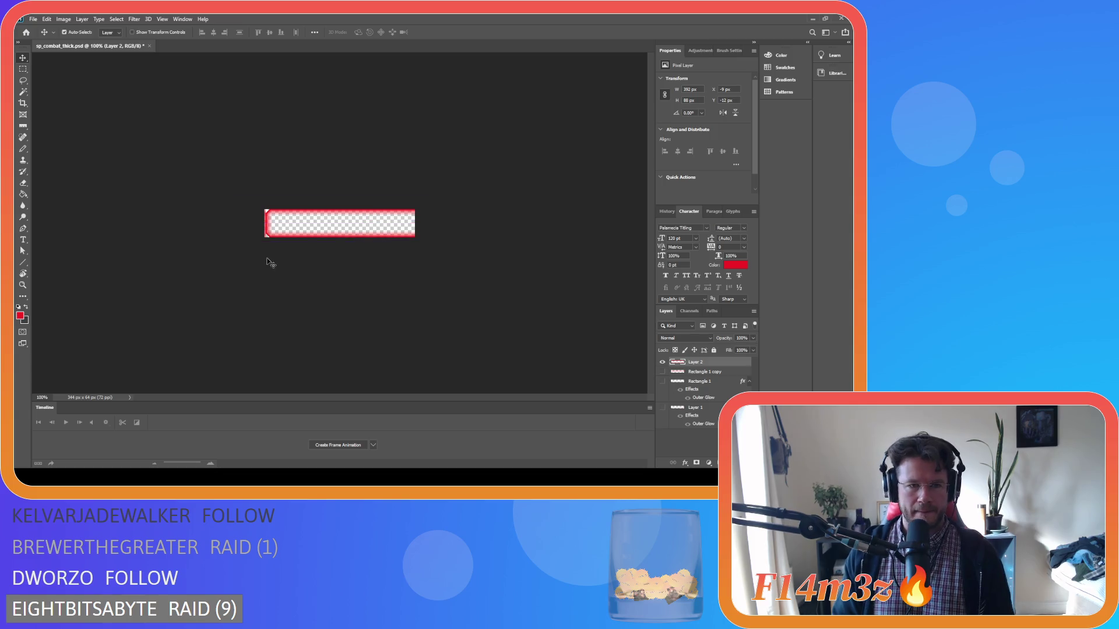
pyautogui.hotkey('ctrl', '0')
pyautogui.press('Left')
pyautogui.press('Left')
pyautogui.press('Left')
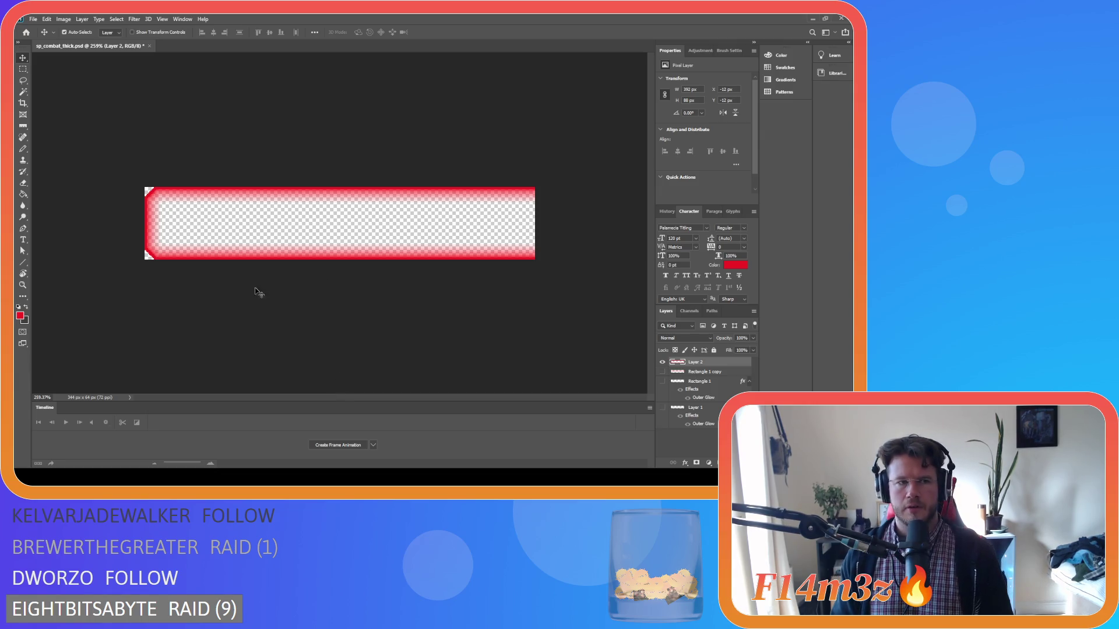
# Delete the red frame's right end with a rectangular selection
pyautogui.click(22, 69)
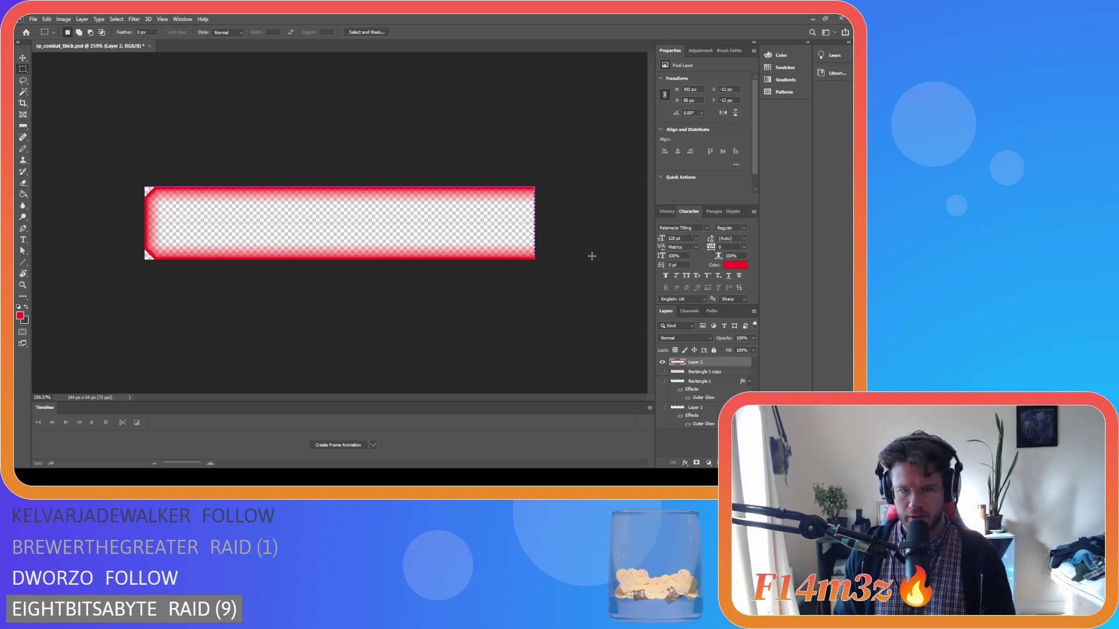
pyautogui.click(22, 58)
pyautogui.moveTo(348, 261)
pyautogui.mouseDown()
pyautogui.moveTo(279, 255)
pyautogui.moveTo(321, 256)
pyautogui.mouseUp()
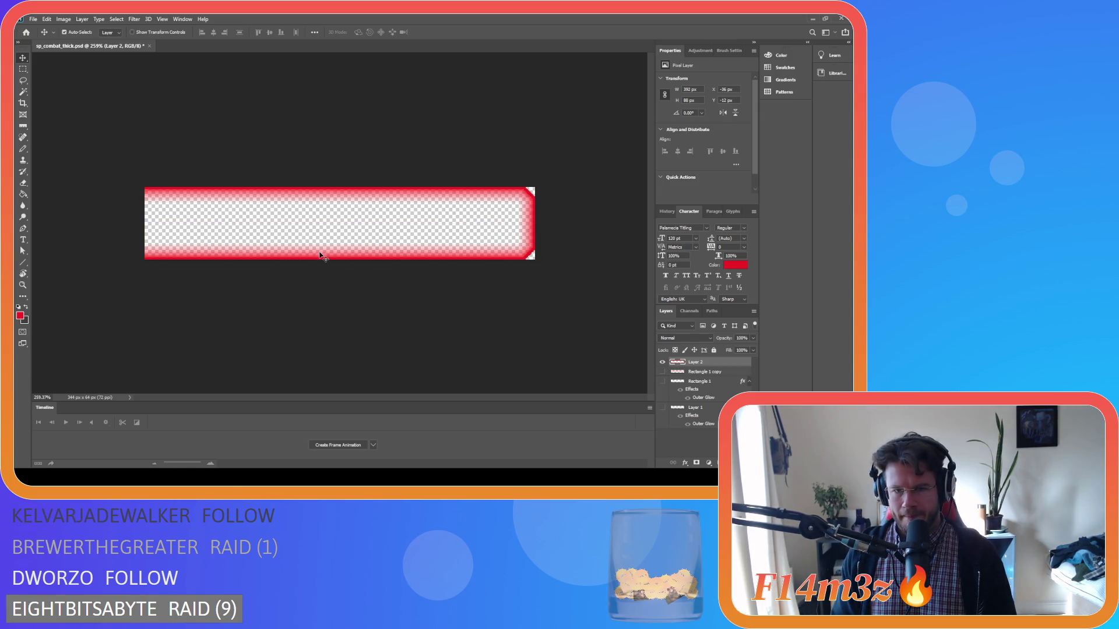
pyautogui.click(23, 70)
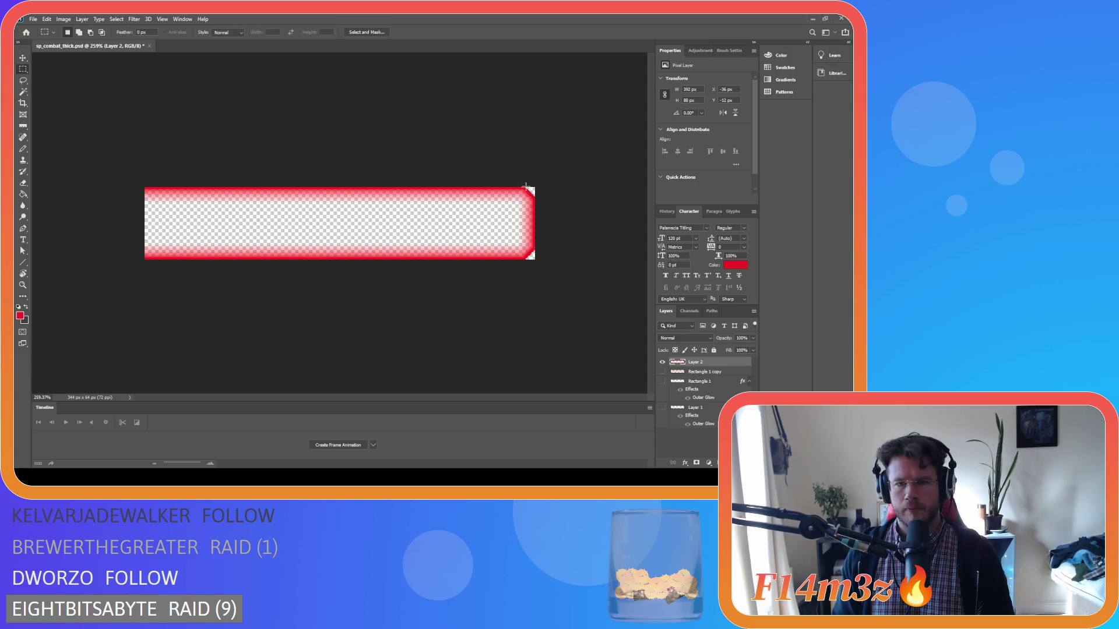
pyautogui.moveTo(540, 182)
pyautogui.mouseDown()
pyautogui.moveTo(467, 278)
pyautogui.moveTo(430, 280)
pyautogui.mouseUp()
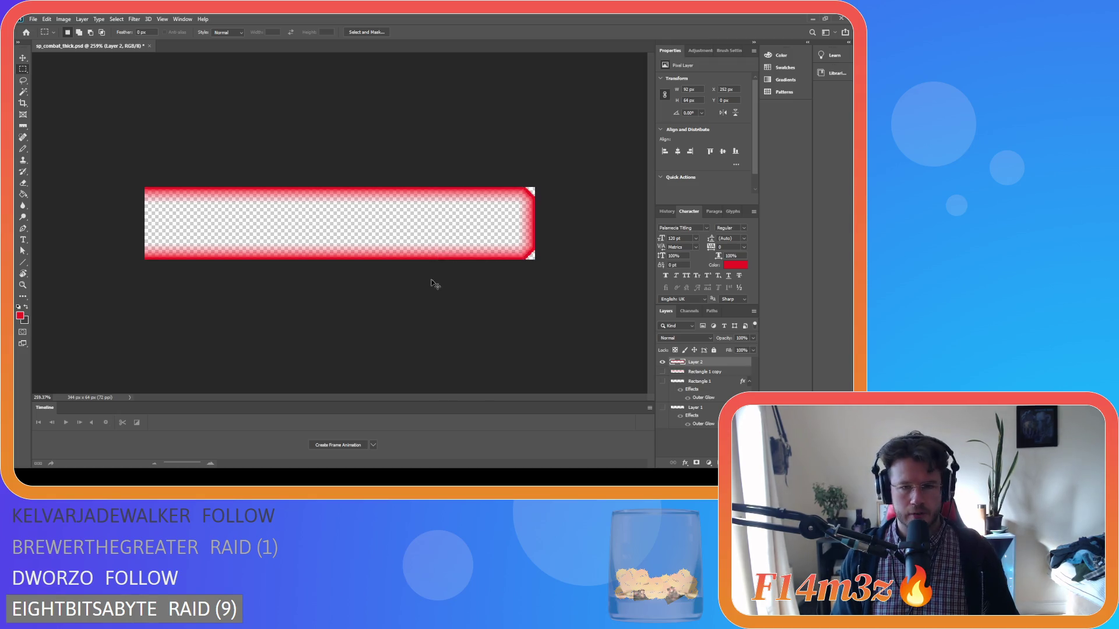
pyautogui.press('Delete')
pyautogui.hotkey('ctrl', 'd')
# Paste the notched end piece onto a new layer and move it to the bar's right end
pyautogui.press('v')
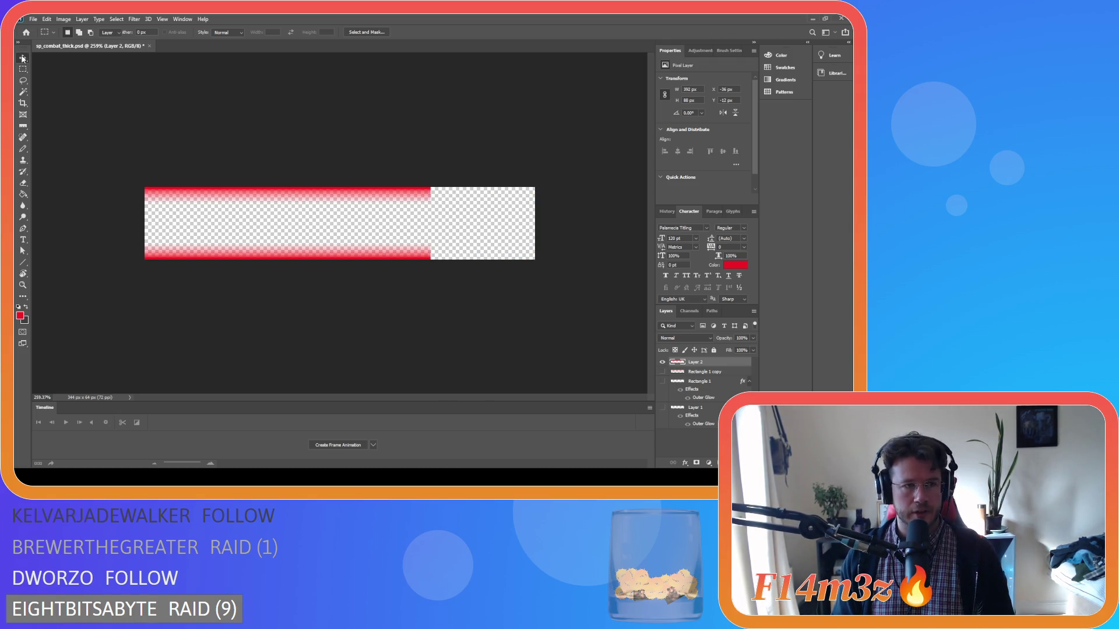
pyautogui.moveTo(182, 194); pyautogui.dragTo(212, 194)
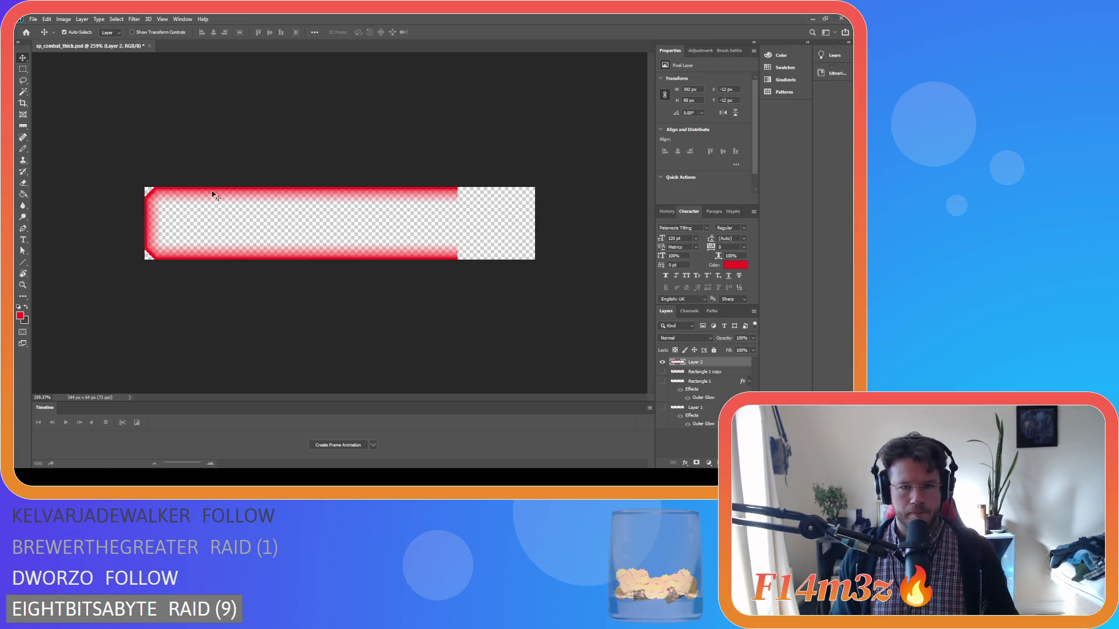
pyautogui.hotkey('ctrl', 'v')
pyautogui.moveTo(362, 207); pyautogui.dragTo(494, 199)
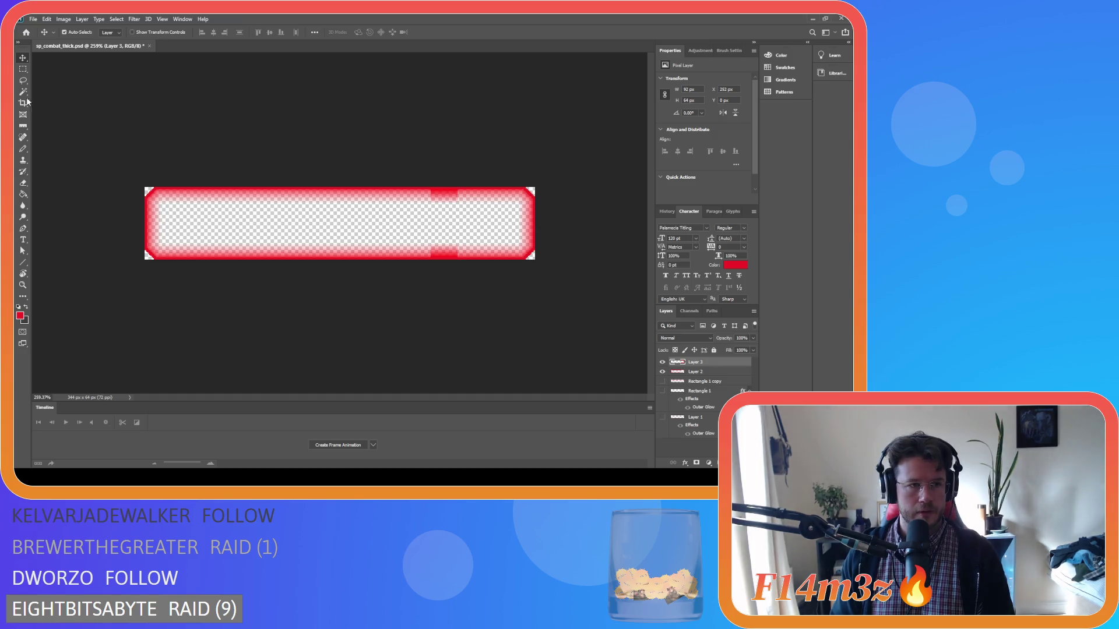
# Trim the overlapping middle section and merge Layer 2 and Layer 3 into one layer
pyautogui.click(23, 69)
pyautogui.moveTo(396, 187); pyautogui.dragTo(454, 270)
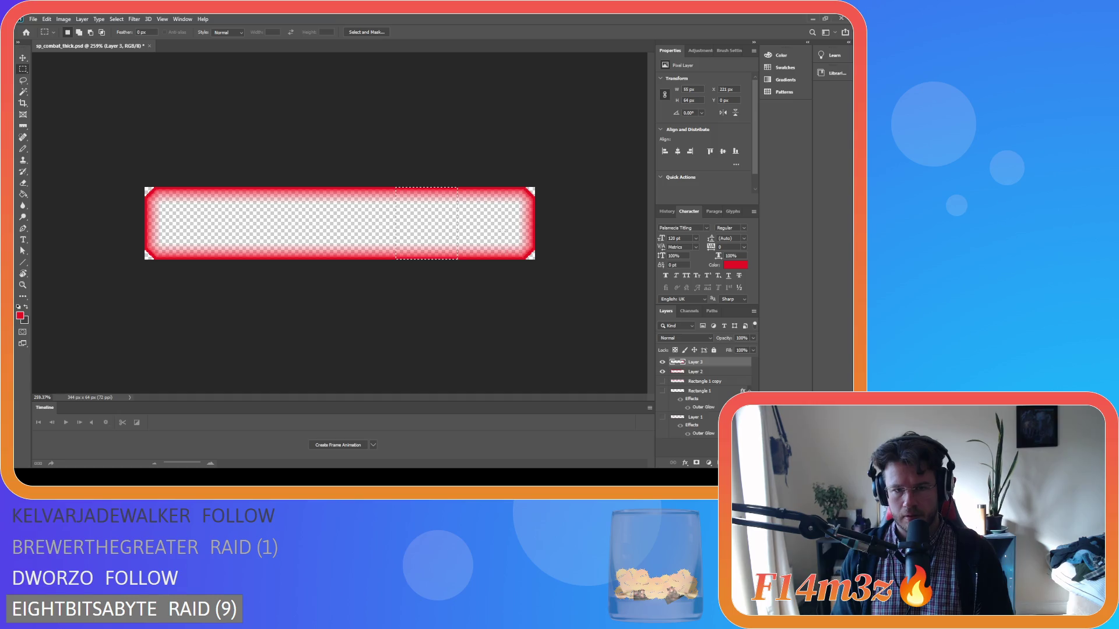
pyautogui.click(502, 235)
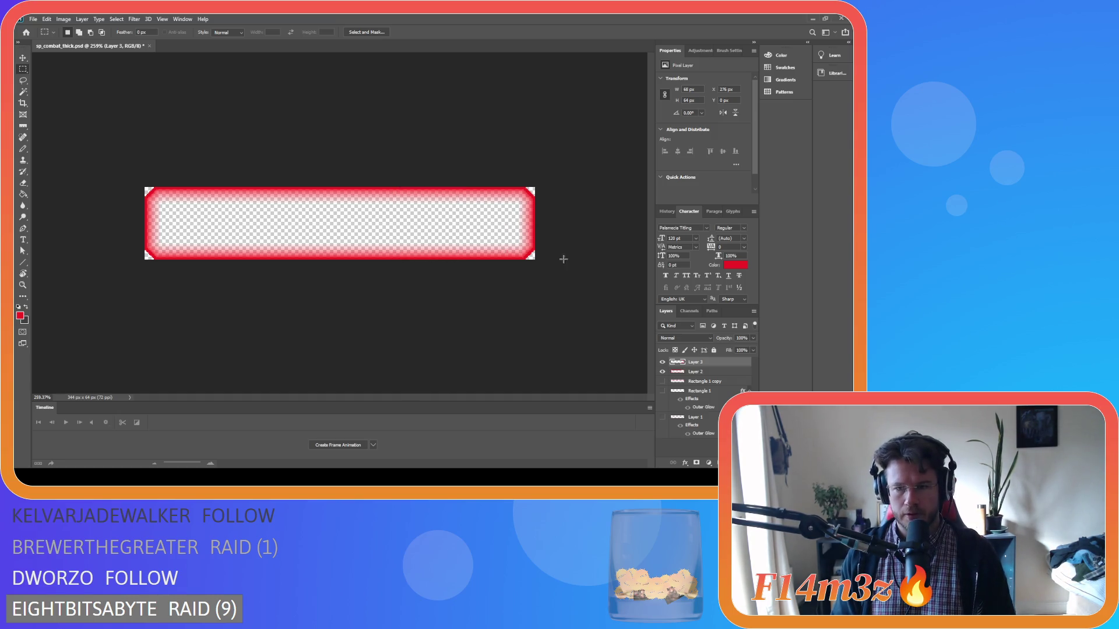
pyautogui.keyDown('shift'); pyautogui.click(712, 373); pyautogui.keyUp('shift')
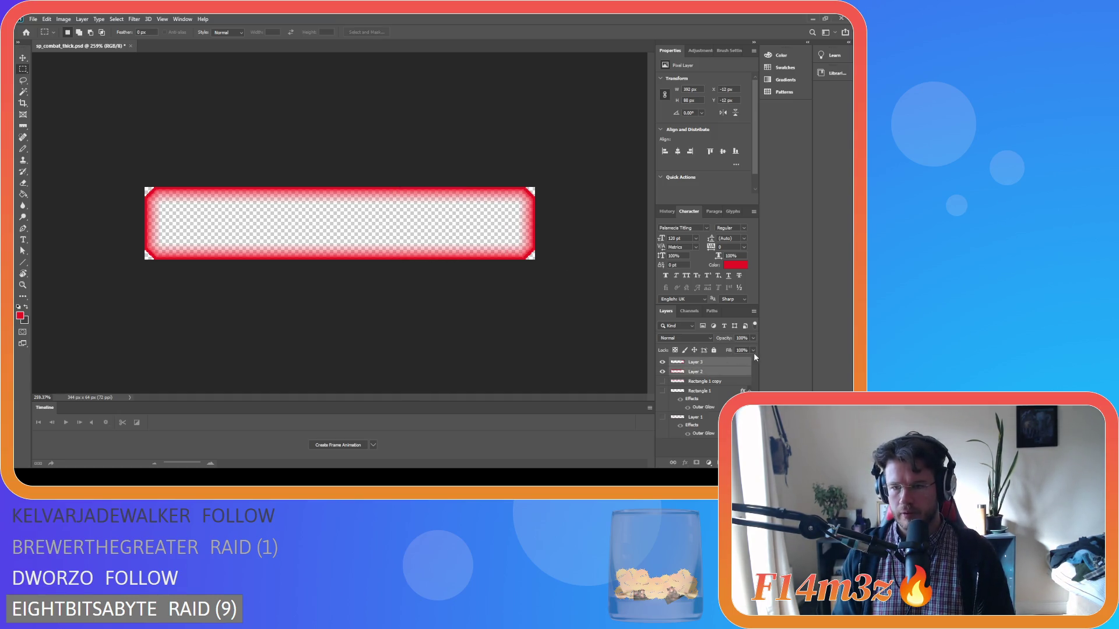
pyautogui.hotkey('ctrl', 'e')
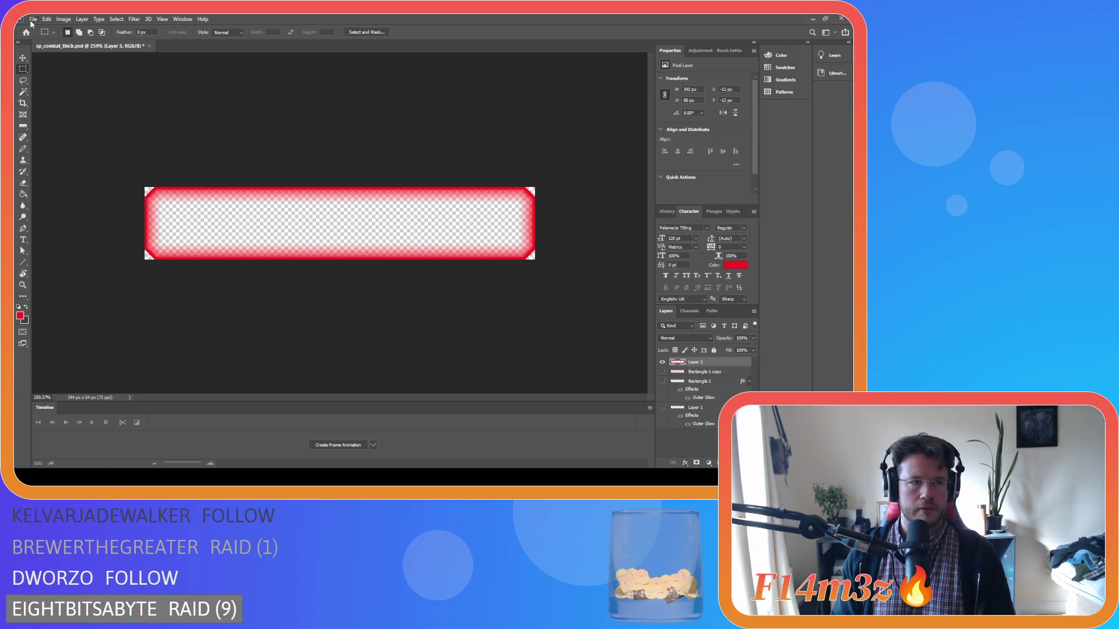